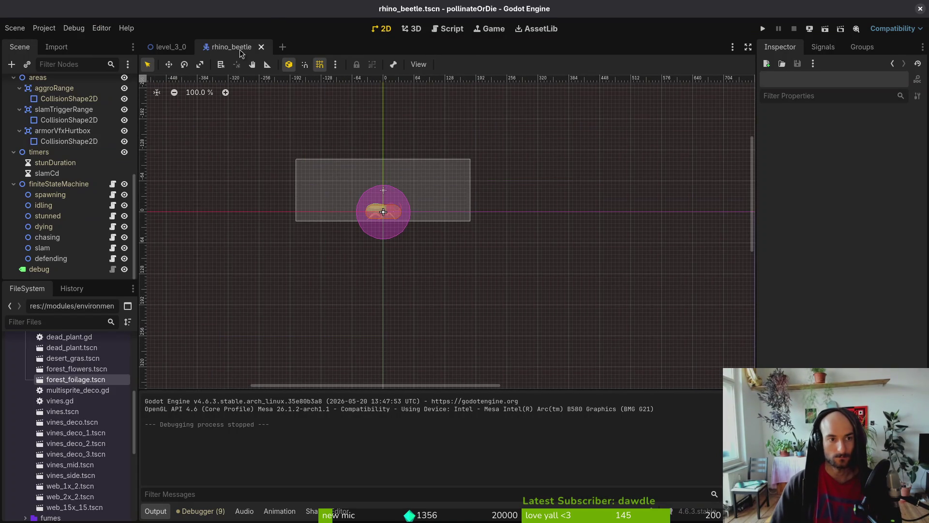
# Close the rhino_beetle scene, save, and collapse the decorations branch.
pyautogui.click(261, 46)
pyautogui.hotkey('ctrl', 's')
pyautogui.click(13, 105)
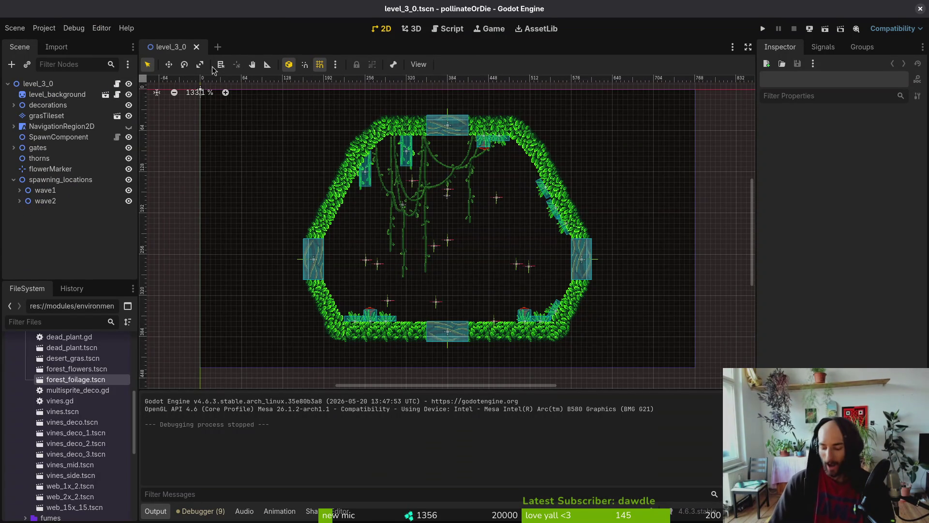
# Open the level_3_1 scene through Quick Open.
pyautogui.hotkey('alt', 'shift', 'o')
pyautogui.write('31ts')
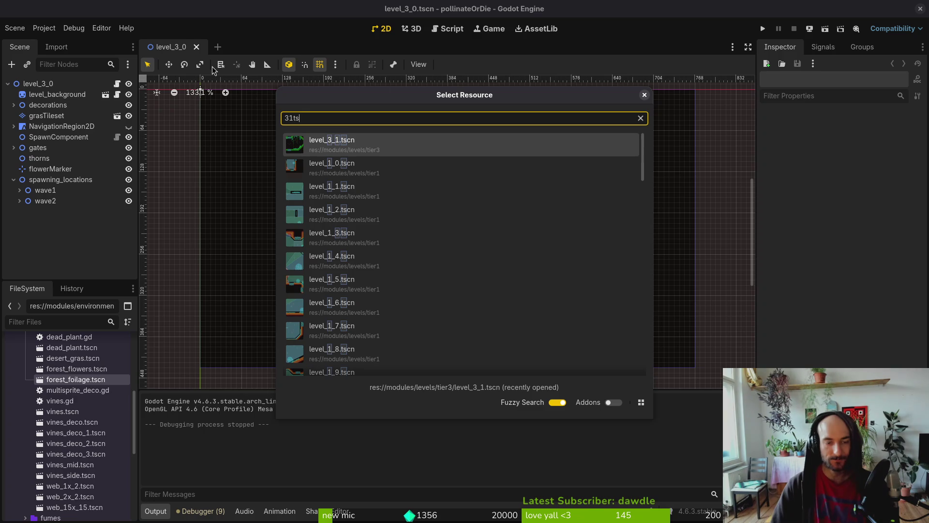
pyautogui.press('Escape')
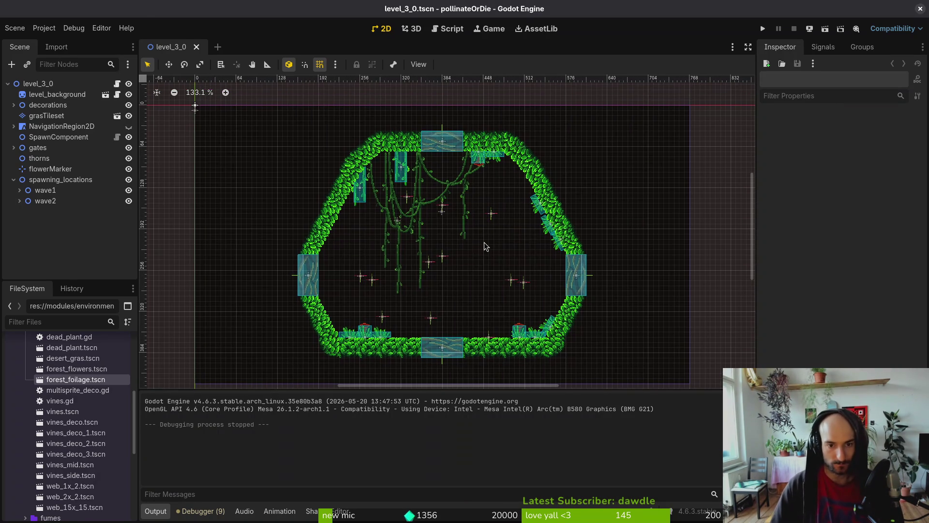
pyautogui.hotkey('alt', 'shift', 'o')
pyautogui.write('3_1')
pyautogui.press('Return')
# Open level_3_2 and level_3_3 in their own tabs and select level_3_3's wave1 group.
pyautogui.hotkey('alt', 'shift', 'o')
pyautogui.write('3_2')
pyautogui.press('Return')
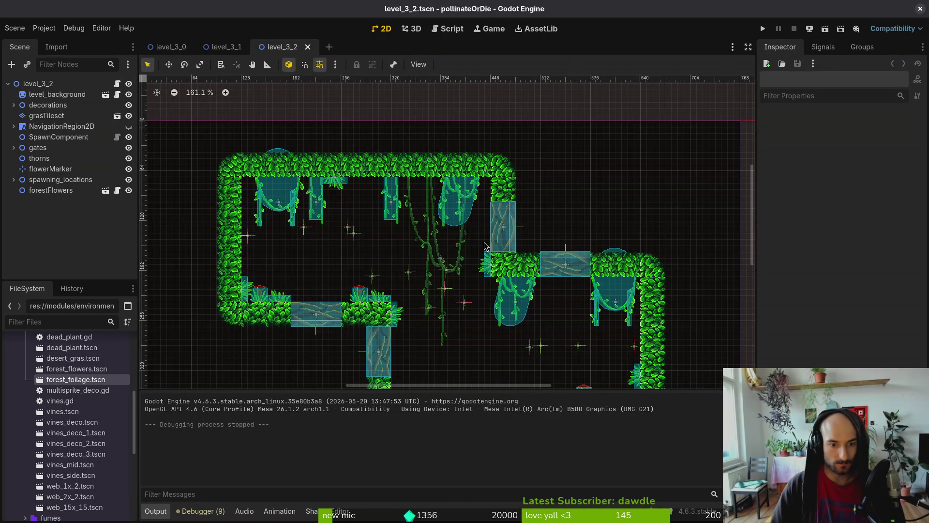
pyautogui.hotkey('alt', 'shift', 'o')
pyautogui.write('3_3')
pyautogui.press('Return')
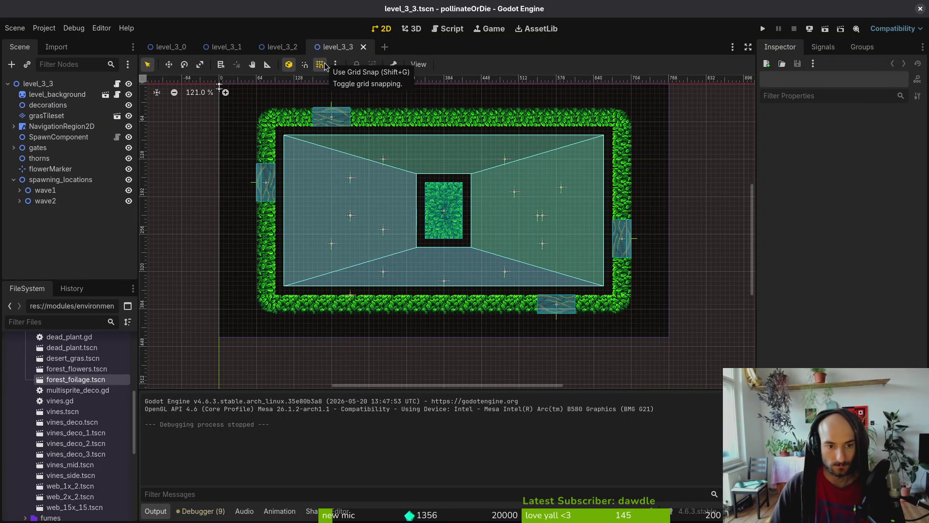
pyautogui.click(40, 194)
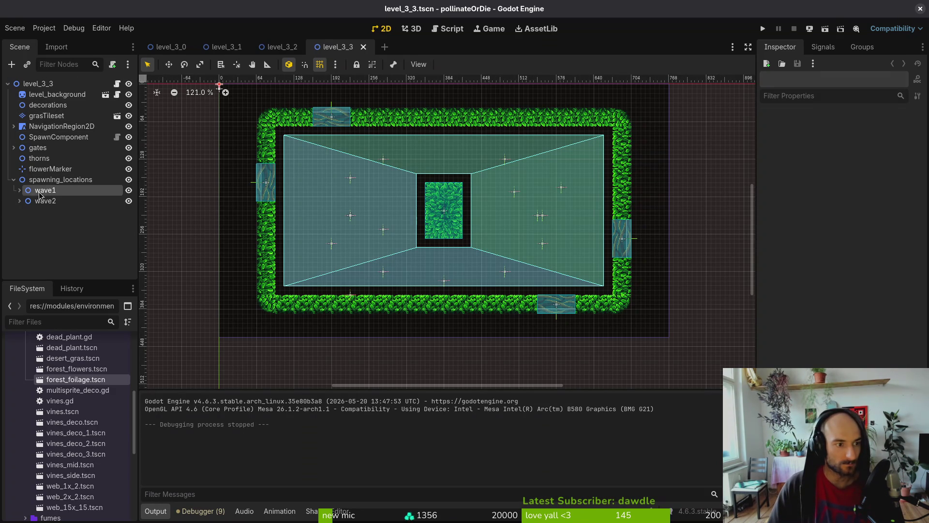
# In level_3_0, expand wave1 and inspect its spawn markers one by one.
pyautogui.click(19, 190)
pyautogui.click(168, 47)
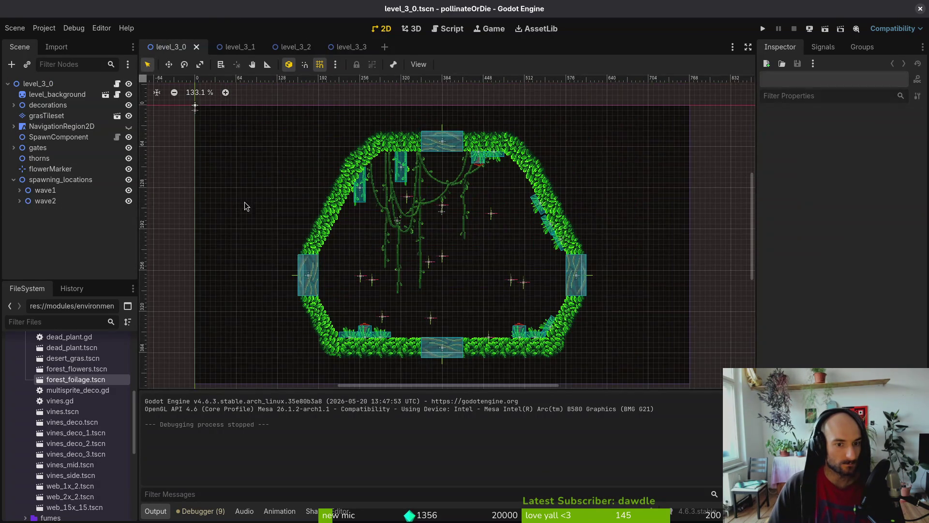
pyautogui.click(20, 190)
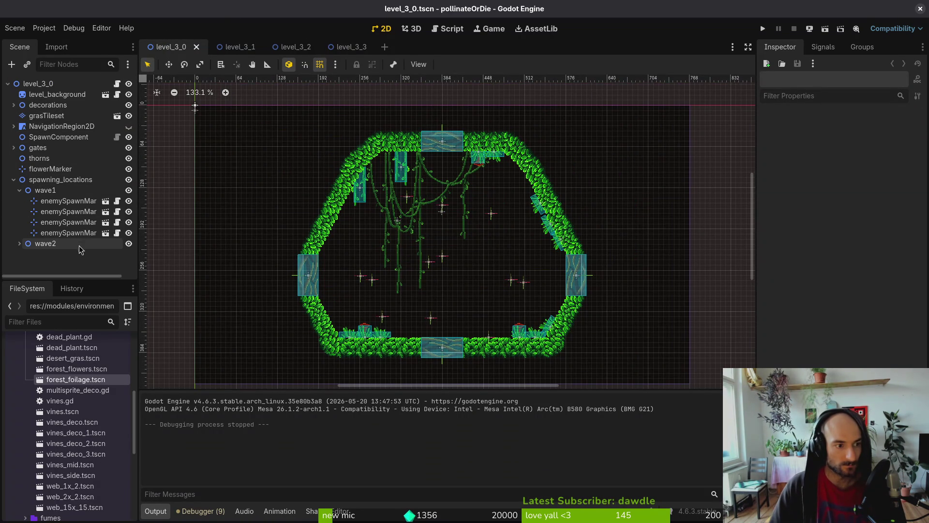
pyautogui.click(73, 232)
pyautogui.click(71, 204)
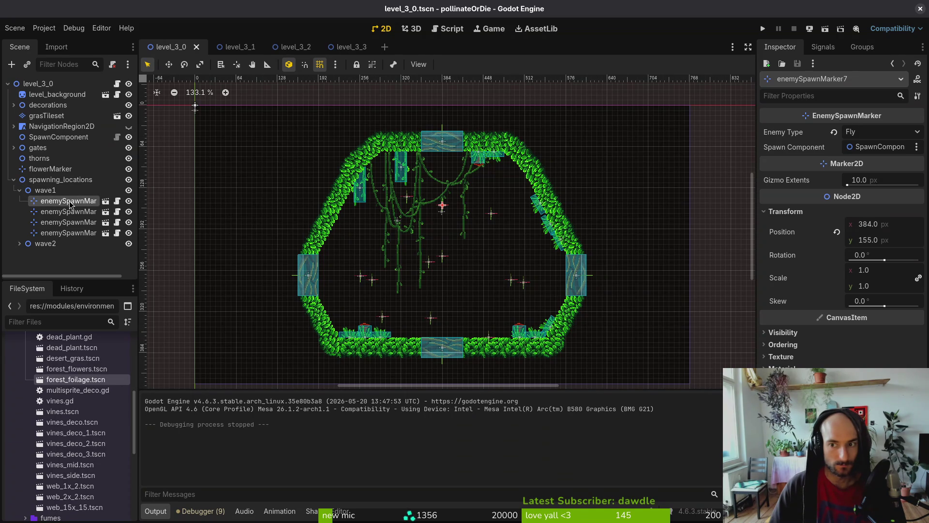
pyautogui.click(72, 212)
pyautogui.click(77, 224)
pyautogui.click(80, 233)
pyautogui.click(78, 223)
# Place a 1_way_small platform below the third spawn marker and adjust the marker with snapping off.
pyautogui.scroll(3, 448, 263)
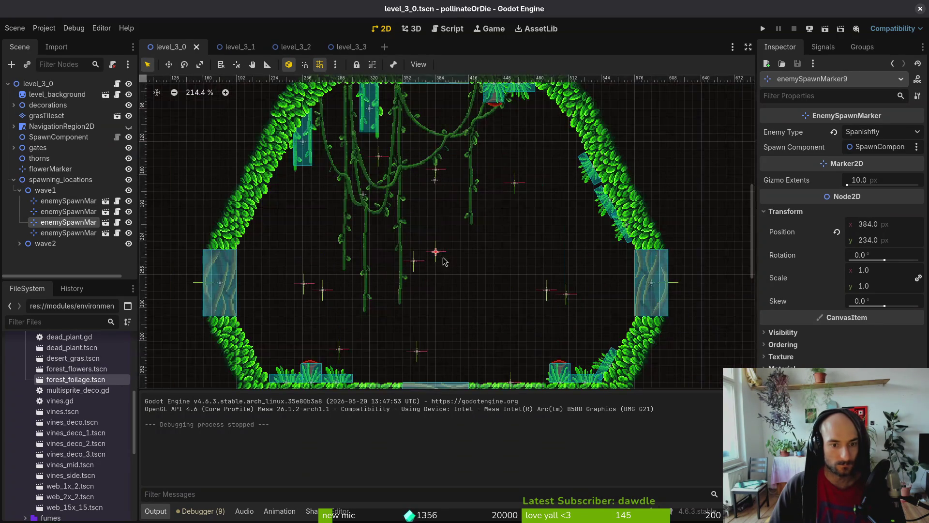
pyautogui.moveTo(438, 259)
pyautogui.mouseDown()
pyautogui.moveTo(485, 223)
pyautogui.moveTo(445, 211)
pyautogui.moveTo(428, 236)
pyautogui.moveTo(421, 200)
pyautogui.mouseUp()
pyautogui.scroll(-5, 44, 399)
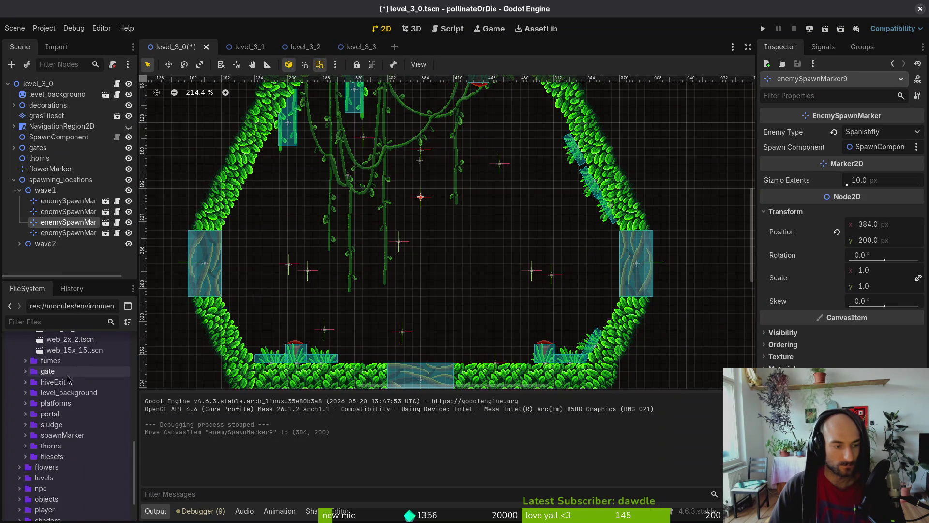
pyautogui.click(25, 404)
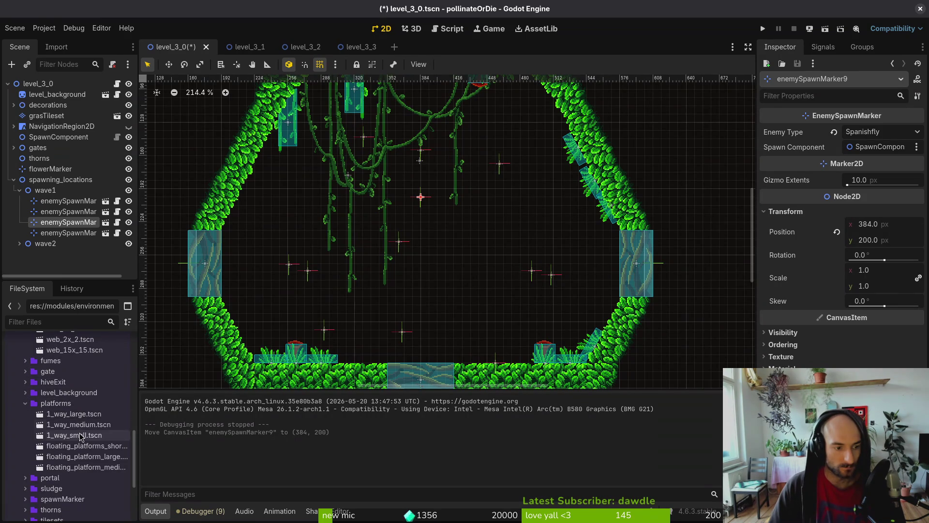
pyautogui.moveTo(80, 435); pyautogui.dragTo(429, 220)
pyautogui.scroll(3, 431, 217)
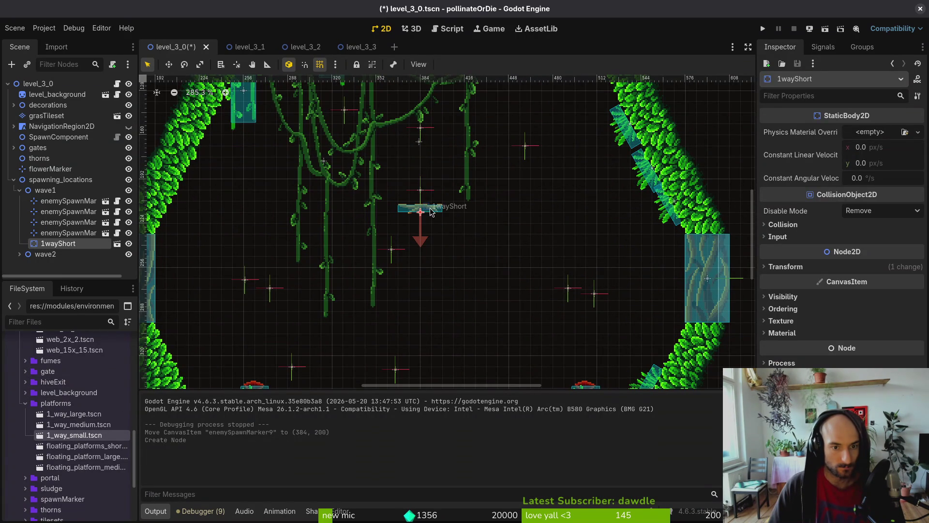
pyautogui.moveTo(421, 193); pyautogui.dragTo(433, 207)
pyautogui.scroll(5, 420, 194)
pyautogui.hotkey('shift', 'g')
# Run the game and load level 3-0 from the debug level select.
pyautogui.click(659, 129)
pyautogui.press('F5')
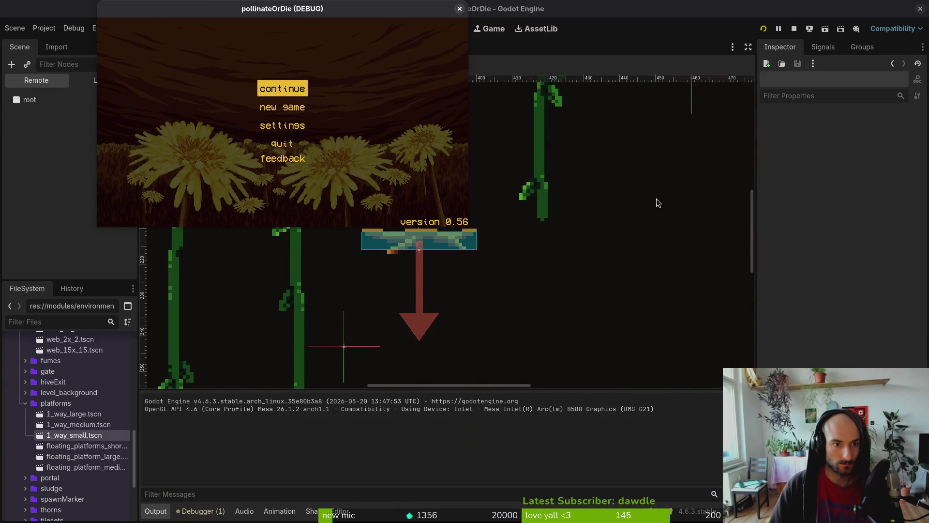
pyautogui.press('F1')
pyautogui.press('Up')
pyautogui.press('Left')
pyautogui.press('Up')
pyautogui.press('Up')
pyautogui.press('Up')
pyautogui.press('Return')
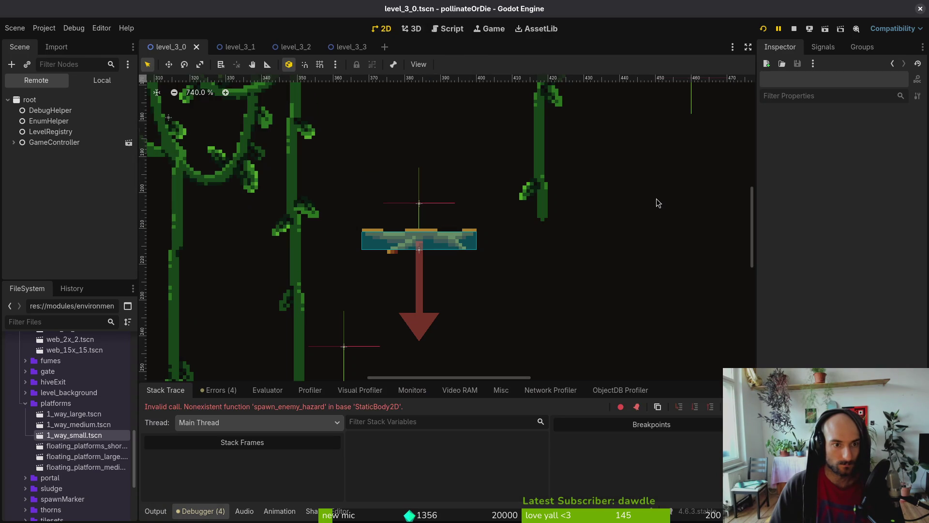
# Check the spawn_enemy_hazard error in the Debugger's Errors and Stack Trace tabs.
pyautogui.scroll(-2, 337, 249)
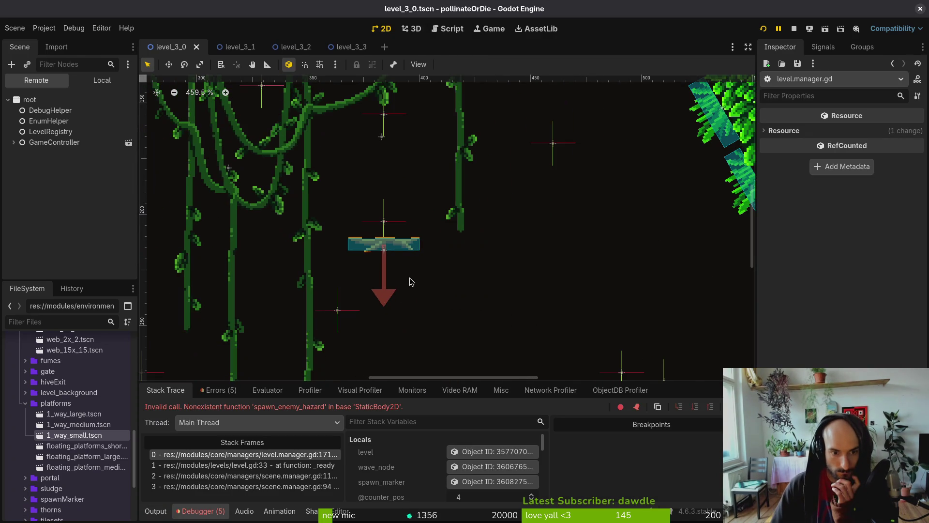
pyautogui.click(220, 391)
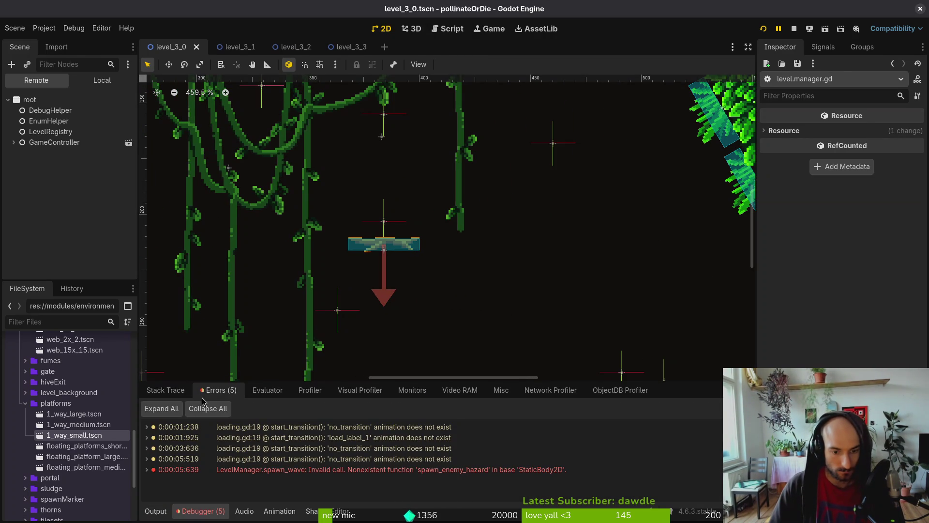
pyautogui.click(165, 390)
pyautogui.scroll(-4, 188, 376)
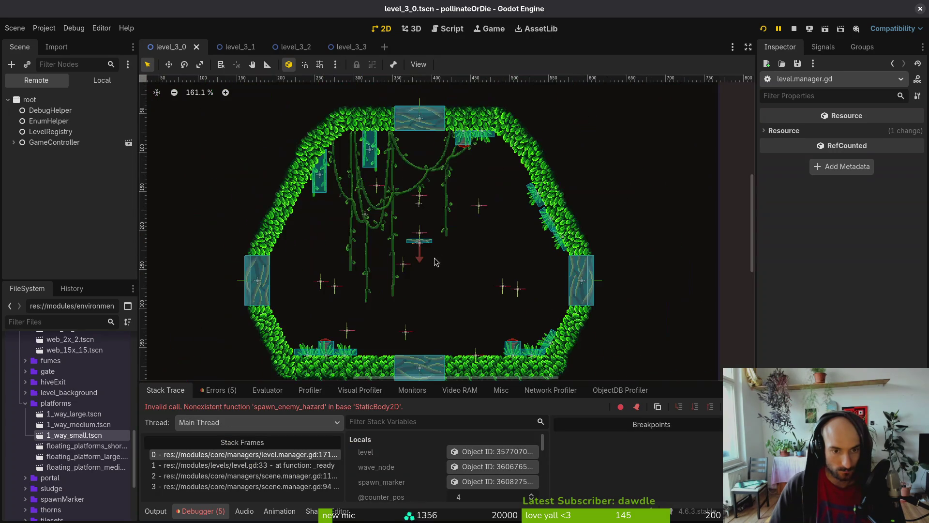
pyautogui.click(99, 80)
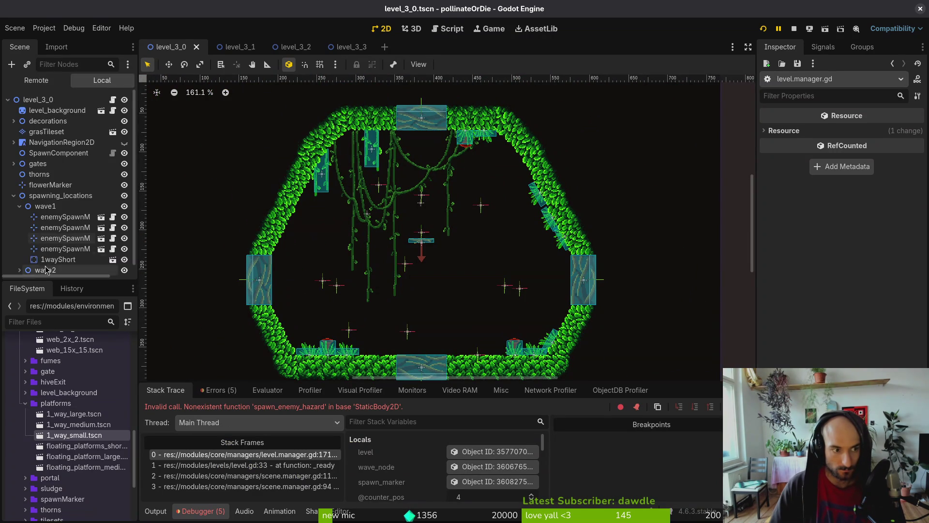
# Move 1wayShort under NavigationRegion2D/platforms, rebake the navigation polygon, save, and restart the game.
pyautogui.moveTo(68, 253)
pyautogui.mouseDown()
pyautogui.moveTo(53, 128)
pyautogui.moveTo(65, 145)
pyautogui.moveTo(29, 140)
pyautogui.moveTo(52, 154)
pyautogui.mouseUp()
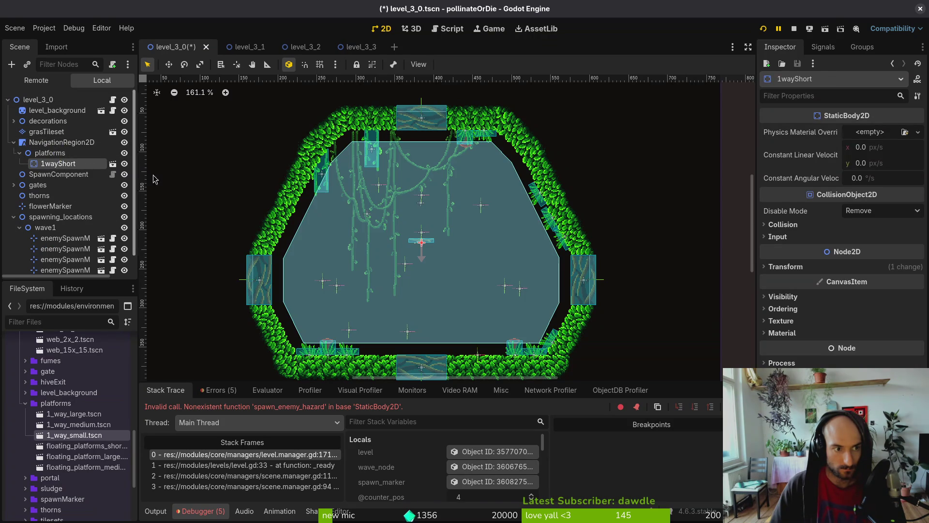
pyautogui.click(421, 233)
pyautogui.click(512, 65)
pyautogui.hotkey('ctrl', 's')
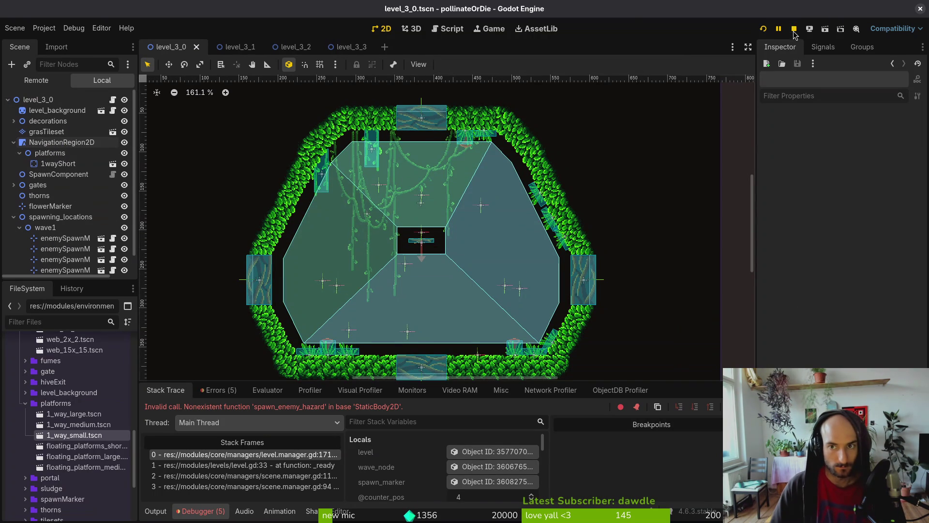
pyautogui.click(794, 30)
pyautogui.click(764, 29)
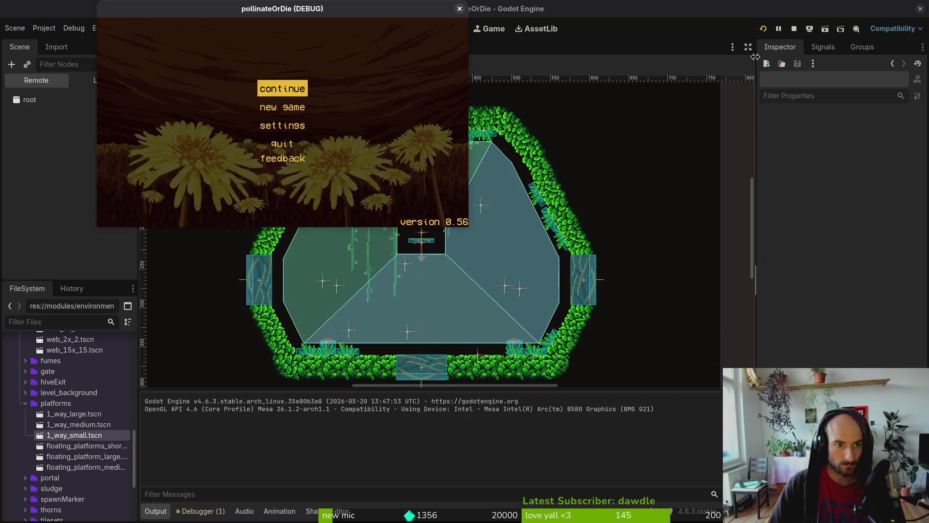
# Continue from the main menu, load level 3-0 via debug select, play briefly, then close the game.
pyautogui.press('Return')
pyautogui.press('F1')
pyautogui.press('Up')
pyautogui.press('Left')
pyautogui.press('Up')
pyautogui.press('Up')
pyautogui.press('Up')
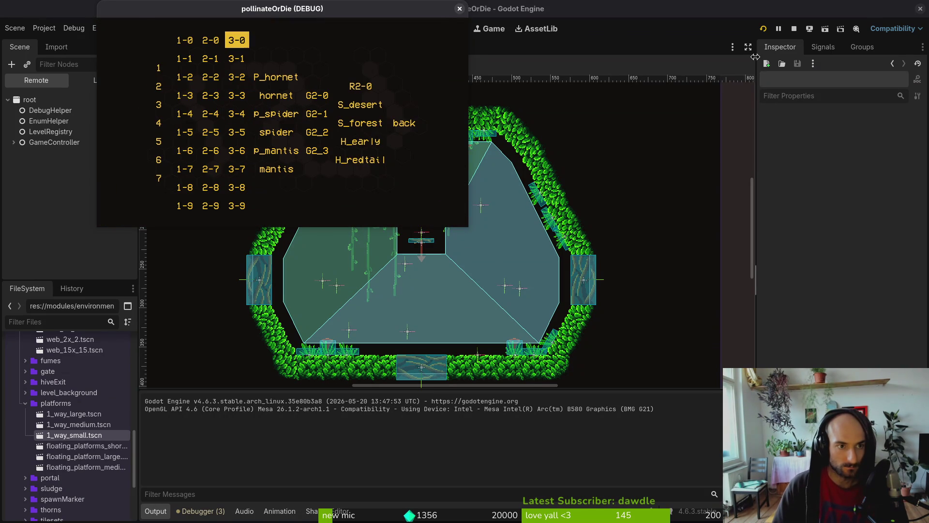
pyautogui.press('Return')
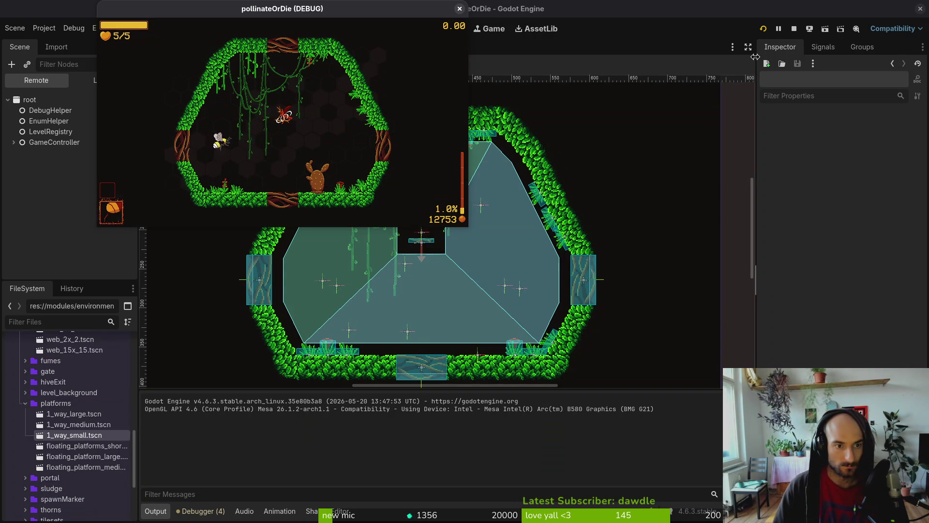
pyautogui.click(460, 9)
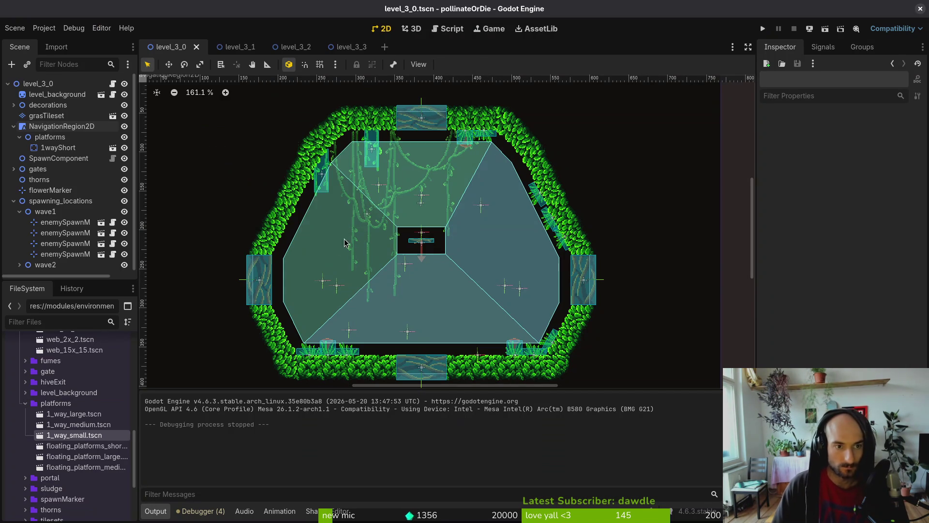
# Move the spawn marker down near the floor, delete the 1wayShort platform, and save.
pyautogui.scroll(4, 420, 237)
pyautogui.moveTo(420, 236)
pyautogui.mouseDown()
pyautogui.moveTo(399, 169)
pyautogui.moveTo(391, 328)
pyautogui.mouseUp()
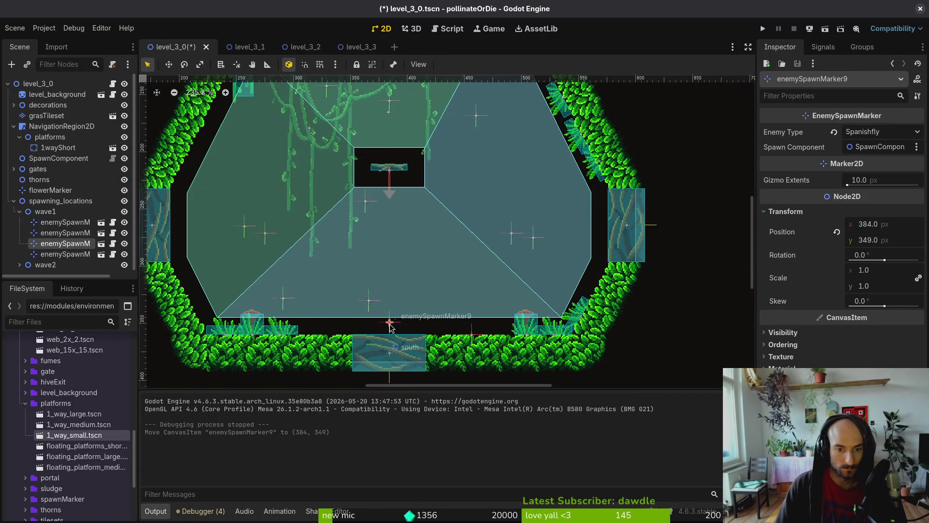
pyautogui.click(386, 173)
pyautogui.click(386, 174)
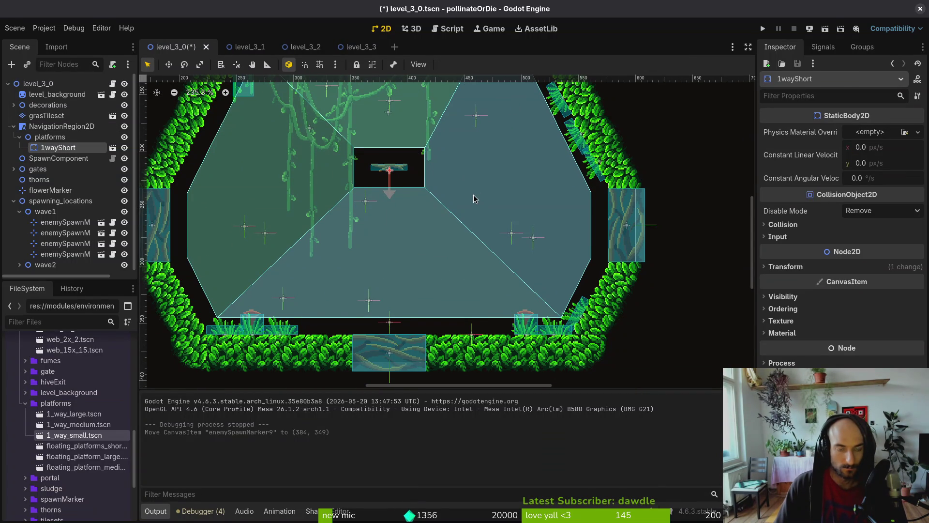
pyautogui.press('Delete')
pyautogui.press('Return')
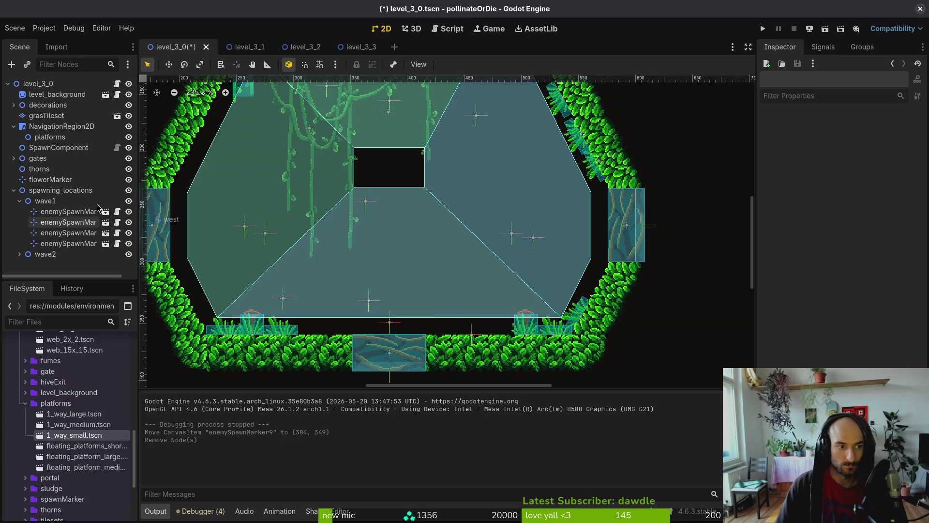
pyautogui.scroll(-2, 428, 238)
pyautogui.hotkey('ctrl', 's')
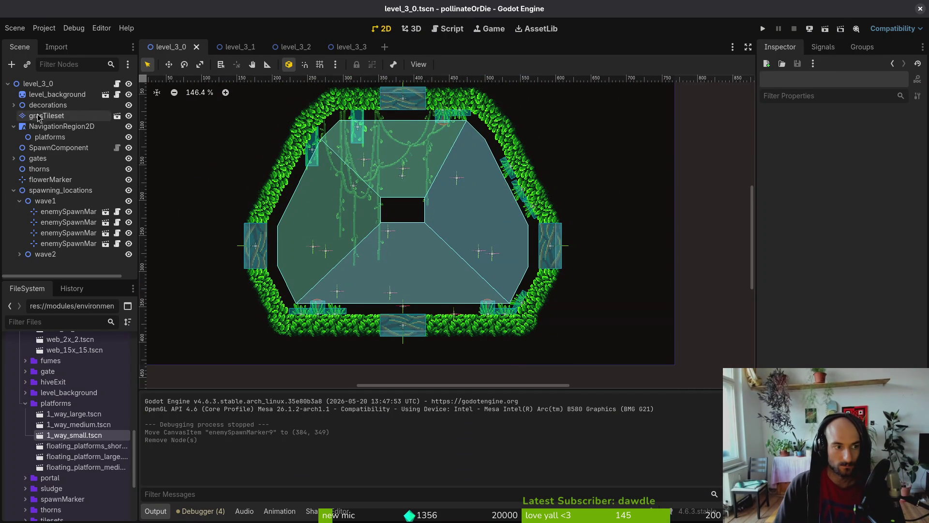
# Clear the selection, save level_3_0 again, and switch to level_3_1.
pyautogui.click(362, 156)
pyautogui.click(409, 286)
pyautogui.hotkey('ctrl', 's')
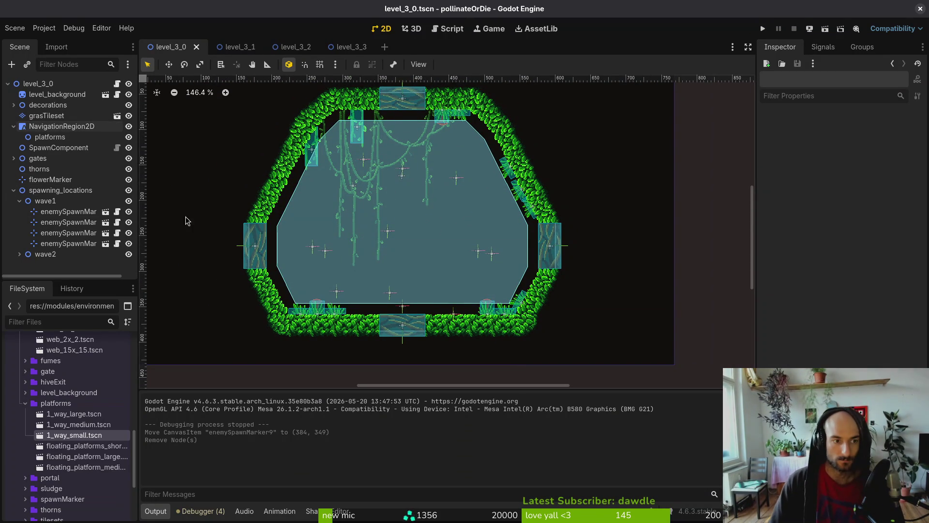
pyautogui.click(228, 47)
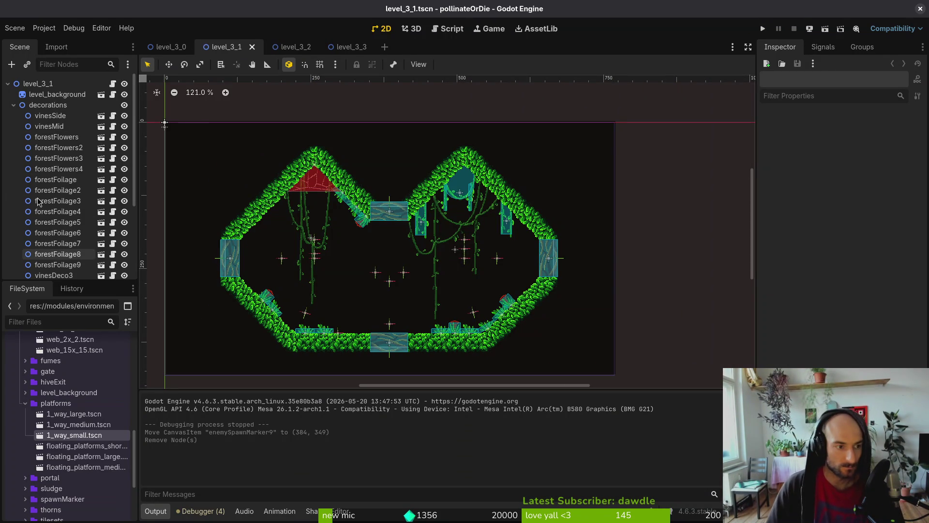
# Inspect each of level_3_1's wave1 enemy spawn markers, then collapse wave1.
pyautogui.scroll(-3, 19, 125)
pyautogui.scroll(3, 19, 125)
pyautogui.click(13, 105)
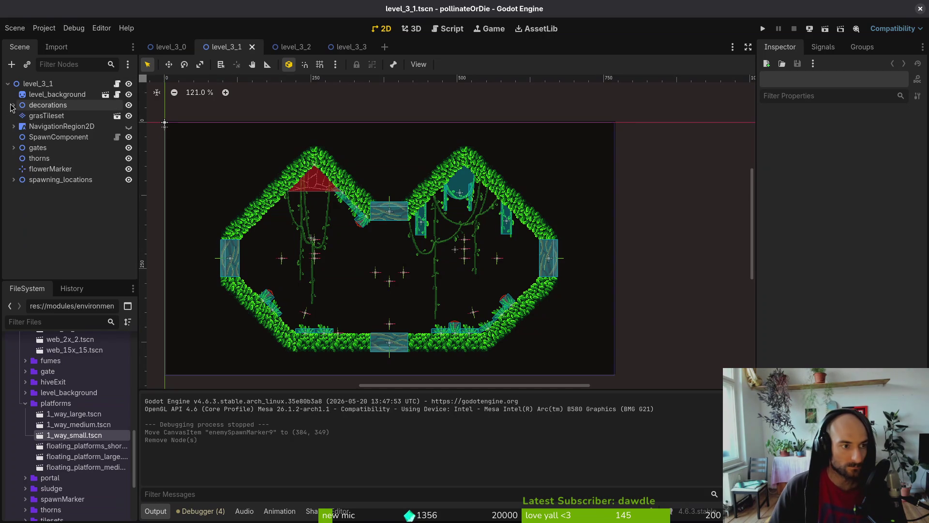
pyautogui.click(44, 191)
pyautogui.click(19, 190)
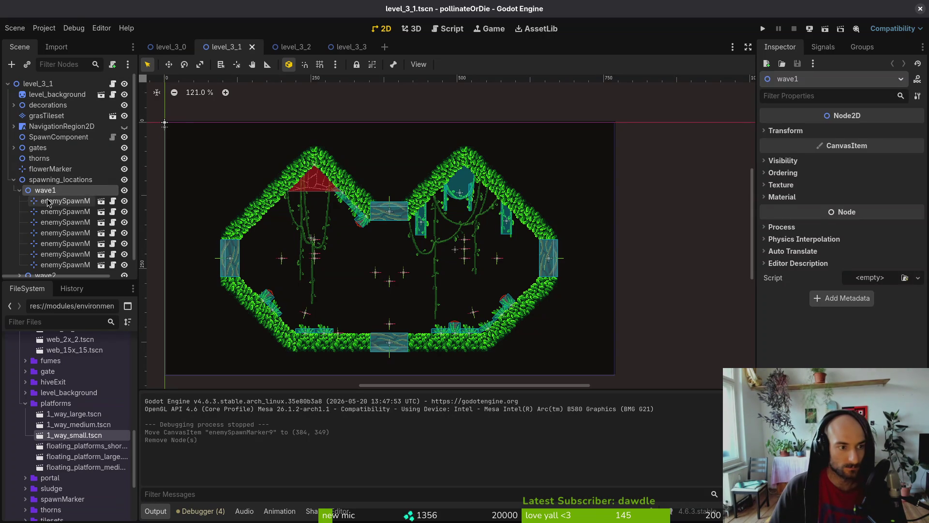
pyautogui.click(58, 201)
pyautogui.click(58, 211)
pyautogui.click(59, 222)
pyautogui.click(60, 232)
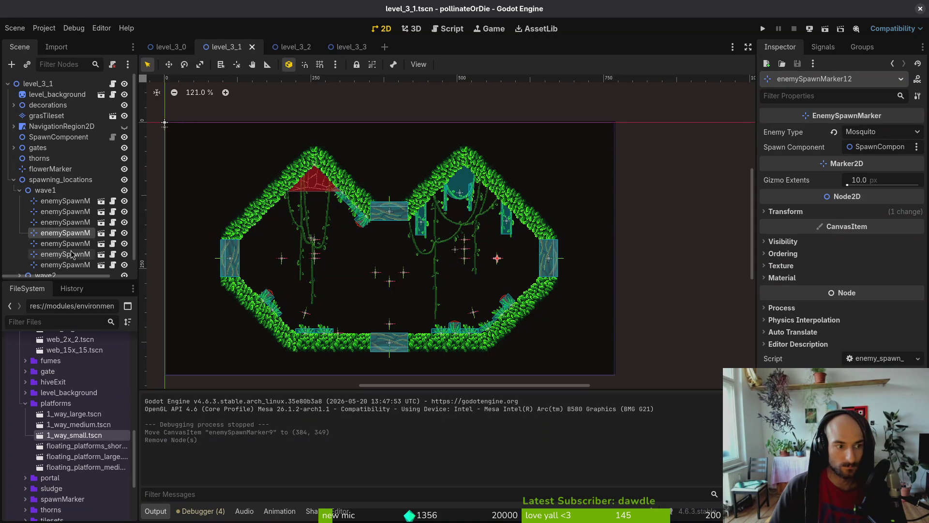
pyautogui.click(61, 244)
pyautogui.click(62, 254)
pyautogui.click(62, 265)
# Inspect each of level_3_1's wave2 enemy spawn markers, then collapse wave2.
pyautogui.click(20, 190)
pyautogui.click(19, 201)
pyautogui.click(37, 212)
pyautogui.click(39, 211)
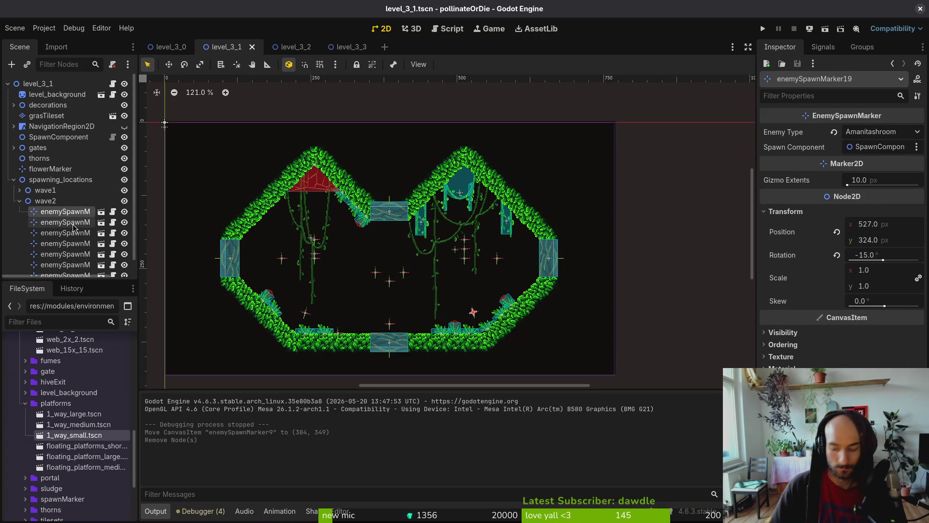
pyautogui.press('Down')
pyautogui.press('Down')
pyautogui.press('Down')
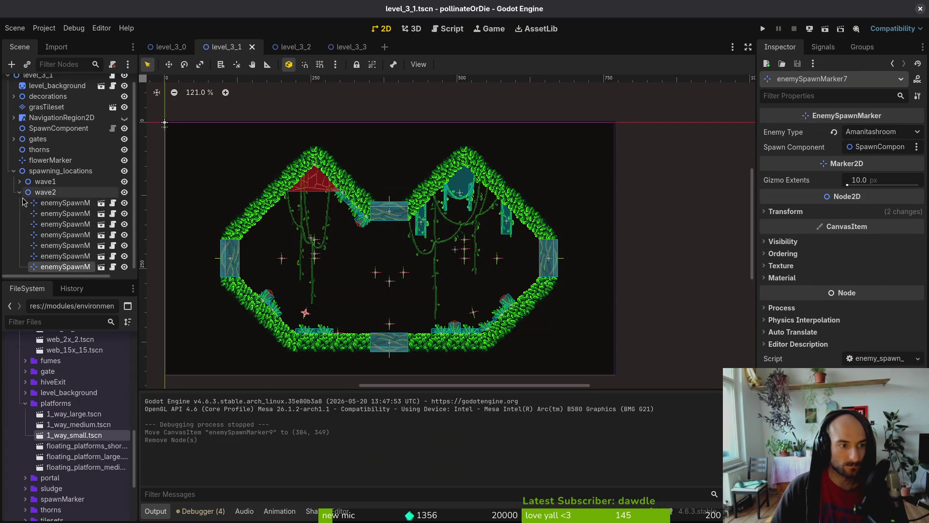
pyautogui.click(57, 235)
pyautogui.click(54, 248)
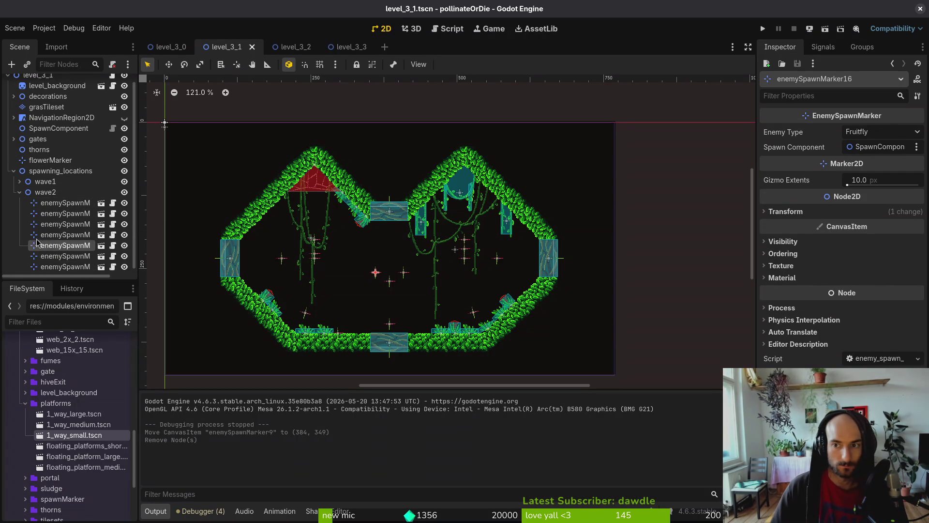
pyautogui.click(20, 192)
# Switch to level_3_2 and expand spawning_locations and wave1 to list its markers.
pyautogui.click(316, 49)
pyautogui.click(13, 179)
pyautogui.click(44, 191)
pyautogui.click(20, 190)
pyautogui.click(48, 202)
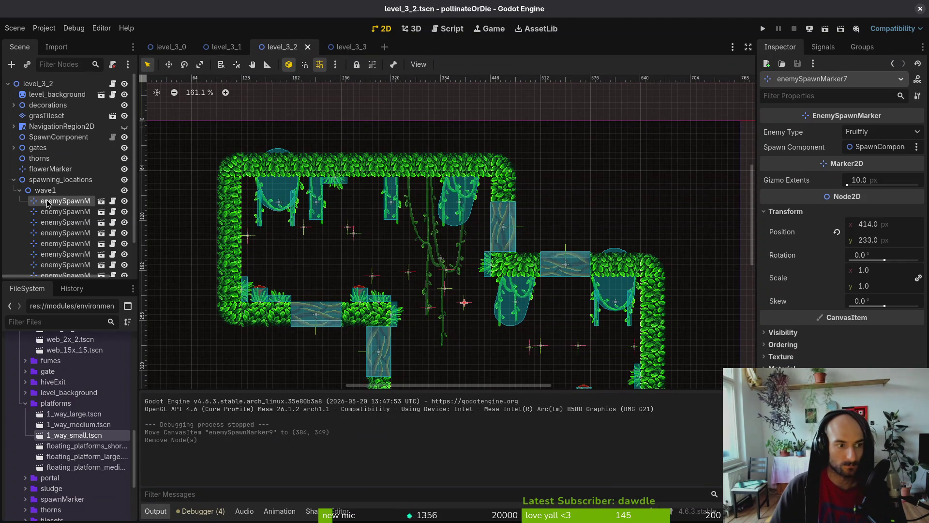
# Step through level_3_2's wave1 and wave2 spawn markers.
pyautogui.press('Down')
pyautogui.press('Down')
pyautogui.press('Down')
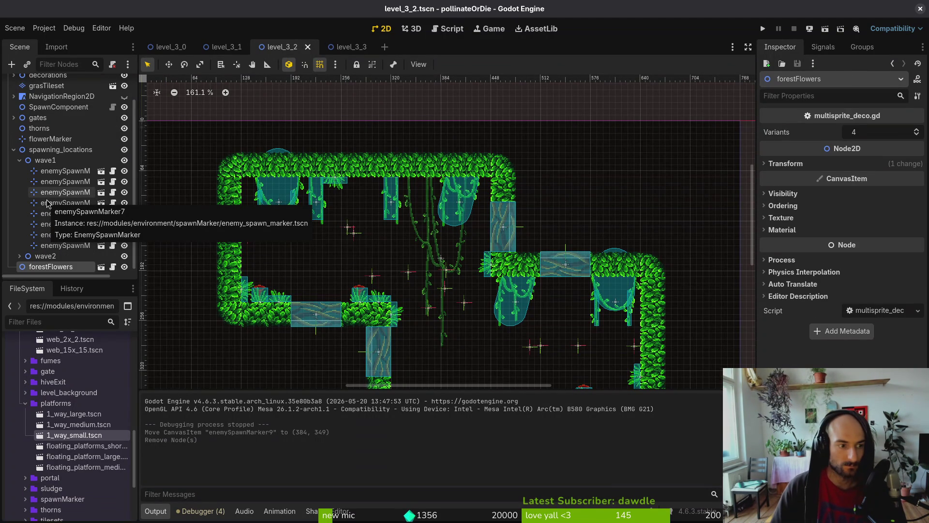
pyautogui.click(20, 255)
pyautogui.click(66, 267)
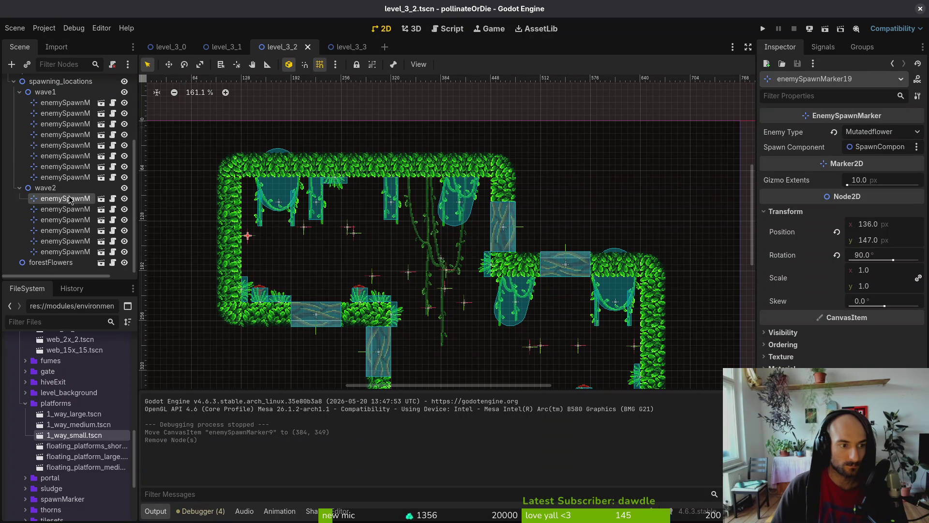
pyautogui.press('Down')
pyautogui.press('Down')
pyautogui.press('Down')
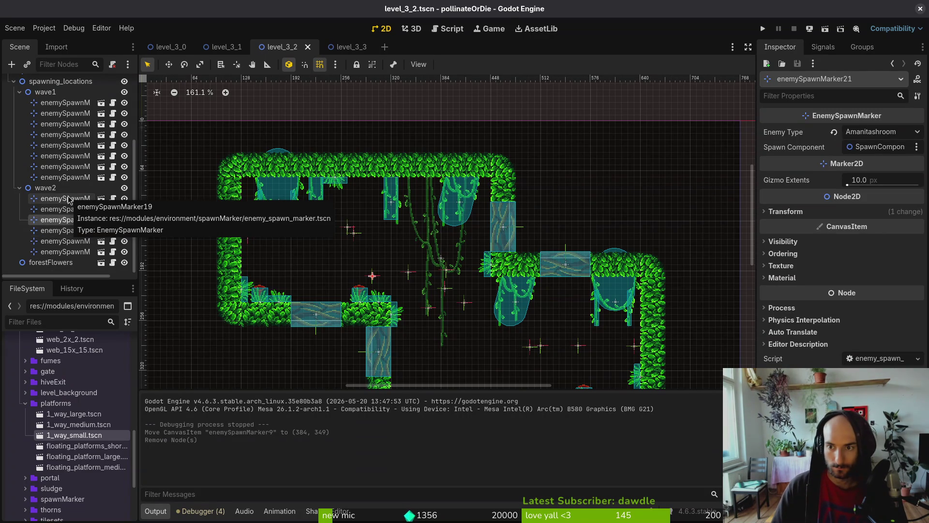
pyautogui.press('Down')
pyautogui.press('Up')
pyautogui.press('Up')
pyautogui.press('Up')
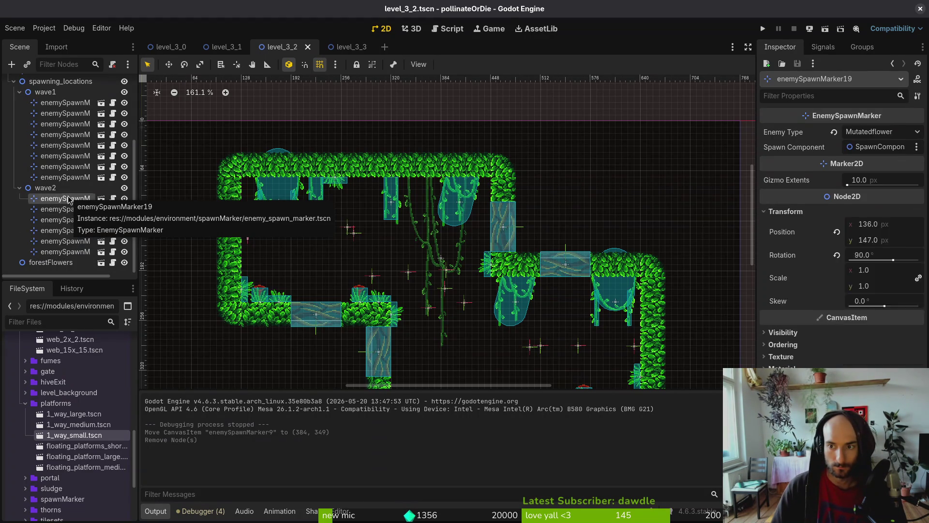
pyautogui.scroll(-4, 445, 232)
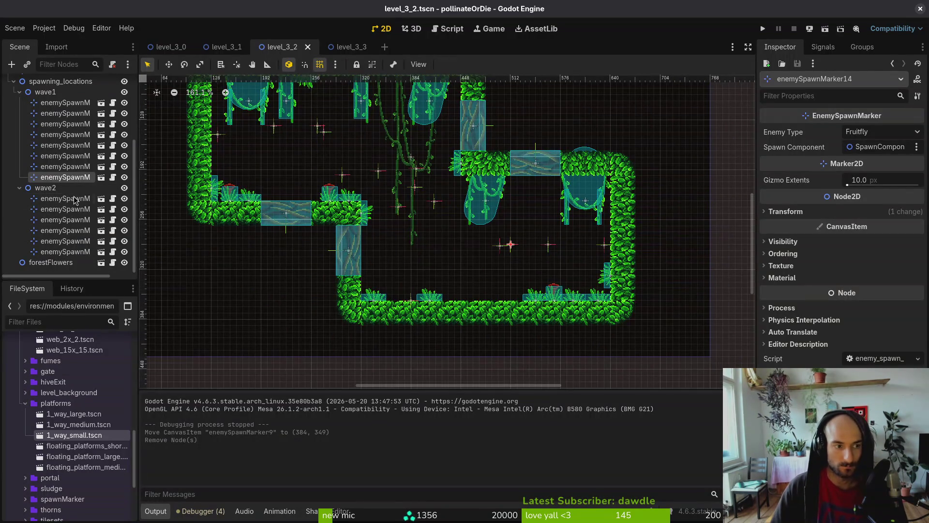
pyautogui.click(76, 200)
# Collapse the wave groups and spawning_locations, zoom the canvas, and switch to level_3_3.
pyautogui.click(19, 92)
pyautogui.click(20, 188)
pyautogui.click(312, 224)
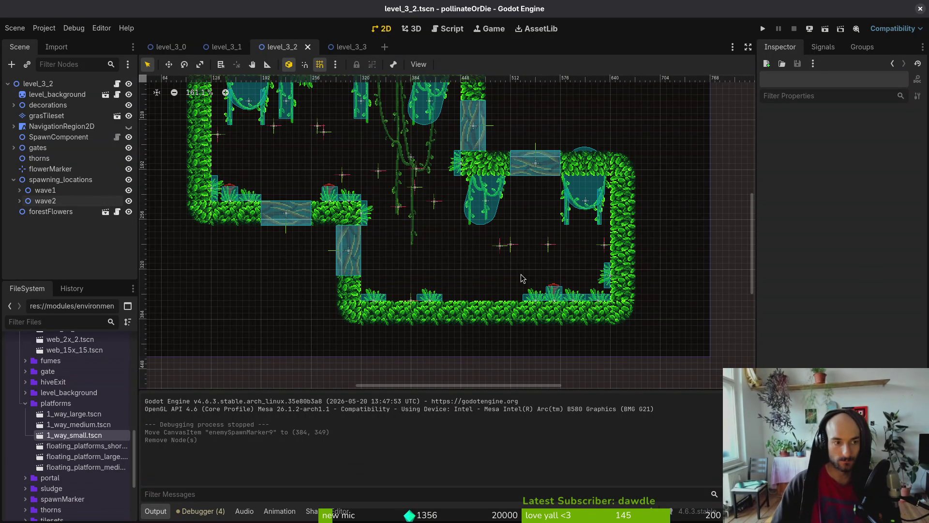
pyautogui.scroll(-2, 428, 256)
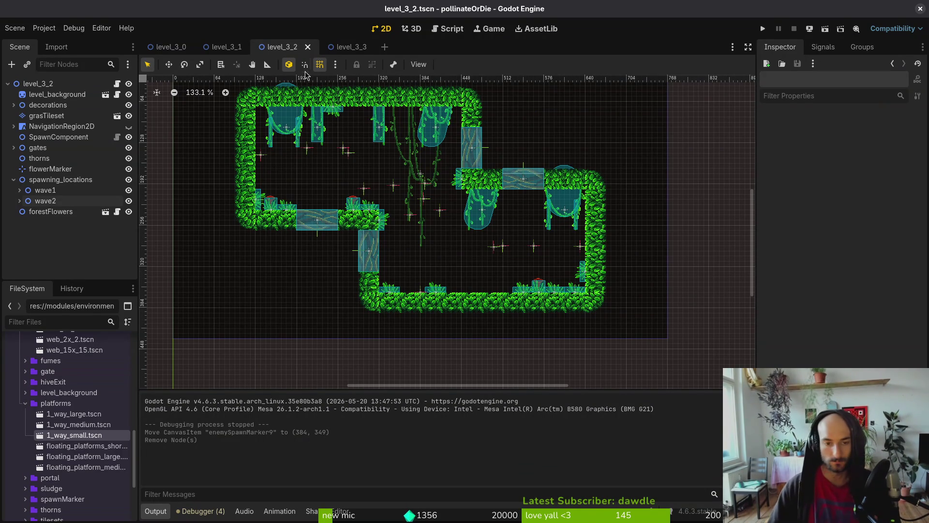
pyautogui.scroll(4, 436, 218)
pyautogui.scroll(-3, 436, 242)
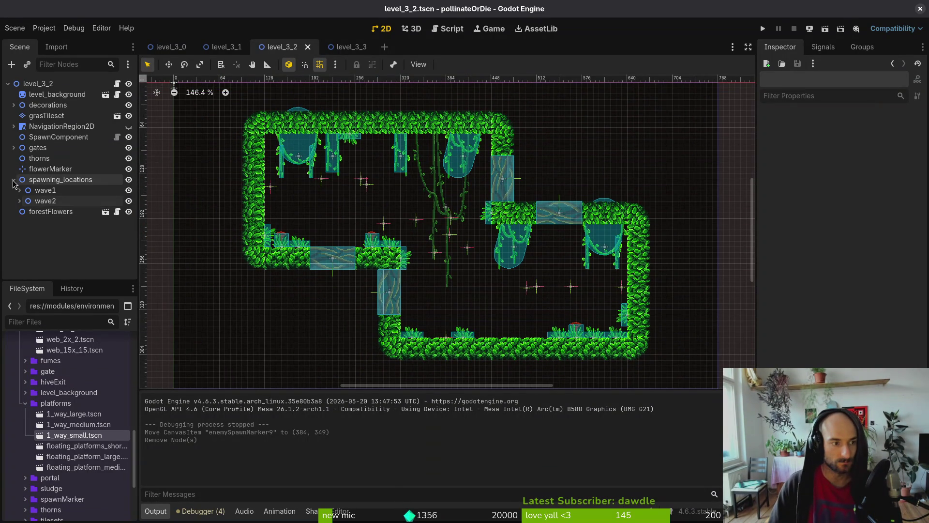
pyautogui.click(13, 179)
pyautogui.click(348, 47)
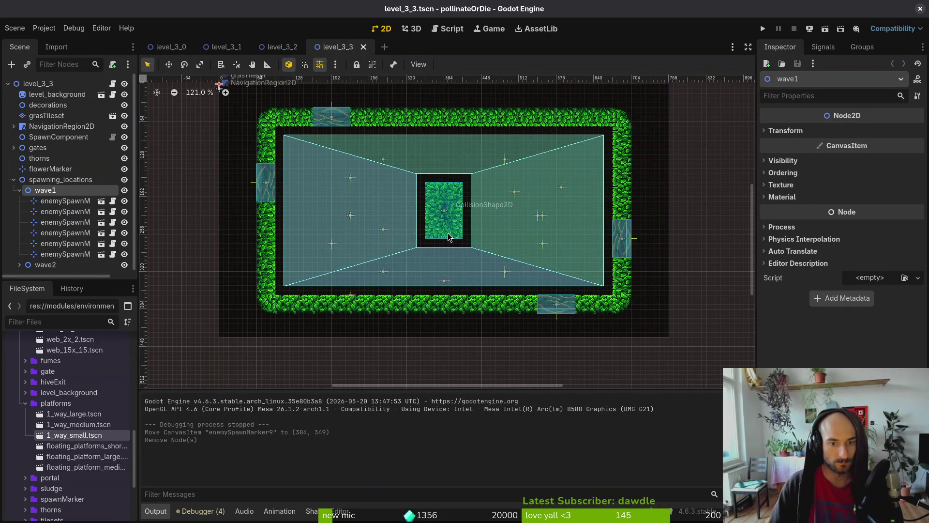
# Move a spawn marker above the central block to (384, 160) and save the scene.
pyautogui.click(65, 201)
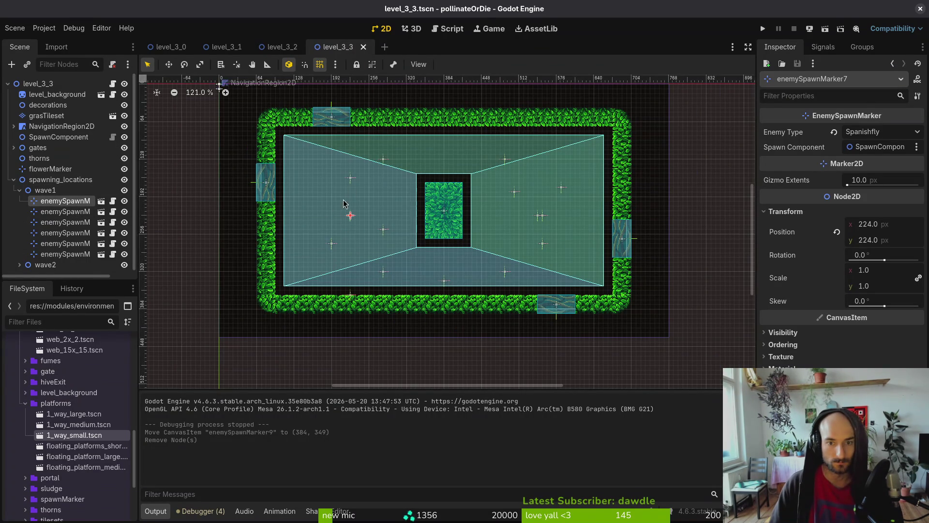
pyautogui.scroll(8, 348, 224)
pyautogui.moveTo(348, 227)
pyautogui.mouseDown()
pyautogui.moveTo(521, 111)
pyautogui.moveTo(553, 142)
pyautogui.moveTo(550, 151)
pyautogui.mouseUp()
pyautogui.scroll(8, 557, 143)
pyautogui.hotkey('shift', 'g')
pyautogui.scroll(-3, 552, 164)
pyautogui.press('g')
pyautogui.click(529, 184)
pyautogui.scroll(4, 481, 145)
pyautogui.moveTo(547, 156); pyautogui.dragTo(546, 151)
pyautogui.click(529, 175)
pyautogui.hotkey('ctrl', 's')
# Hide wave2's markers and move wave1's first spawn marker above the central block.
pyautogui.scroll(-6, 528, 175)
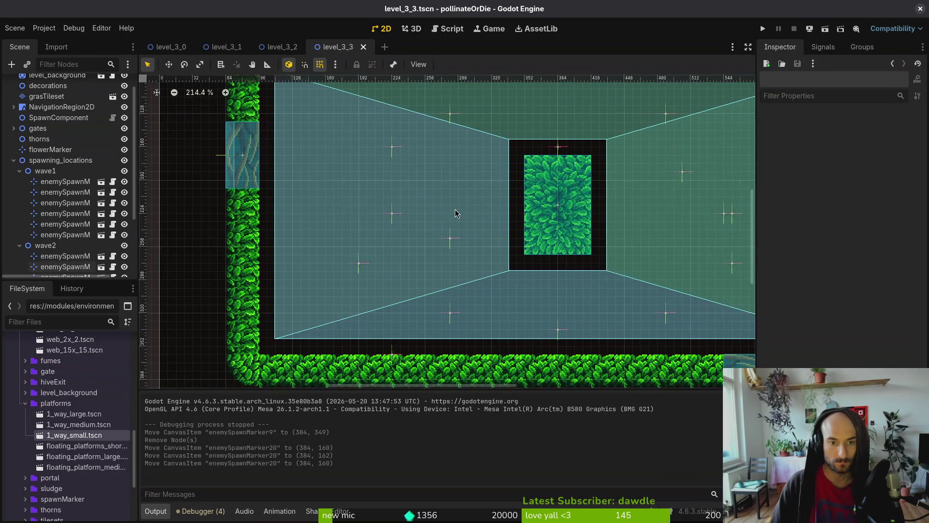
pyautogui.click(125, 246)
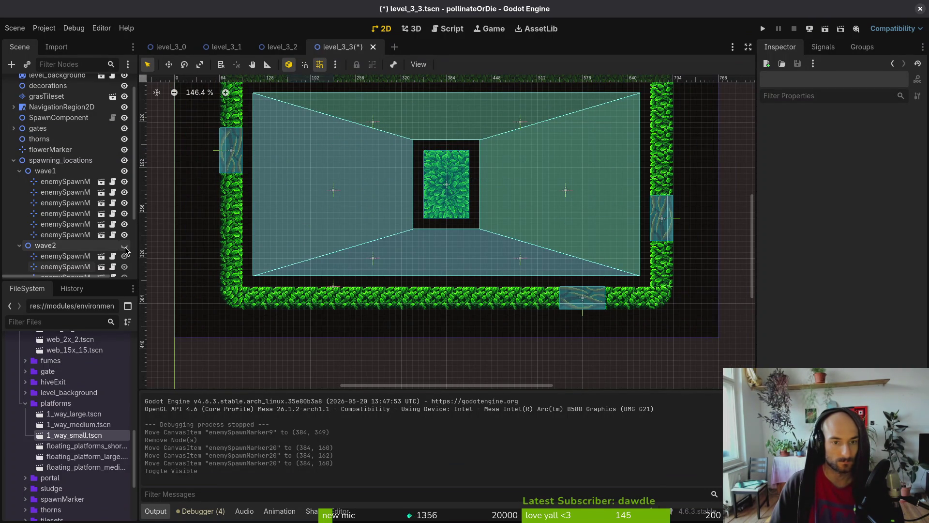
pyautogui.click(125, 246)
pyautogui.click(124, 171)
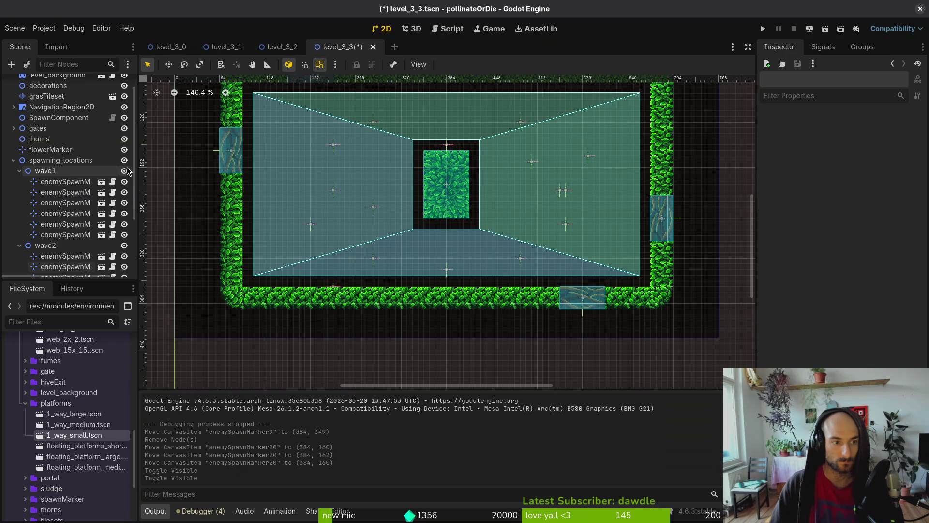
pyautogui.click(84, 183)
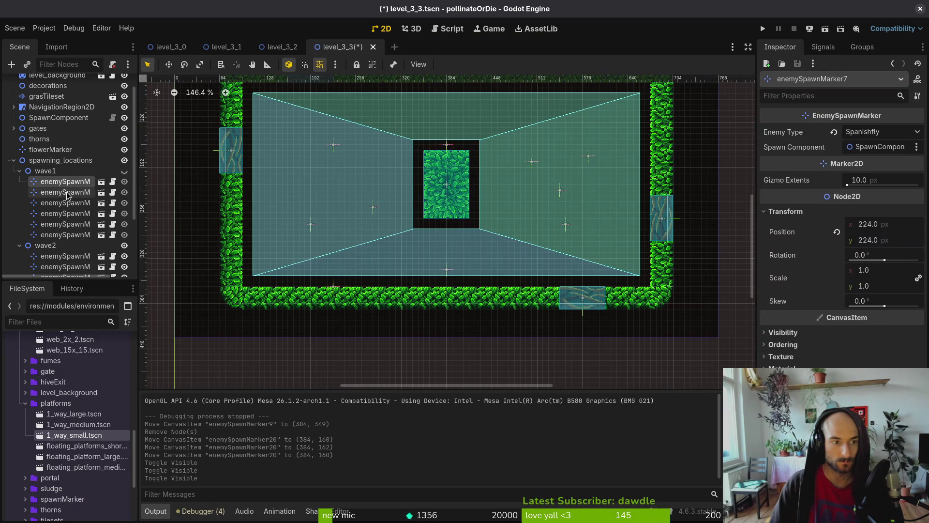
pyautogui.click(124, 171)
pyautogui.click(125, 246)
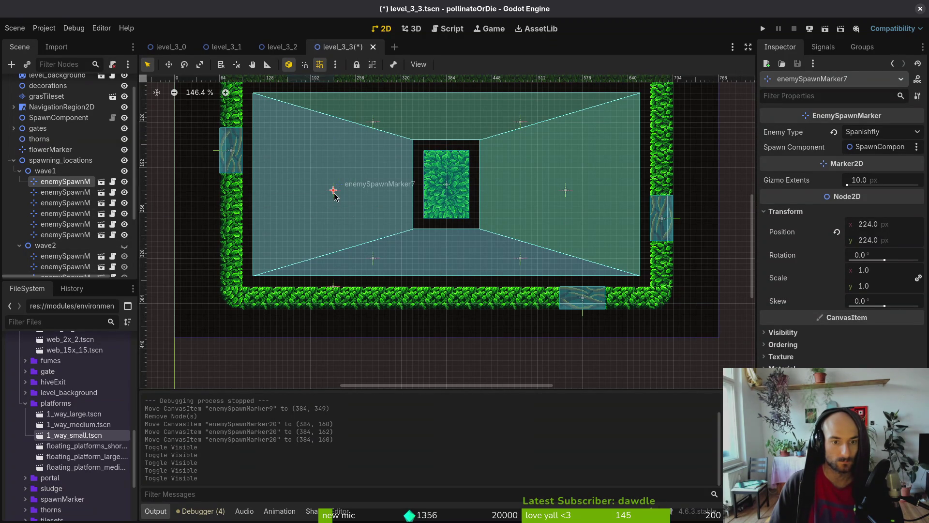
pyautogui.scroll(3, 450, 145)
pyautogui.moveTo(334, 196)
pyautogui.mouseDown()
pyautogui.moveTo(450, 145)
pyautogui.moveTo(439, 152)
pyautogui.mouseUp()
pyautogui.scroll(-2, 424, 192)
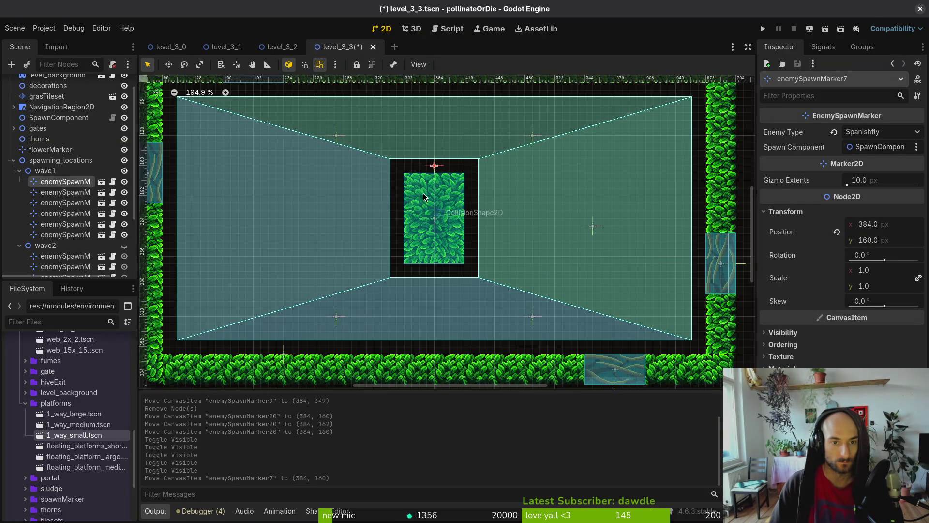
# Copy a spawn marker into wave1, place it left at (216, 216), and save.
pyautogui.click(598, 213)
pyautogui.hotkey('ctrl', 'c')
pyautogui.click(45, 171)
pyautogui.hotkey('ctrl', 'v')
pyautogui.moveTo(600, 213)
pyautogui.mouseDown()
pyautogui.moveTo(324, 215)
pyautogui.moveTo(281, 207)
pyautogui.mouseUp()
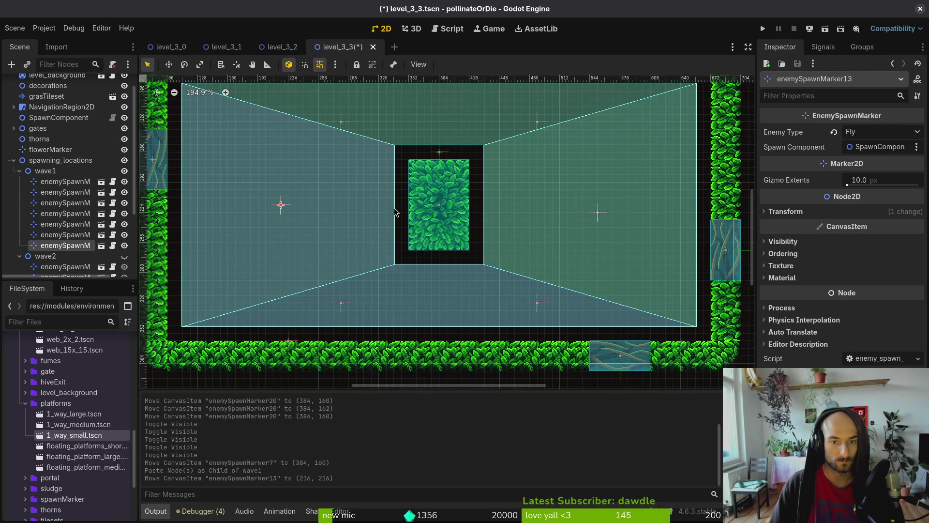
pyautogui.click(418, 191)
pyautogui.hotkey('ctrl', 's')
pyautogui.click(19, 171)
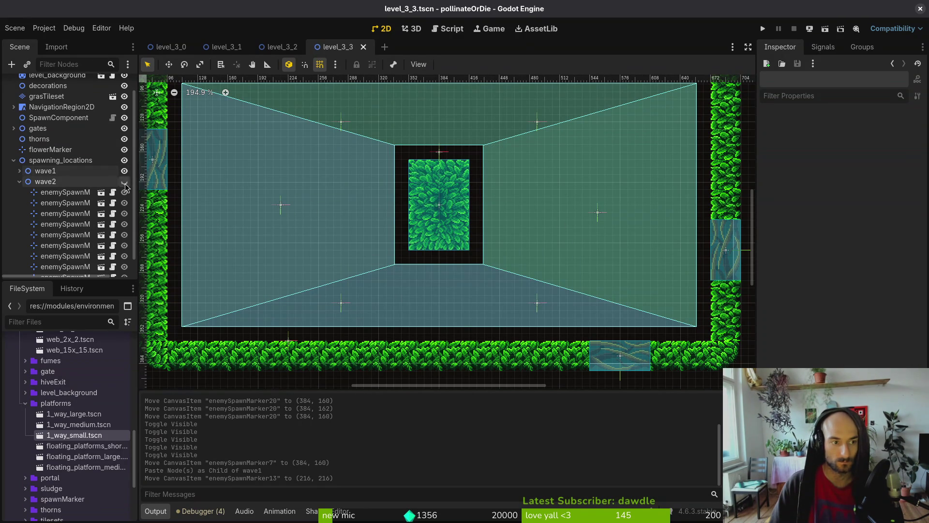
# Show only wave2's markers, move the one above the block to the left, and save.
pyautogui.click(124, 181)
pyautogui.click(124, 171)
pyautogui.click(440, 152)
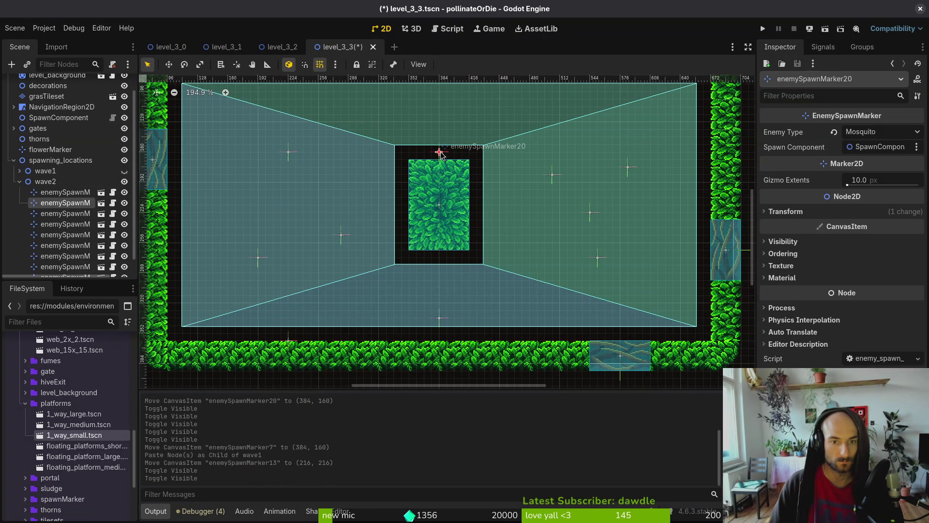
pyautogui.moveTo(441, 154)
pyautogui.mouseDown()
pyautogui.moveTo(317, 213)
pyautogui.moveTo(292, 214)
pyautogui.mouseUp()
pyautogui.scroll(-5, 473, 208)
pyautogui.hotkey('ctrl', 's')
# Reposition wave2 markers on the right side, undoing two unwanted moves.
pyautogui.click(524, 185)
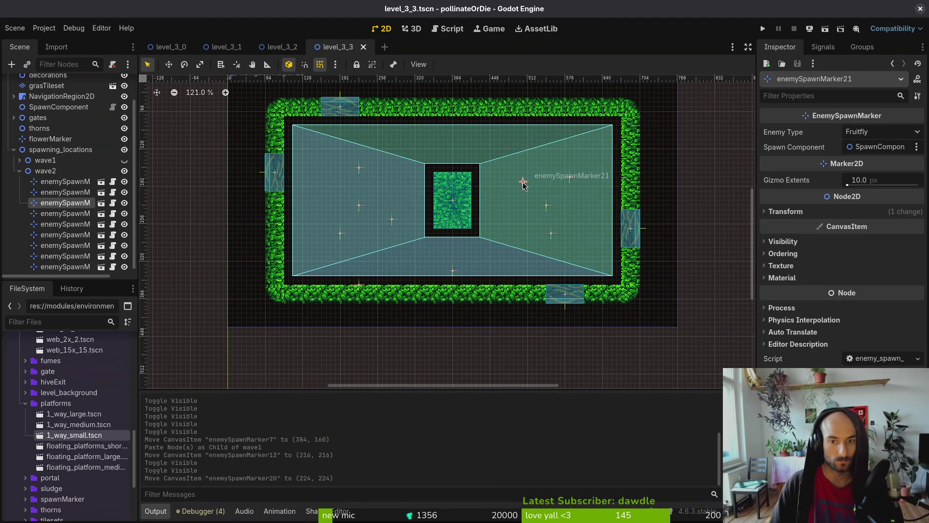
pyautogui.moveTo(554, 240)
pyautogui.mouseDown()
pyautogui.moveTo(533, 235)
pyautogui.moveTo(482, 151)
pyautogui.moveTo(495, 151)
pyautogui.mouseUp()
pyautogui.moveTo(396, 226); pyautogui.dragTo(396, 140)
pyautogui.hotkey('ctrl', 'z')
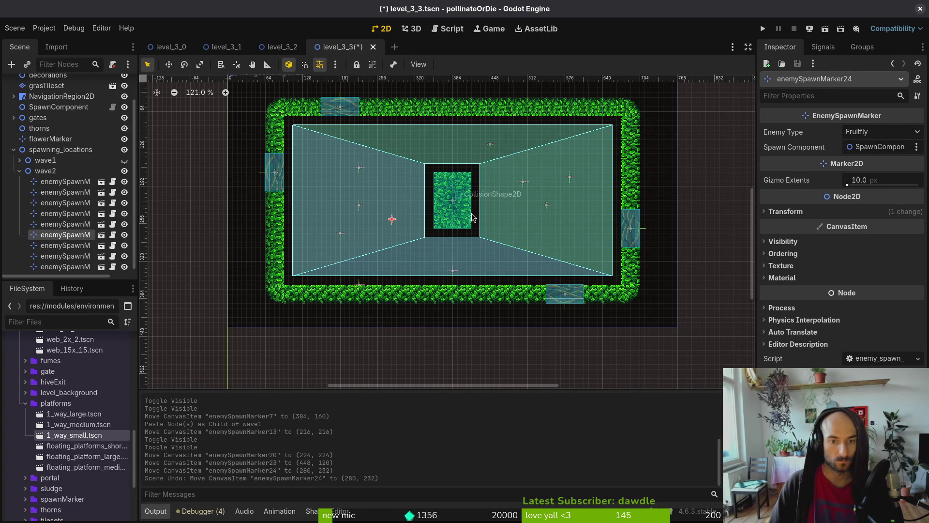
pyautogui.click(544, 209)
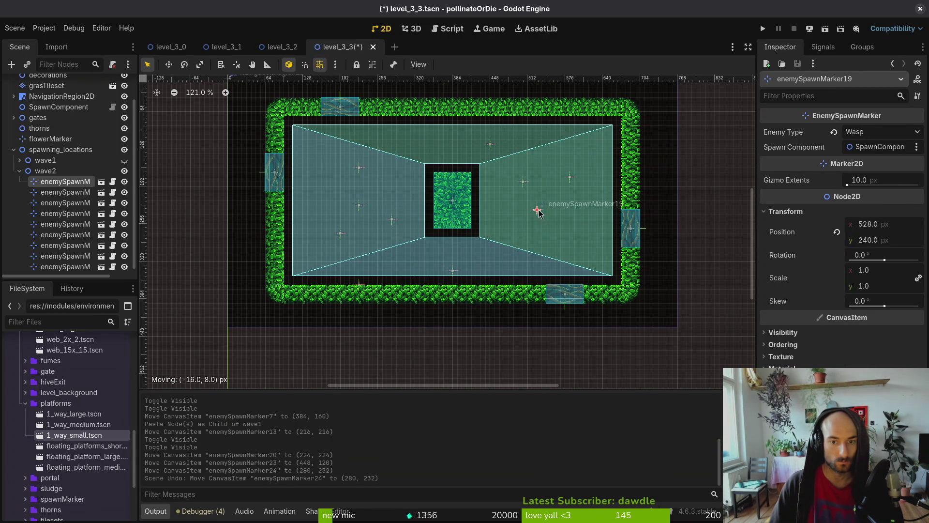
pyautogui.hotkey('ctrl', 'z')
pyautogui.moveTo(523, 182); pyautogui.dragTo(514, 154)
pyautogui.moveTo(551, 237); pyautogui.dragTo(517, 255)
pyautogui.moveTo(573, 180)
pyautogui.mouseDown()
pyautogui.moveTo(569, 204)
pyautogui.moveTo(543, 207)
pyautogui.moveTo(543, 196)
pyautogui.mouseUp()
# Spread the remaining wave2 markers to the left and upper areas, then save the scene.
pyautogui.scroll(4, 561, 203)
pyautogui.hscroll(-3, 390, 220)
pyautogui.moveTo(376, 225); pyautogui.dragTo(374, 265)
pyautogui.moveTo(559, 274); pyautogui.dragTo(559, 268)
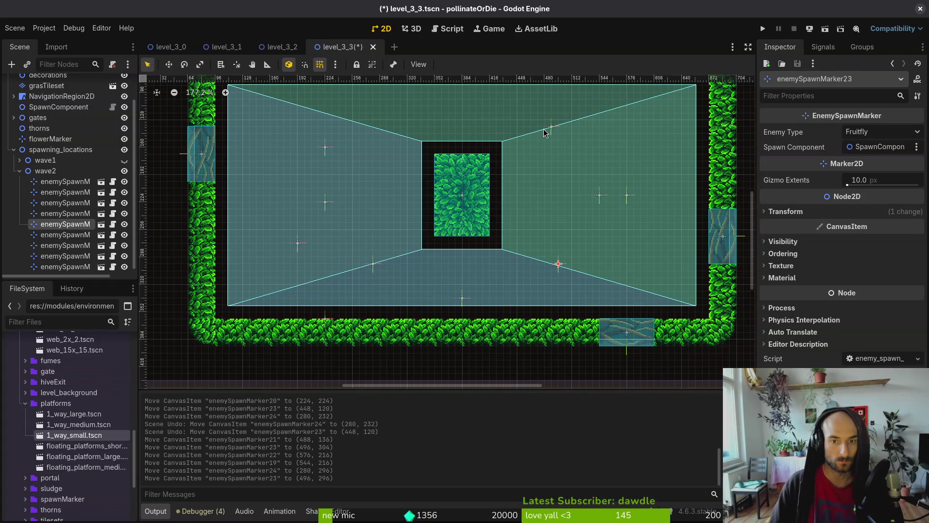
pyautogui.moveTo(326, 151); pyautogui.dragTo(373, 127)
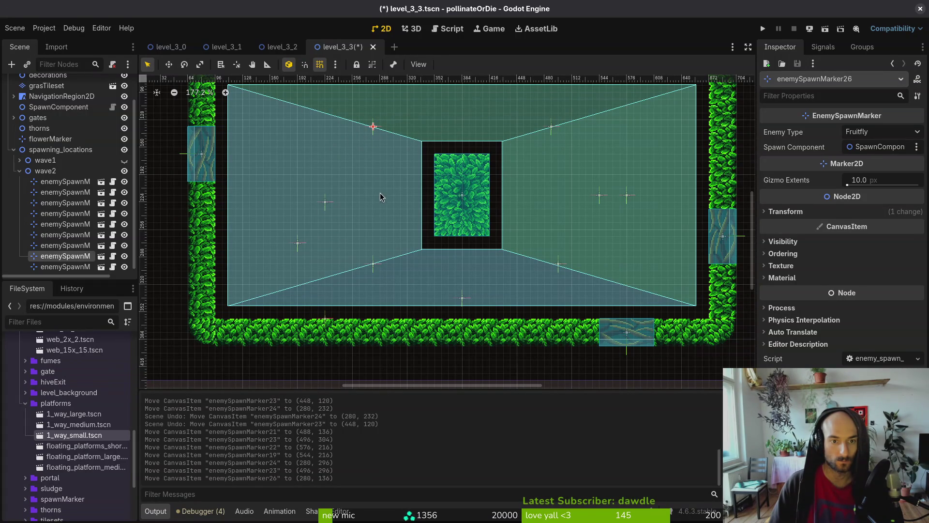
pyautogui.moveTo(298, 243)
pyautogui.mouseDown()
pyautogui.moveTo(298, 205)
pyautogui.moveTo(310, 206)
pyautogui.moveTo(300, 207)
pyautogui.mouseUp()
pyautogui.click(327, 204)
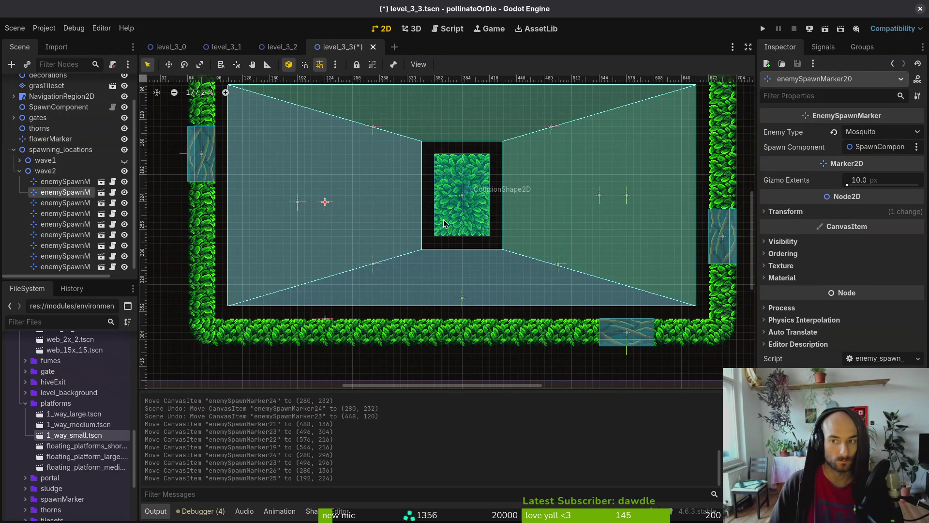
pyautogui.click(602, 203)
pyautogui.hotkey('ctrl', 's')
pyautogui.scroll(-7, 518, 223)
# Select grasTileset and pick the two diagonal corner tiles.
pyautogui.scroll(1, 369, 231)
pyautogui.scroll(5, 604, 279)
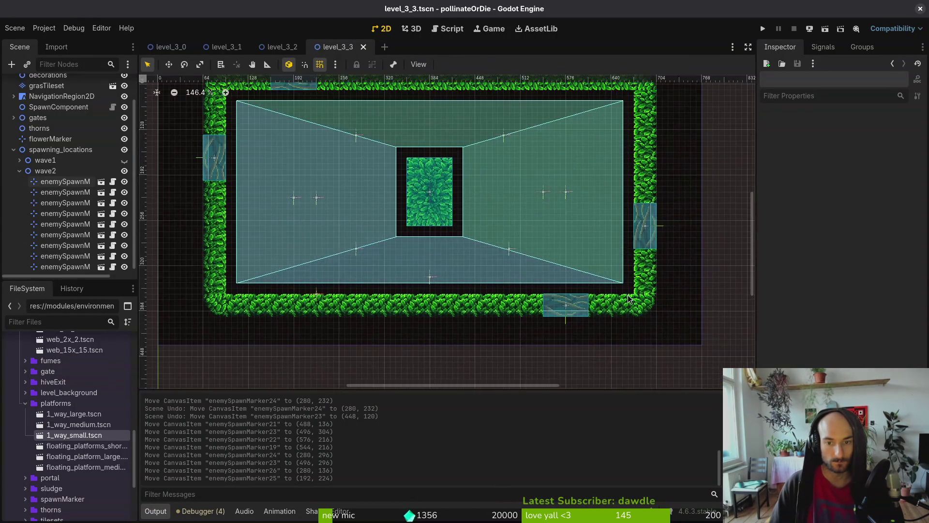
pyautogui.scroll(2, 29, 117)
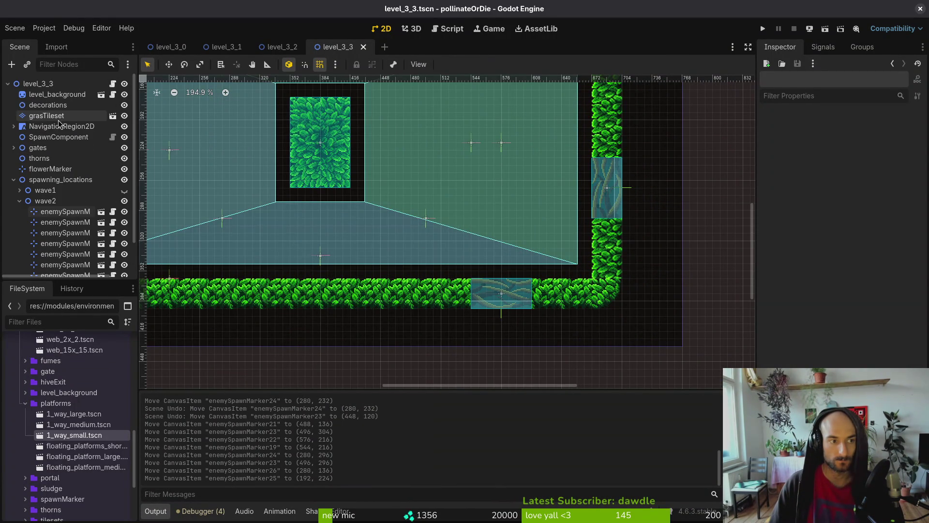
pyautogui.click(25, 113)
pyautogui.scroll(-4, 546, 357)
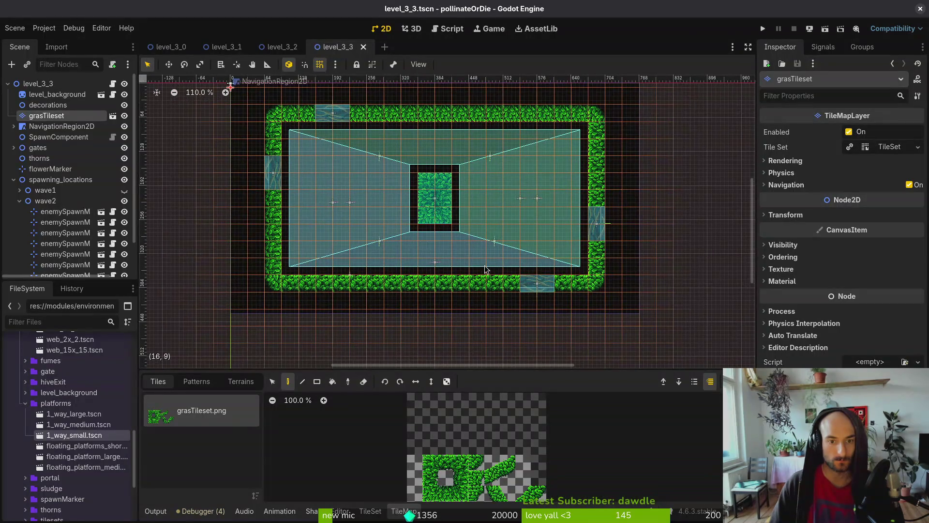
pyautogui.scroll(3, 546, 339)
pyautogui.moveTo(524, 494); pyautogui.dragTo(539, 494)
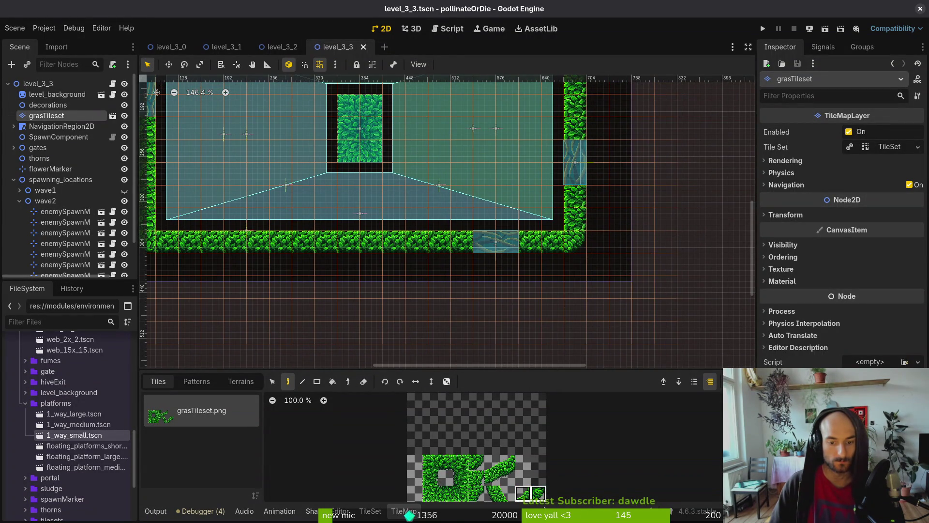
# Paint the diagonal tiles onto the top-right, top-left, bottom-left and bottom-right wall corners.
pyautogui.click(570, 243)
pyautogui.scroll(-4, 561, 193)
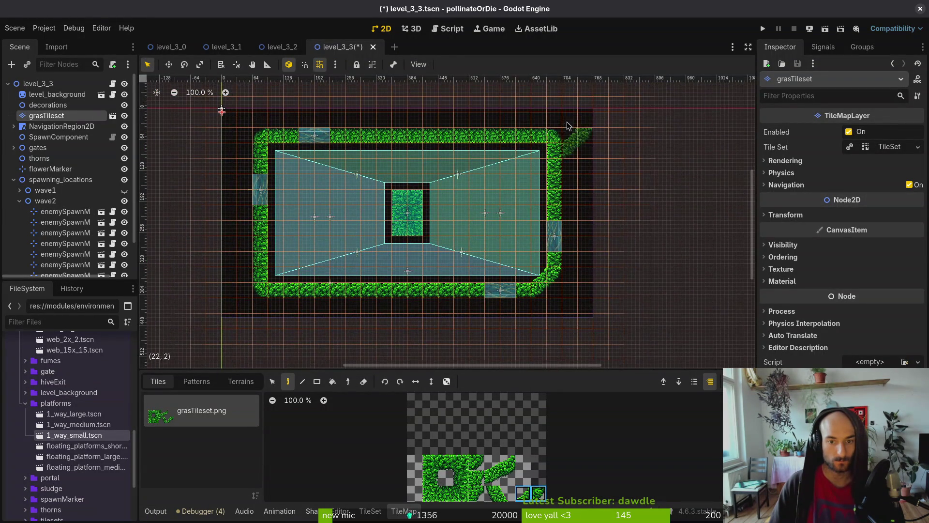
pyautogui.click(555, 143)
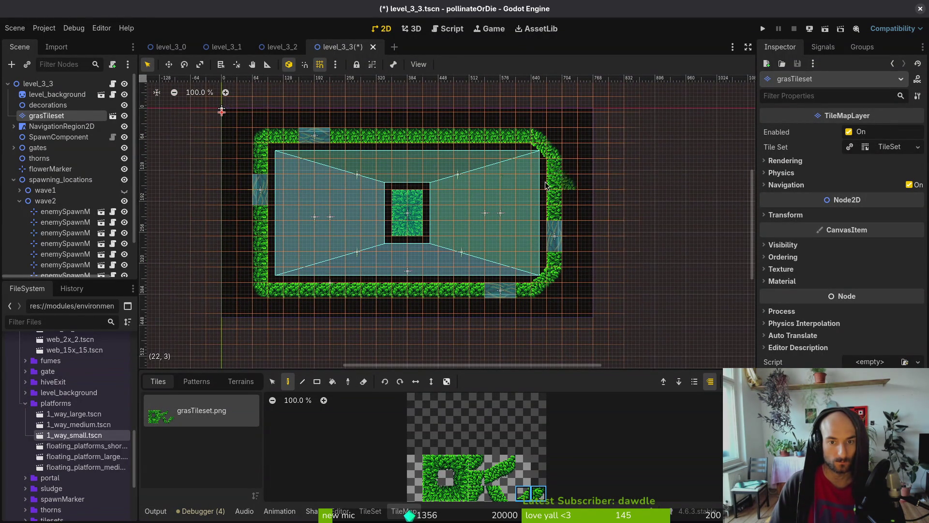
pyautogui.click(266, 143)
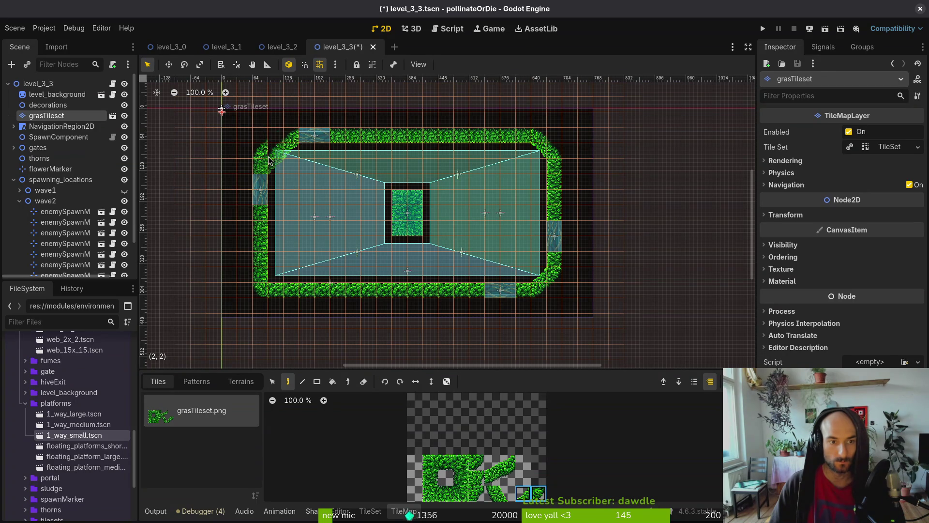
pyautogui.click(263, 277)
pyautogui.click(264, 278)
pyautogui.click(528, 292)
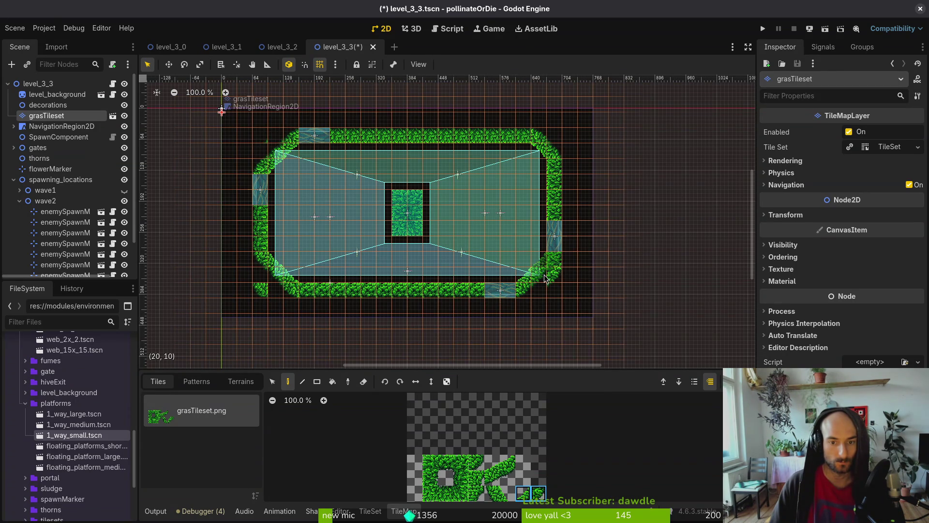
pyautogui.press('Escape')
# Reselect the grass tile layer and use the eraser to check for stray tiles.
pyautogui.scroll(3, 547, 289)
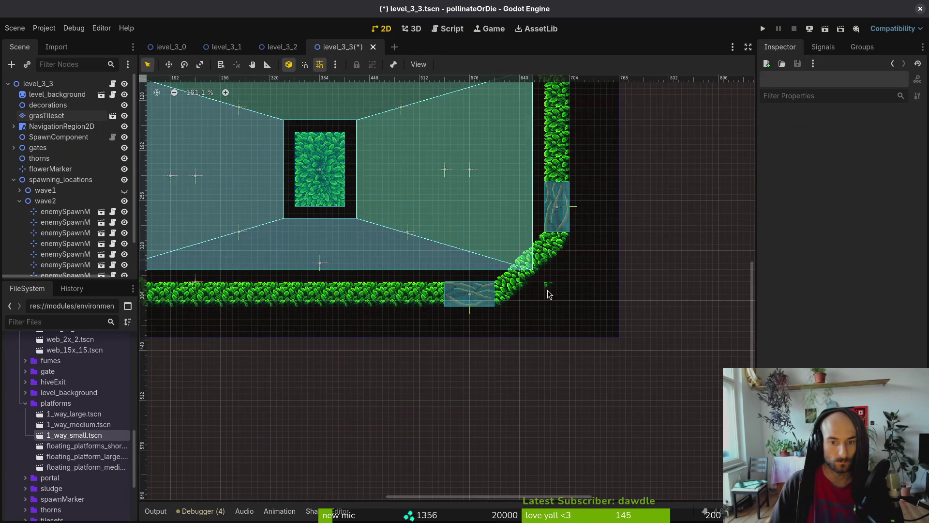
pyautogui.click(65, 117)
pyautogui.scroll(4, 559, 292)
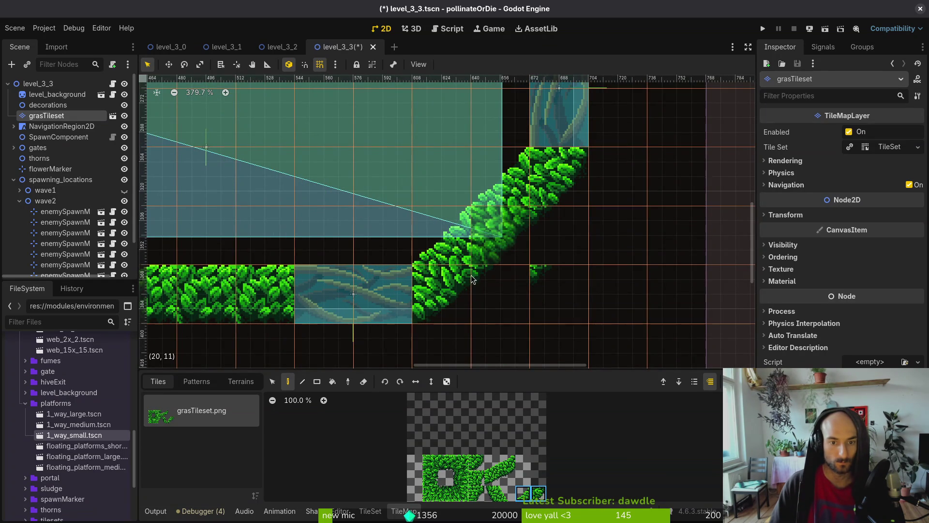
pyautogui.scroll(-3, 578, 279)
pyautogui.hscroll(-5, 435, 295)
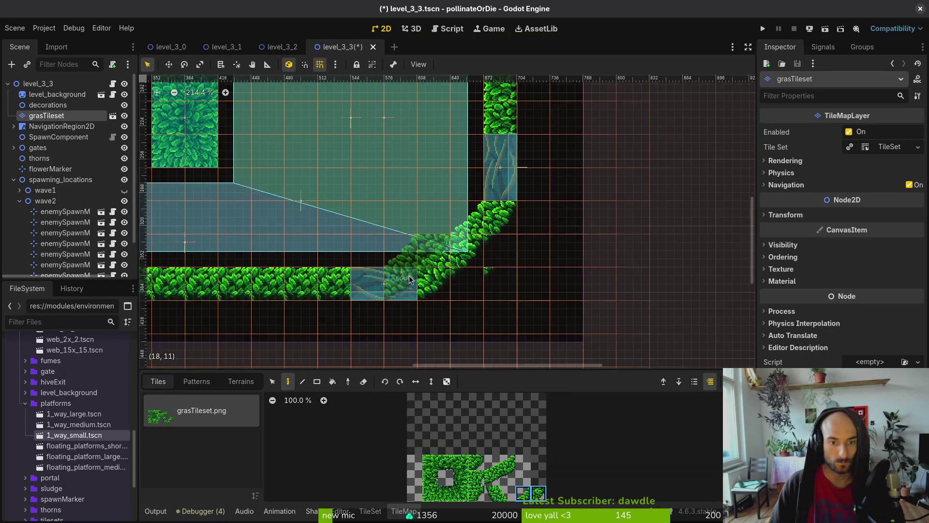
pyautogui.press('e')
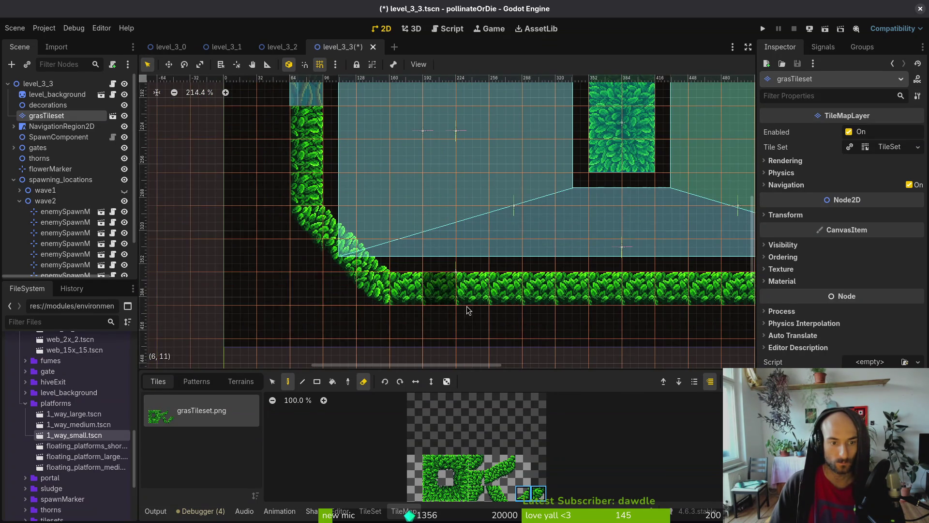
pyautogui.hscroll(5, 634, 290)
pyautogui.scroll(-2, 635, 289)
pyautogui.hscroll(5, 634, 290)
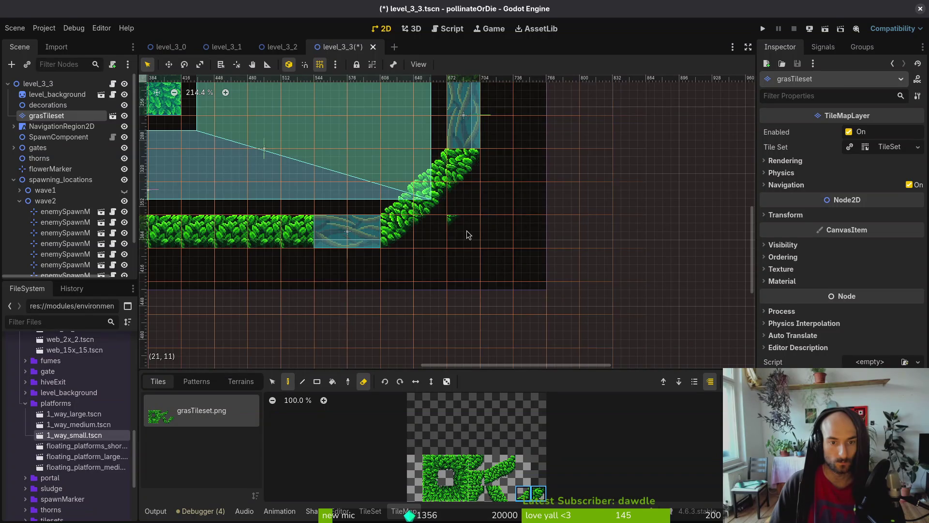
pyautogui.scroll(5, 508, 252)
pyautogui.hscroll(-5, 546, 275)
pyautogui.scroll(-3, 615, 325)
pyautogui.scroll(3, 243, 176)
# Deselect the tile layer and select the navigation region for polygon editing.
pyautogui.click(243, 175)
pyautogui.scroll(-4, 309, 214)
pyautogui.click(309, 214)
pyautogui.scroll(8, 282, 188)
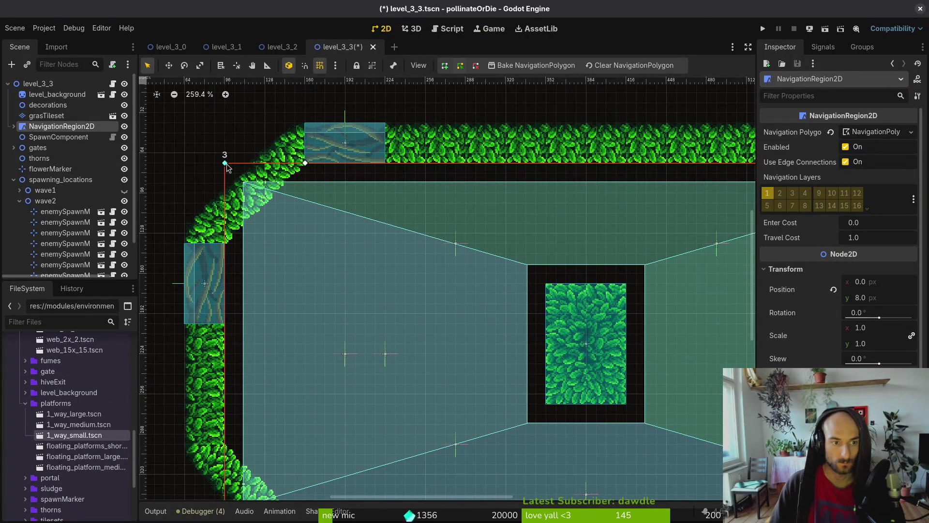
# Drag and add navigation polygon points to match the bevelled bottom and right wall corners, then save.
pyautogui.scroll(-5, 230, 312)
pyautogui.moveTo(220, 342); pyautogui.dragTo(221, 262)
pyautogui.moveTo(338, 276); pyautogui.dragTo(316, 343)
pyautogui.hscroll(9, 442, 310)
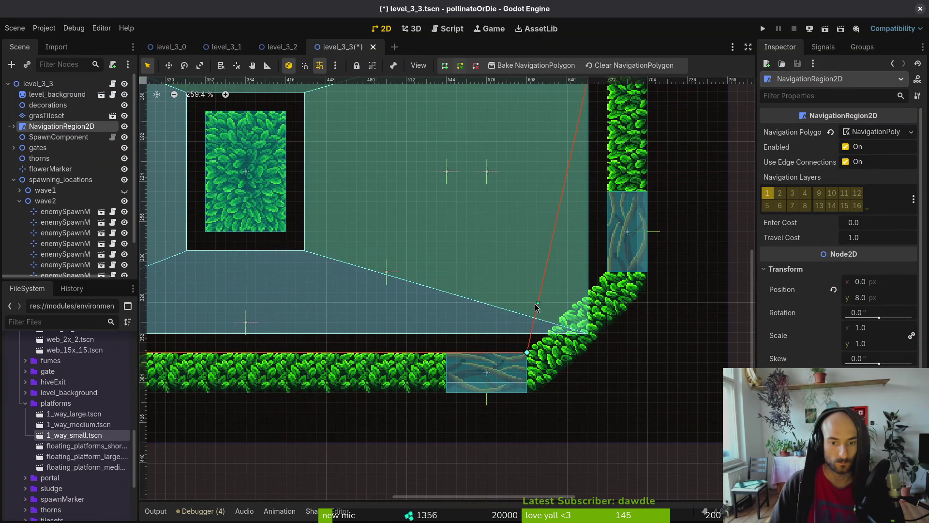
pyautogui.moveTo(540, 303); pyautogui.dragTo(607, 275)
pyautogui.scroll(-5, 581, 266)
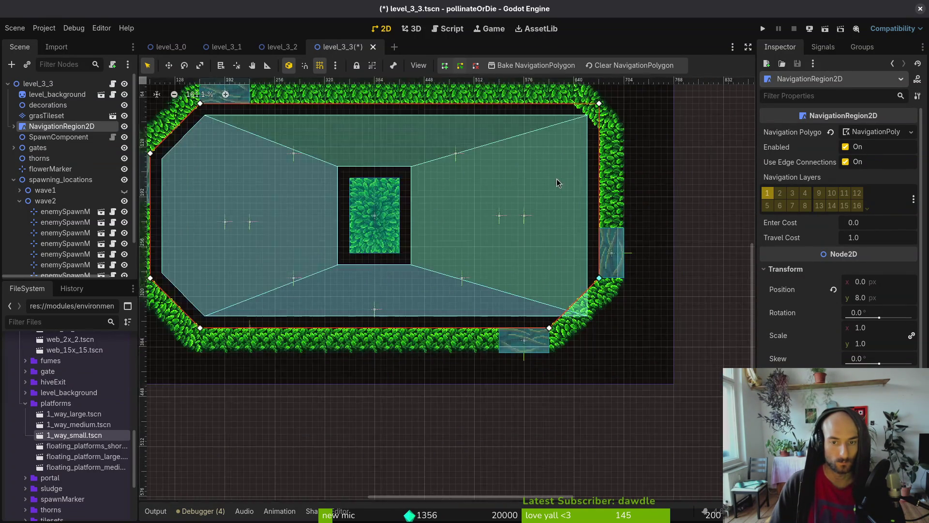
pyautogui.scroll(4, 577, 246)
pyautogui.scroll(2, 577, 281)
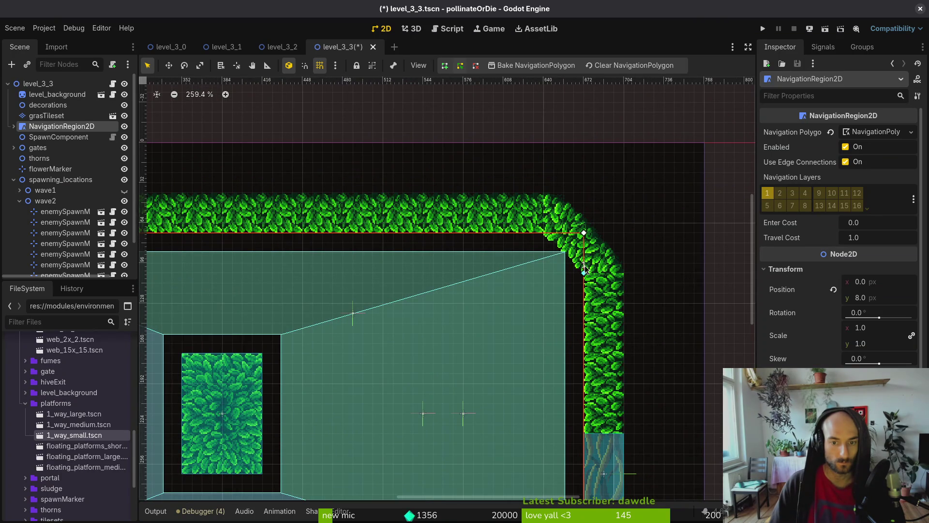
pyautogui.scroll(-6, 487, 311)
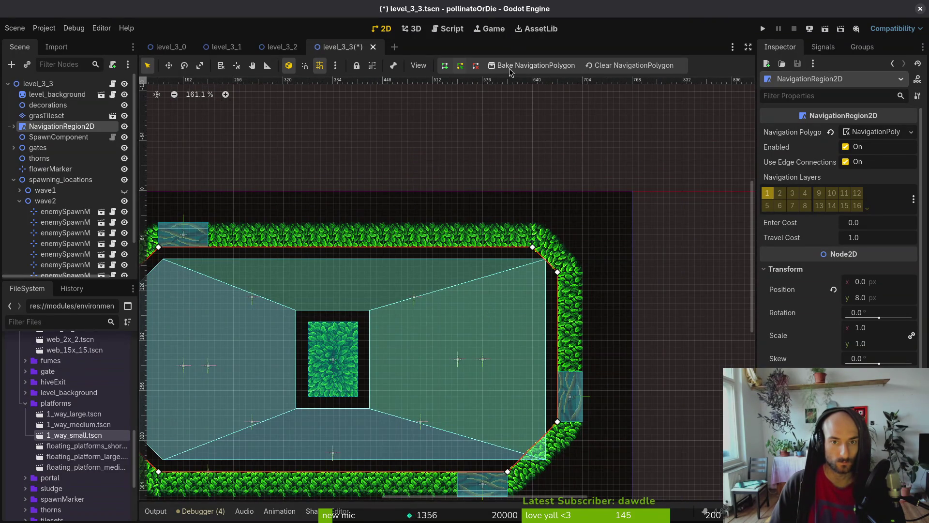
pyautogui.scroll(-4, 487, 272)
pyautogui.click(487, 266)
pyautogui.hotkey('ctrl', 's')
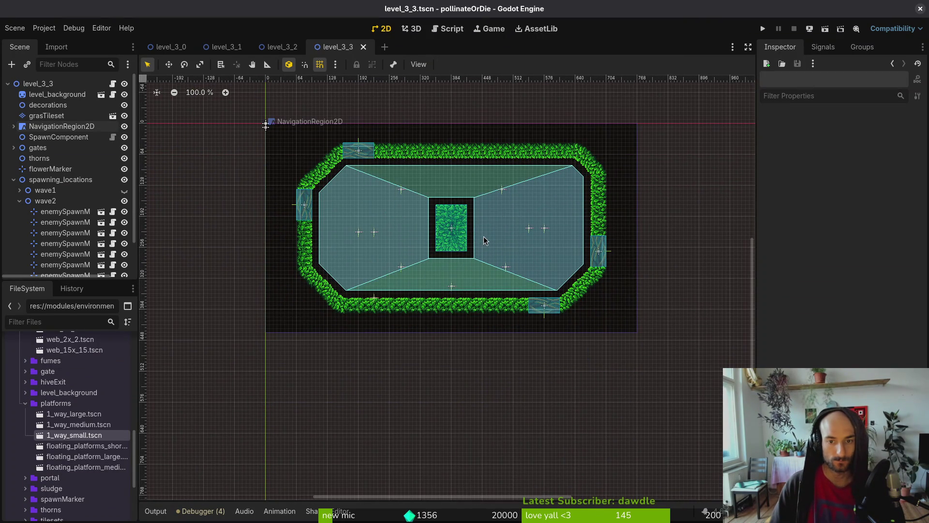
# Paint two more diagonal grass tiles at the top-right wall corner.
pyautogui.scroll(-1, 485, 237)
pyautogui.scroll(4, 513, 247)
pyautogui.click(46, 116)
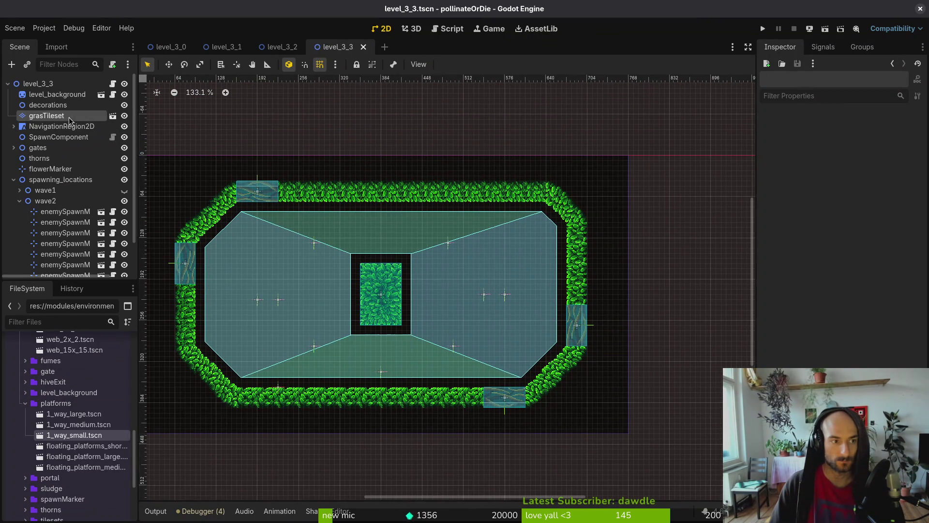
pyautogui.moveTo(524, 493); pyautogui.dragTo(538, 494)
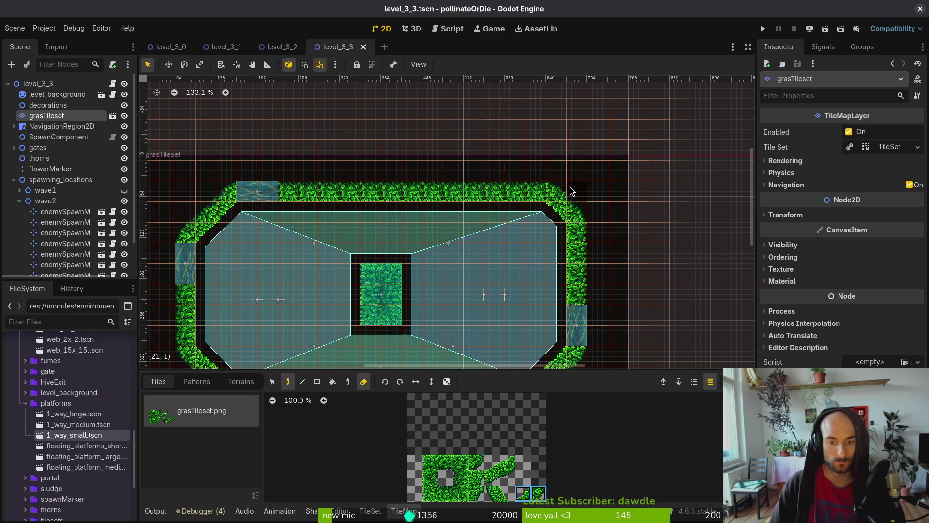
pyautogui.click(564, 223)
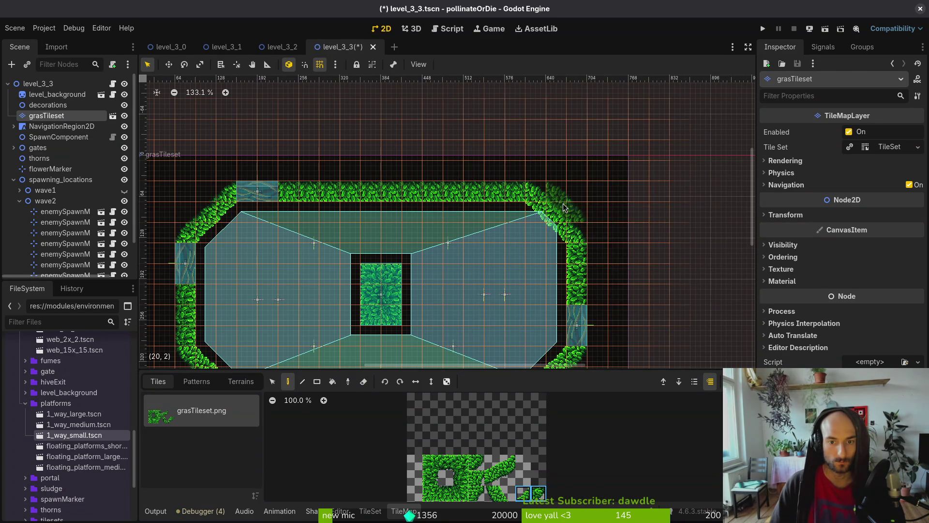
pyautogui.scroll(-3, 574, 195)
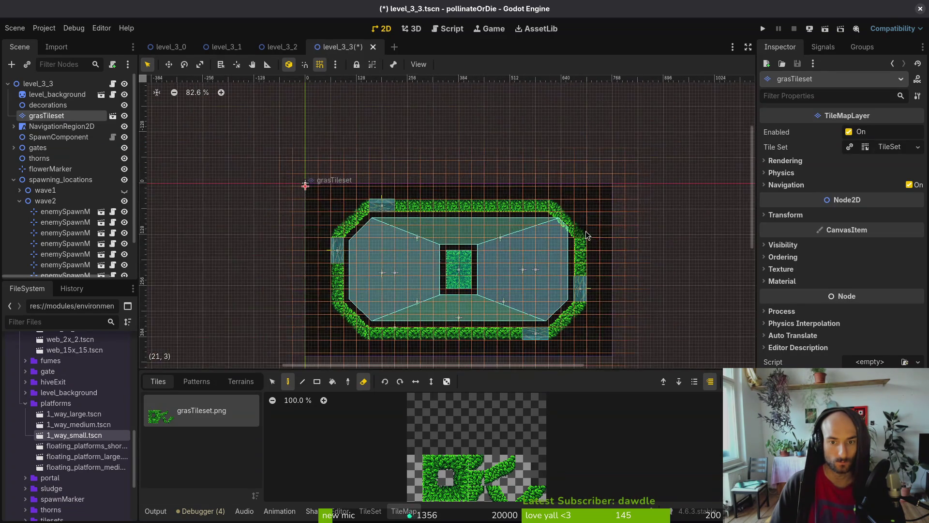
pyautogui.click(586, 231)
pyautogui.scroll(5, 533, 287)
# Save the scene, show wave1's spawn markers, and collapse wave2 and the platforms folder.
pyautogui.click(540, 202)
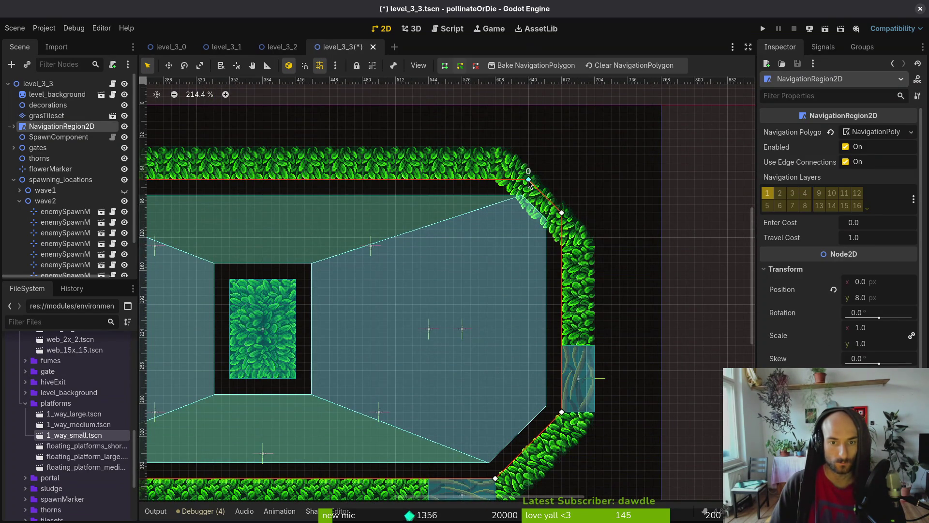
pyautogui.scroll(-5, 565, 248)
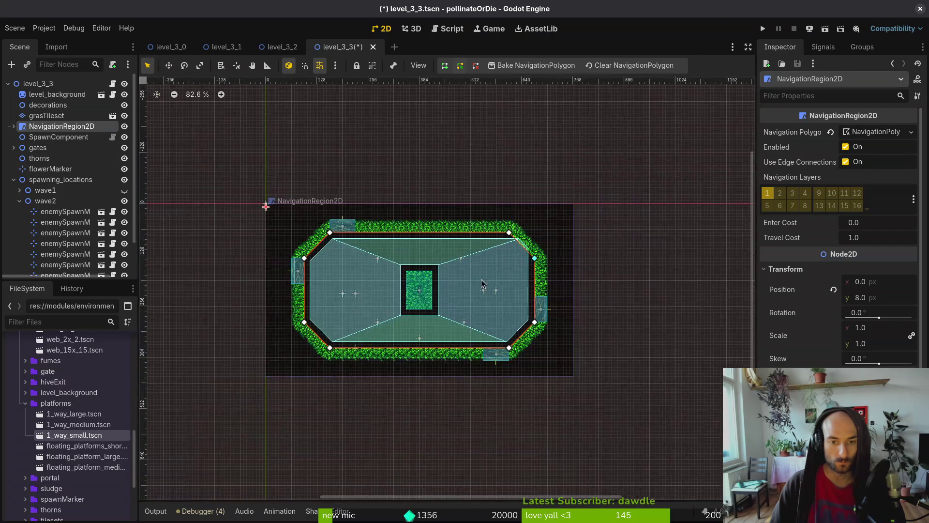
pyautogui.hotkey('ctrl', 's')
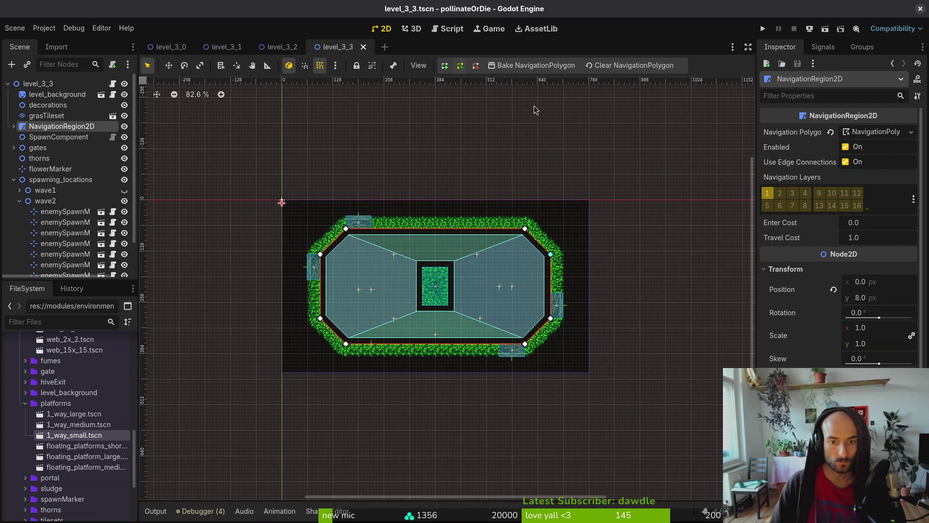
pyautogui.scroll(1, 511, 271)
pyautogui.click(509, 264)
pyautogui.scroll(1, 507, 260)
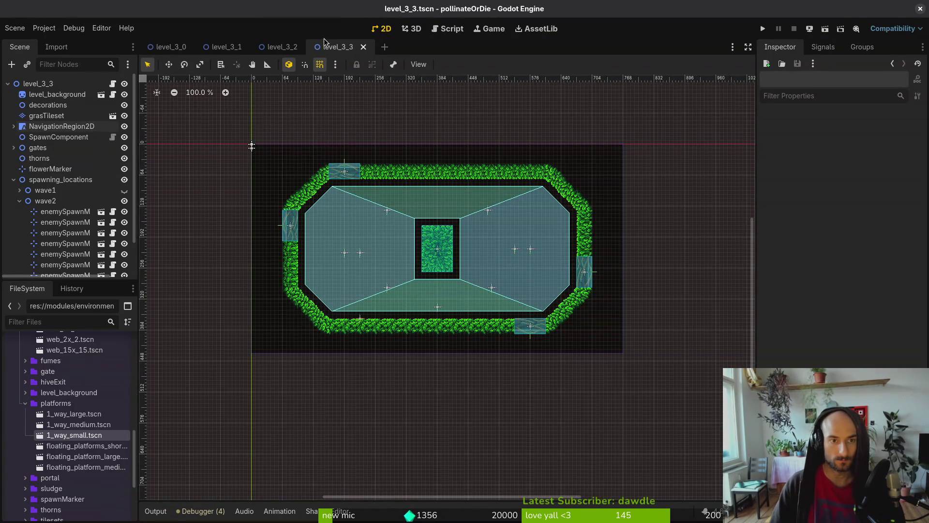
pyautogui.click(125, 190)
pyautogui.click(19, 201)
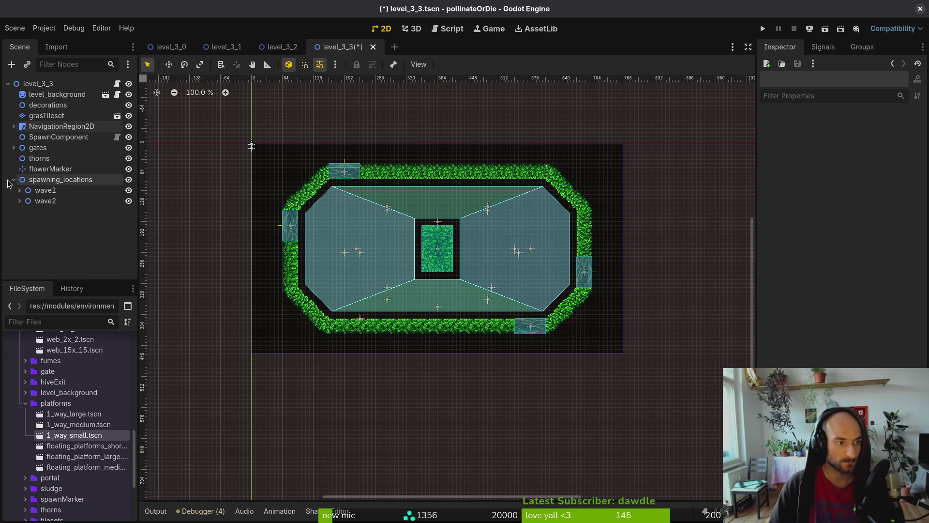
pyautogui.click(26, 403)
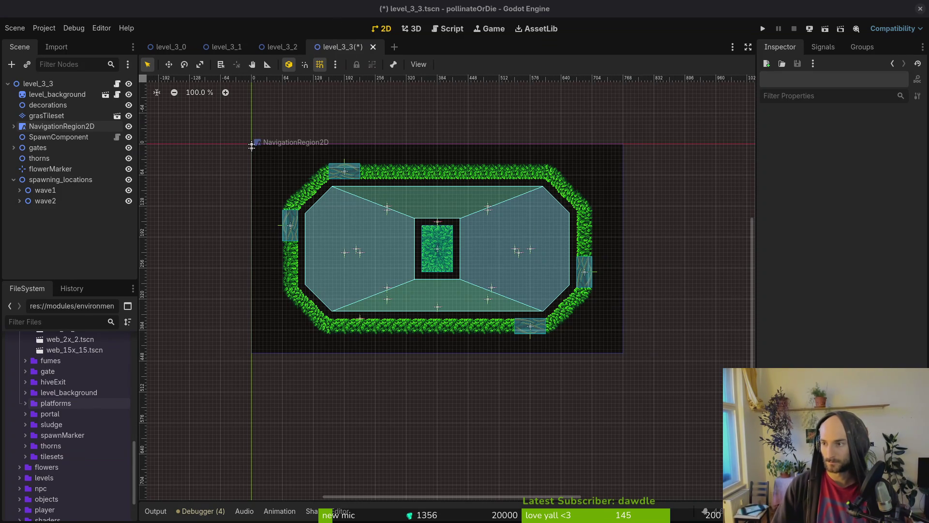
pyautogui.hscroll(-2, 252, 145)
pyautogui.hscroll(3, 290, 126)
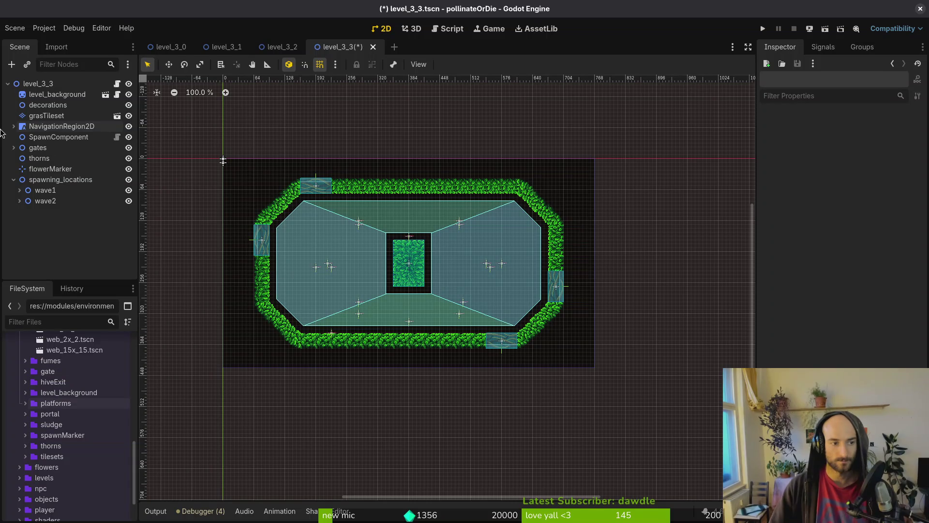
pyautogui.click(43, 105)
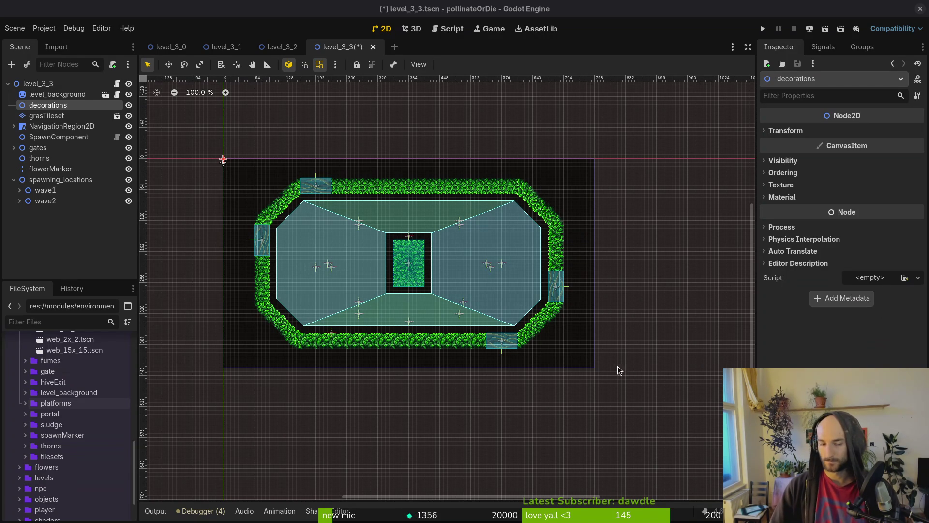
# Add a vines_side instance and mirror it with Scale x set to -1.
pyautogui.scroll(3, 571, 324)
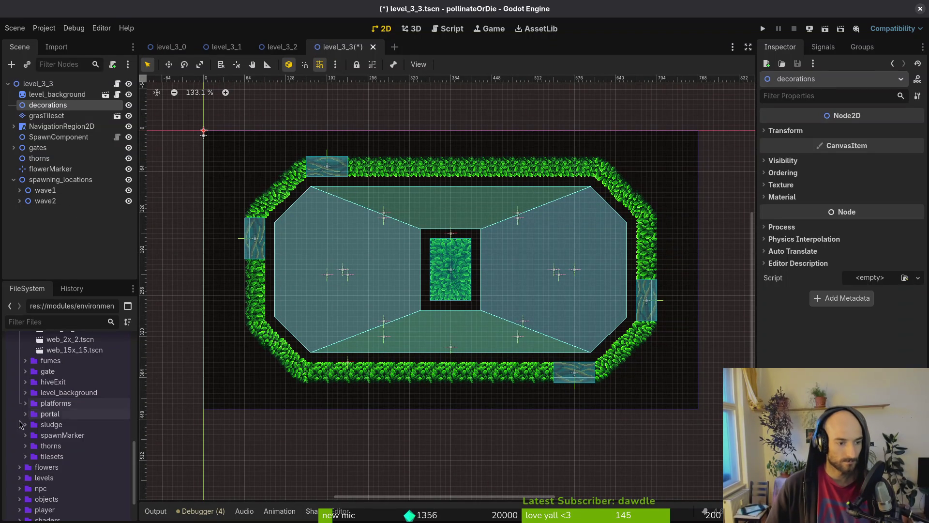
pyautogui.scroll(5, 73, 426)
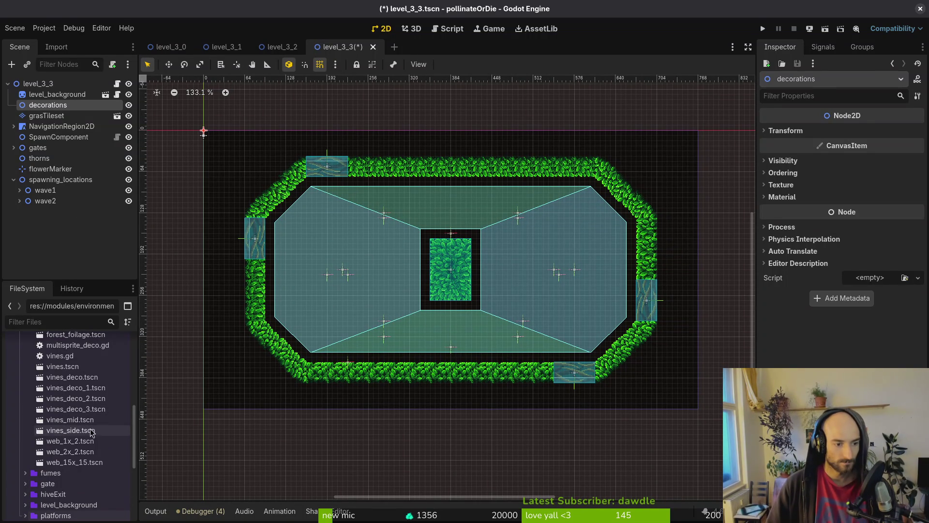
pyautogui.moveTo(71, 434)
pyautogui.mouseDown()
pyautogui.moveTo(533, 242)
pyautogui.moveTo(494, 268)
pyautogui.moveTo(333, 274)
pyautogui.moveTo(527, 260)
pyautogui.mouseUp()
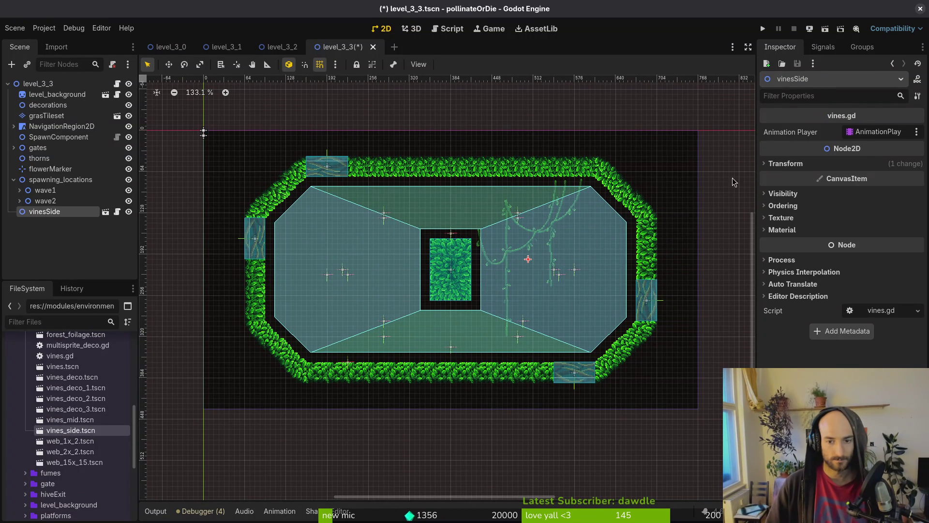
pyautogui.click(836, 165)
pyautogui.click(857, 223)
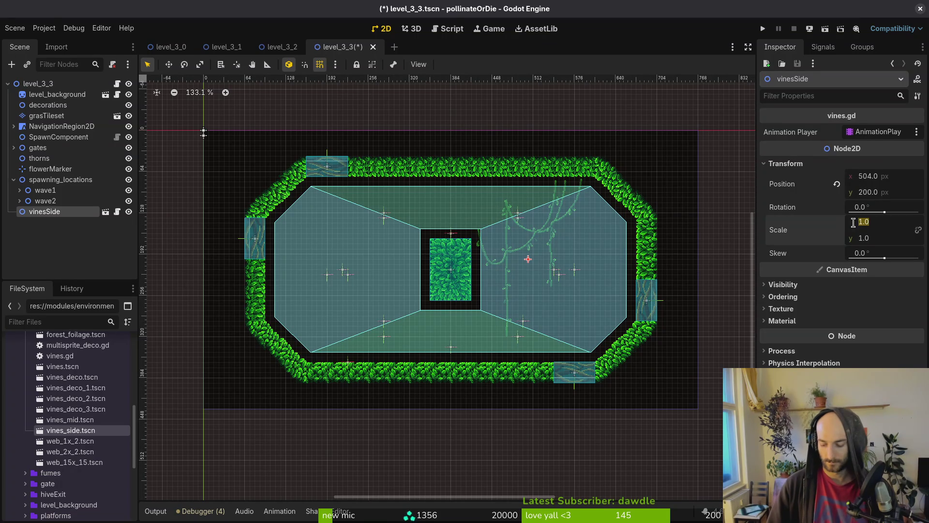
pyautogui.write('-1')
pyautogui.press('Return')
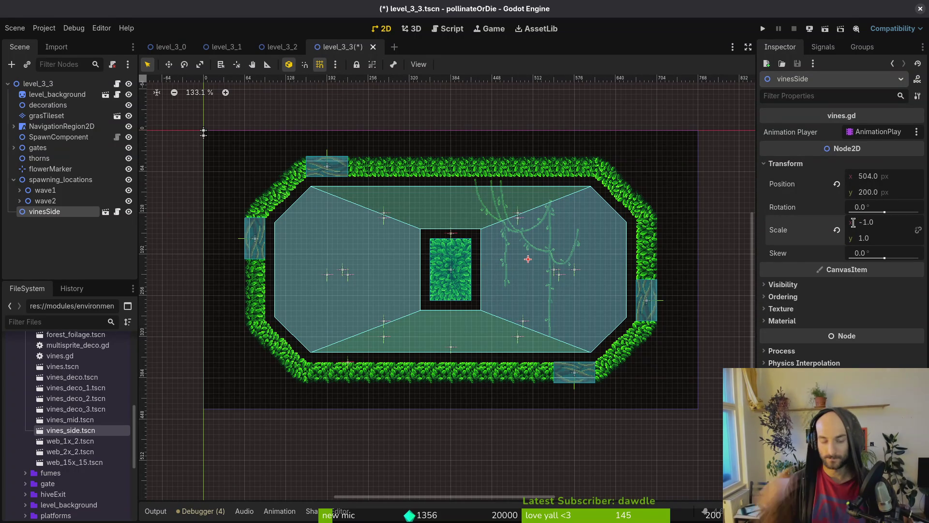
# Move vinesSide to the upper-right wall, parent it under decorations, and add vines_mid at upper left.
pyautogui.scroll(5, 549, 249)
pyautogui.moveTo(516, 257); pyautogui.dragTo(604, 233)
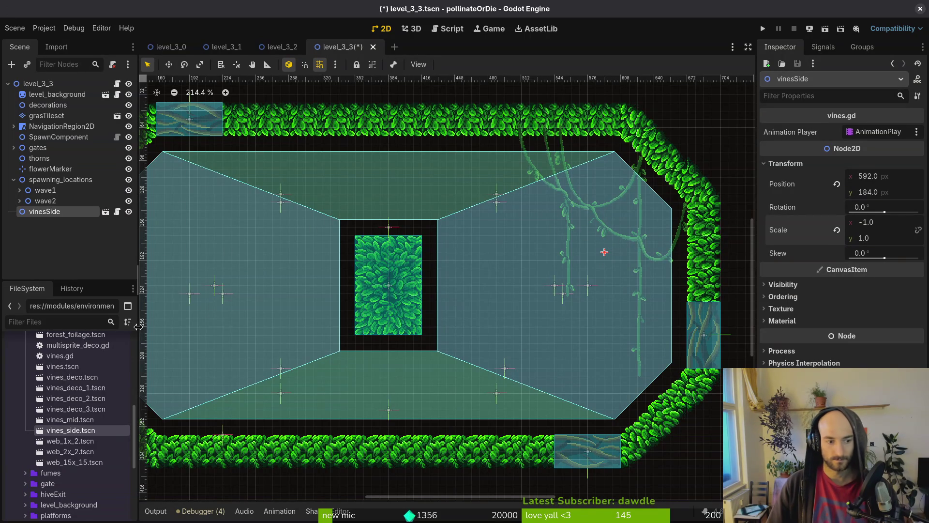
pyautogui.moveTo(48, 213)
pyautogui.mouseDown()
pyautogui.moveTo(62, 166)
pyautogui.moveTo(62, 107)
pyautogui.mouseUp()
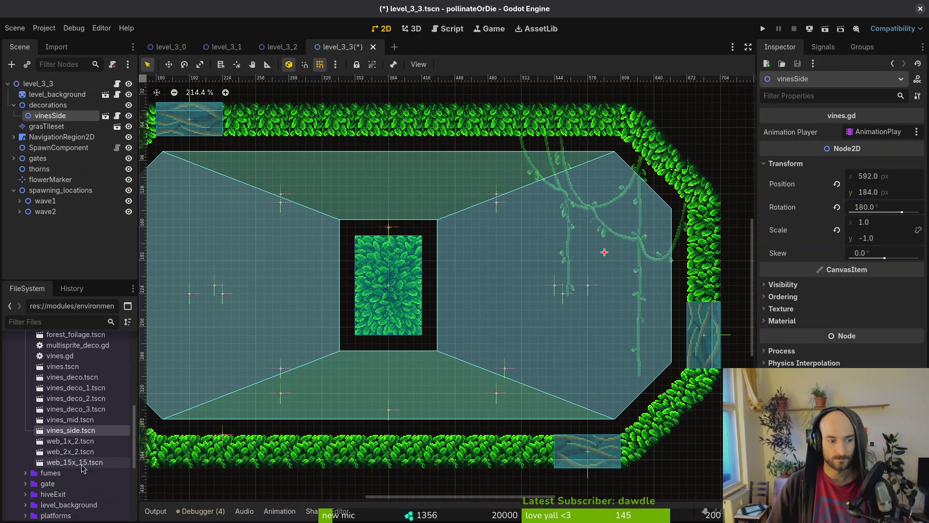
pyautogui.moveTo(73, 420)
pyautogui.mouseDown()
pyautogui.moveTo(300, 341)
pyautogui.moveTo(282, 258)
pyautogui.moveTo(304, 252)
pyautogui.mouseUp()
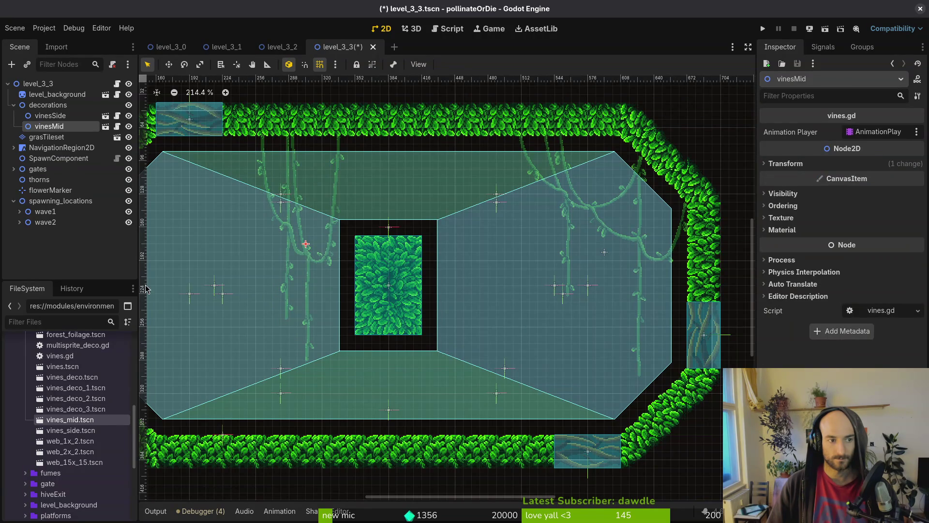
# Hang vines_deco_3, vines_deco_2 and vines_deco_1 vines from the ceiling and under the central leaf block.
pyautogui.moveTo(352, 282); pyautogui.dragTo(487, 302)
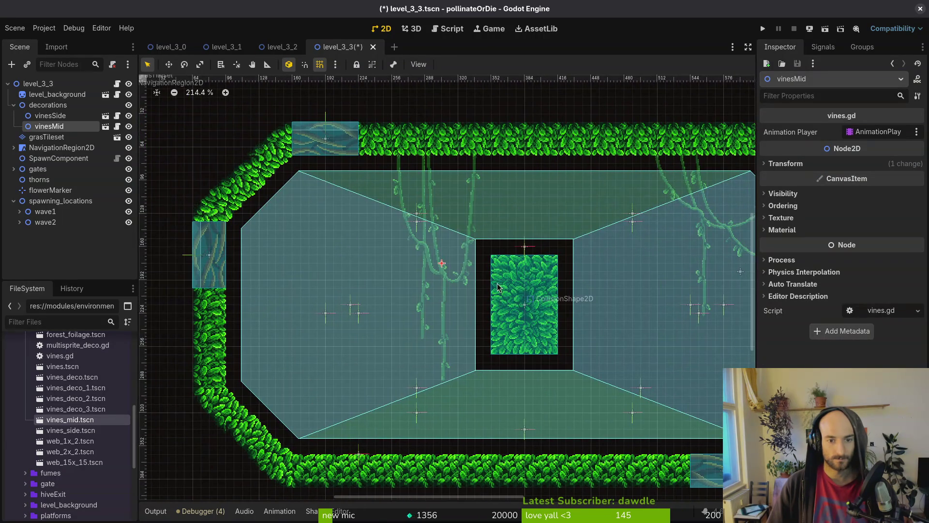
pyautogui.moveTo(77, 410)
pyautogui.mouseDown()
pyautogui.moveTo(471, 236)
pyautogui.moveTo(632, 212)
pyautogui.moveTo(624, 194)
pyautogui.mouseUp()
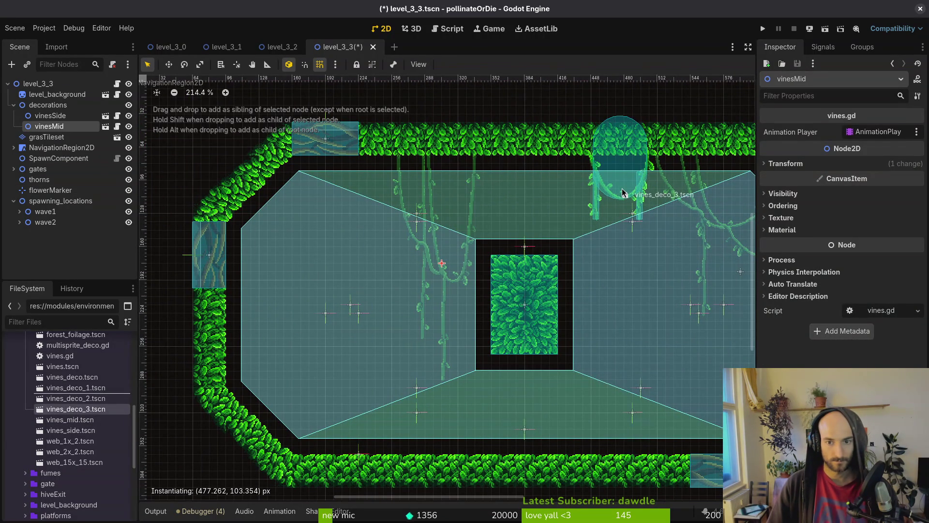
pyautogui.moveTo(76, 398)
pyautogui.mouseDown()
pyautogui.moveTo(514, 396)
pyautogui.moveTo(589, 203)
pyautogui.moveTo(576, 192)
pyautogui.mouseUp()
pyautogui.moveTo(76, 388); pyautogui.dragTo(522, 392)
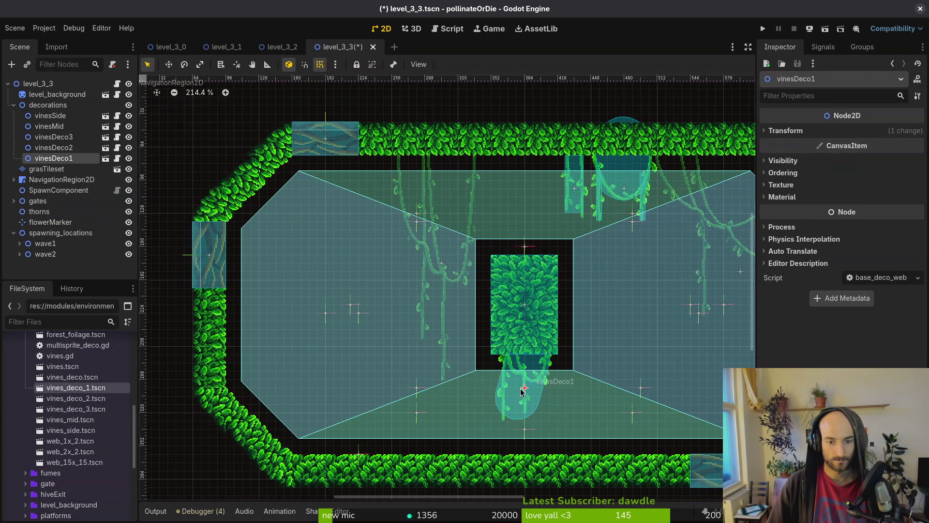
pyautogui.moveTo(76, 388)
pyautogui.mouseDown()
pyautogui.moveTo(119, 374)
pyautogui.moveTo(306, 217)
pyautogui.moveTo(517, 191)
pyautogui.moveTo(378, 191)
pyautogui.mouseUp()
pyautogui.hscroll(4, 572, 316)
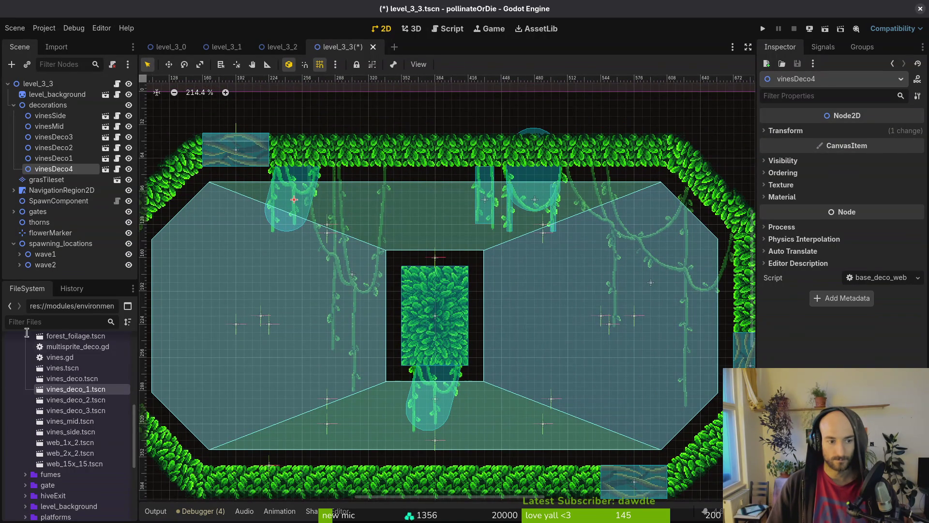
pyautogui.moveTo(76, 400); pyautogui.dragTo(637, 207)
# Pan around the level and check the navigation region's extent near the central leaf block.
pyautogui.scroll(-4, 427, 274)
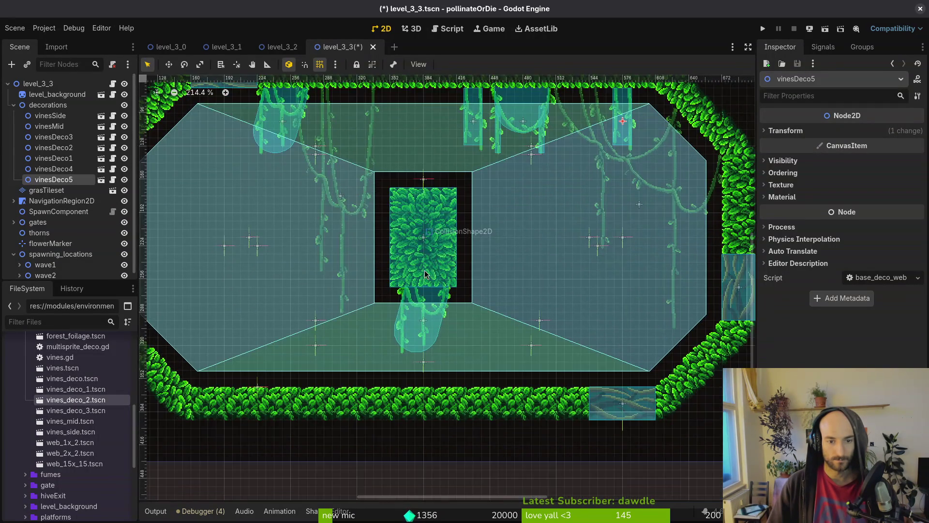
pyautogui.hscroll(-3, 427, 274)
pyautogui.scroll(2, 477, 232)
pyautogui.hscroll(2, 551, 172)
pyautogui.scroll(1, 556, 223)
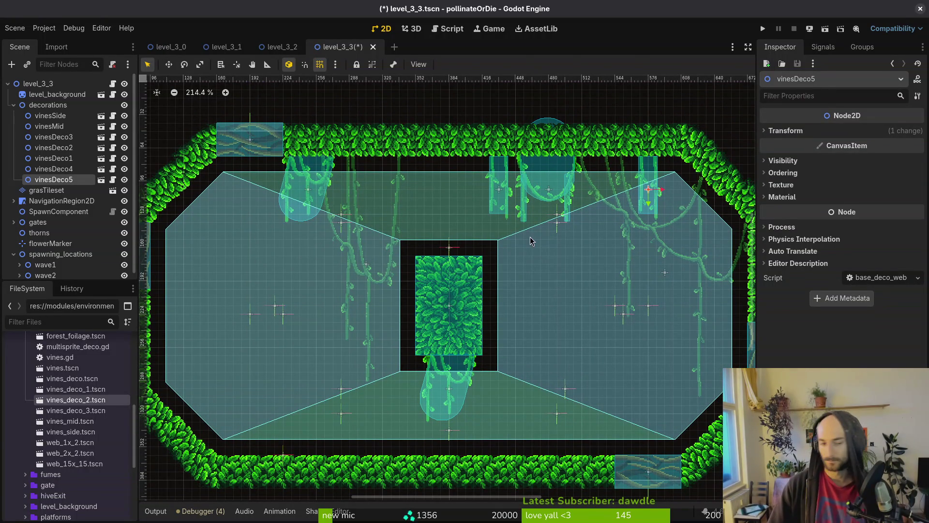
pyautogui.hscroll(-1, 409, 217)
pyautogui.scroll(1, 410, 216)
pyautogui.scroll(4, 409, 216)
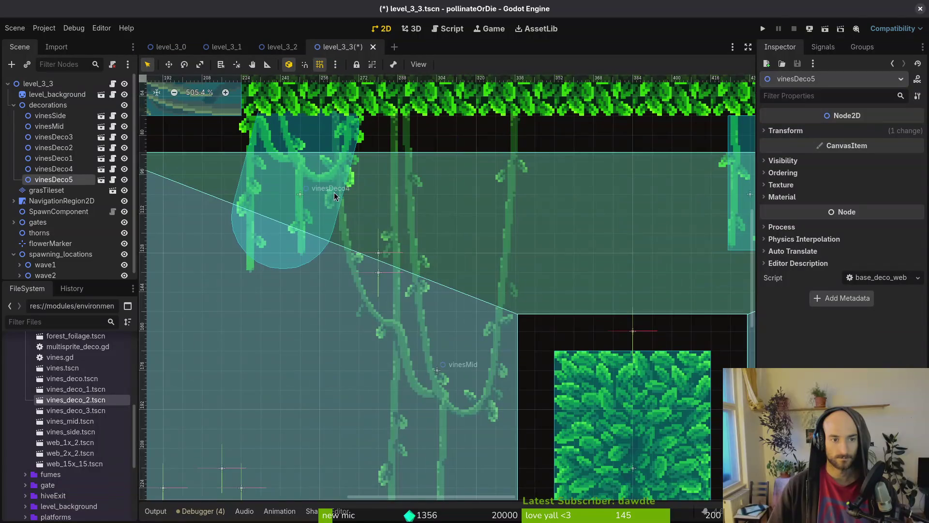
pyautogui.hscroll(3, 557, 222)
pyautogui.scroll(1, 557, 222)
pyautogui.click(591, 223)
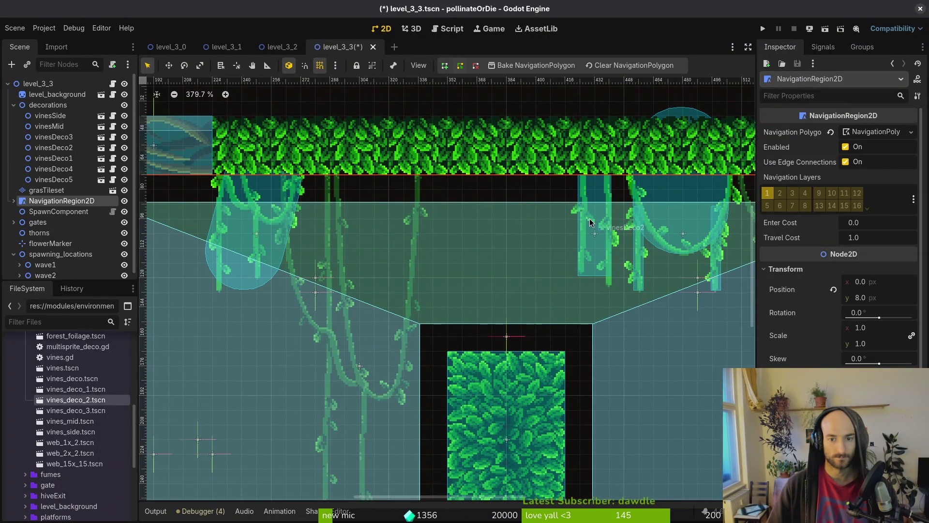
pyautogui.scroll(-3, 600, 194)
pyautogui.press('Escape')
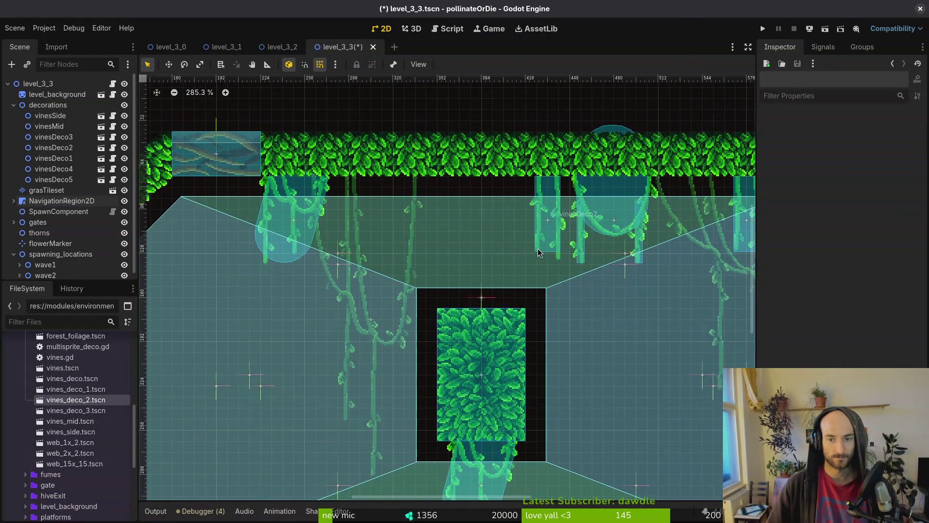
pyautogui.moveTo(579, 251); pyautogui.dragTo(448, 238)
pyautogui.scroll(-5, 445, 291)
pyautogui.hscroll(-3, 446, 292)
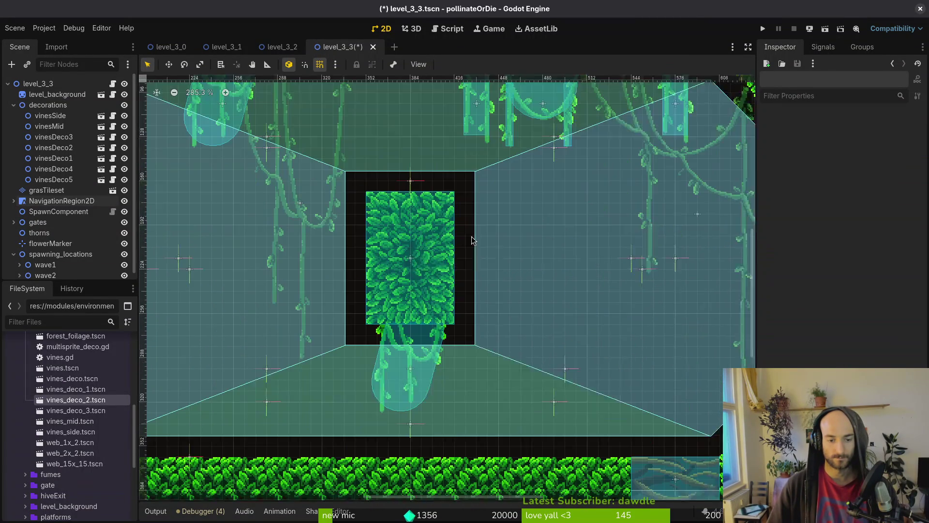
pyautogui.click(432, 315)
pyautogui.press('Escape')
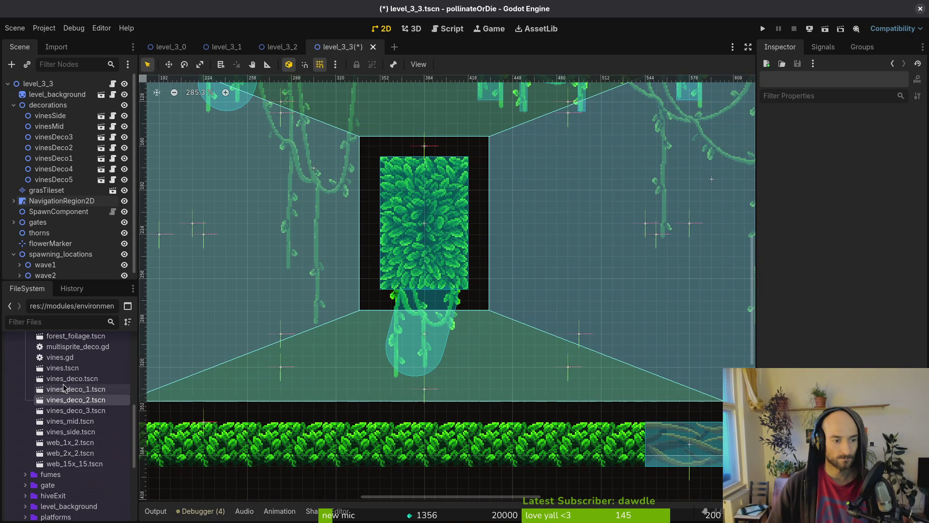
# Hide the NavigationRegion2D overlay and switch to the level_3_2 scene.
pyautogui.click(125, 201)
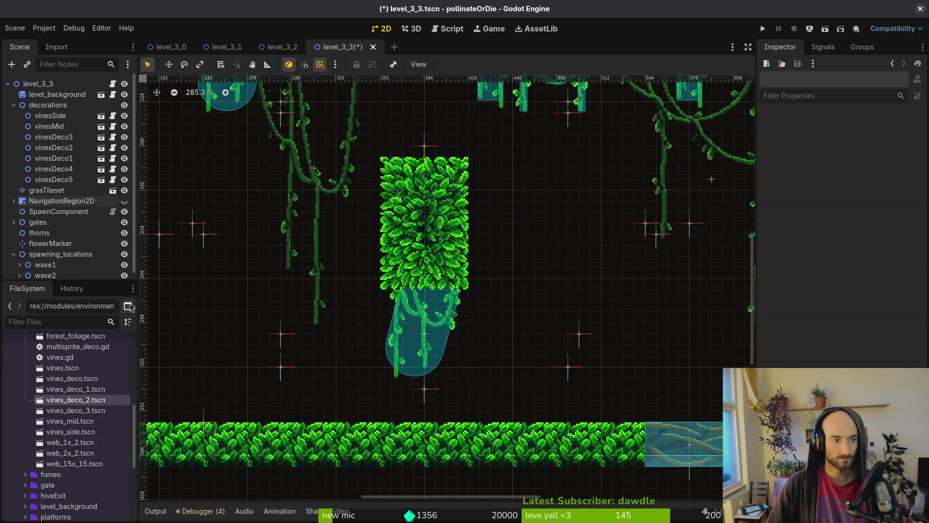
pyautogui.scroll(-4, 332, 317)
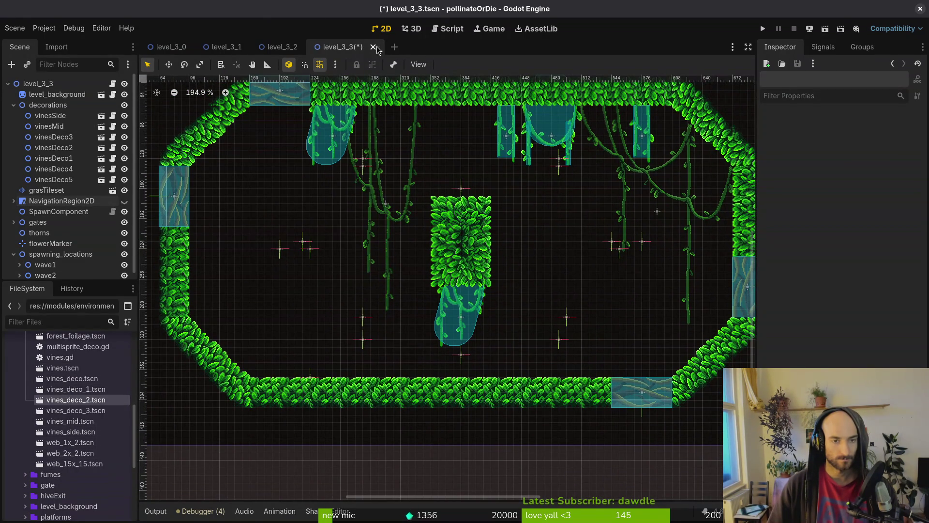
pyautogui.click(281, 46)
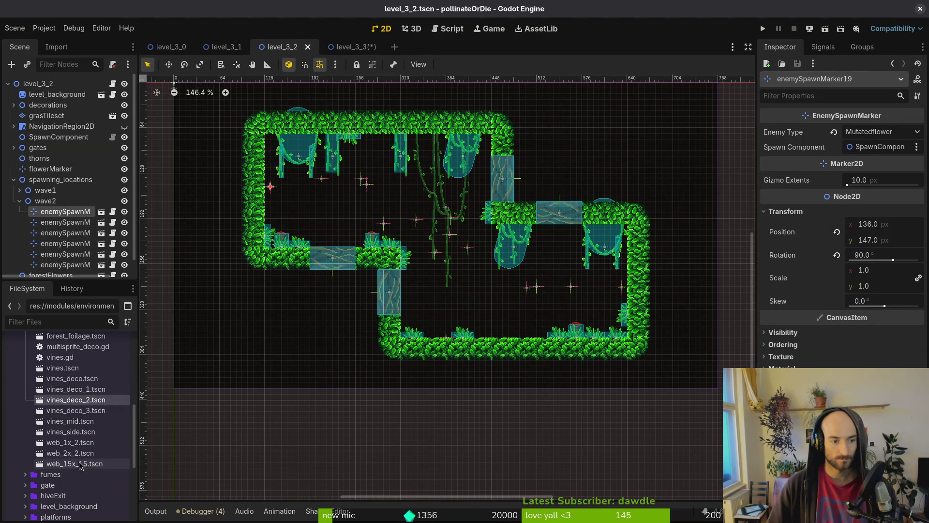
# Place a web_15x_15 cobweb in the level and move web15x15 into decorations.
pyautogui.moveTo(72, 463)
pyautogui.mouseDown()
pyautogui.moveTo(442, 317)
pyautogui.moveTo(434, 292)
pyautogui.moveTo(571, 265)
pyautogui.moveTo(533, 269)
pyautogui.moveTo(529, 286)
pyautogui.moveTo(535, 269)
pyautogui.moveTo(605, 266)
pyautogui.moveTo(541, 271)
pyautogui.moveTo(568, 228)
pyautogui.mouseUp()
pyautogui.scroll(5, 535, 270)
pyautogui.scroll(-3, 465, 302)
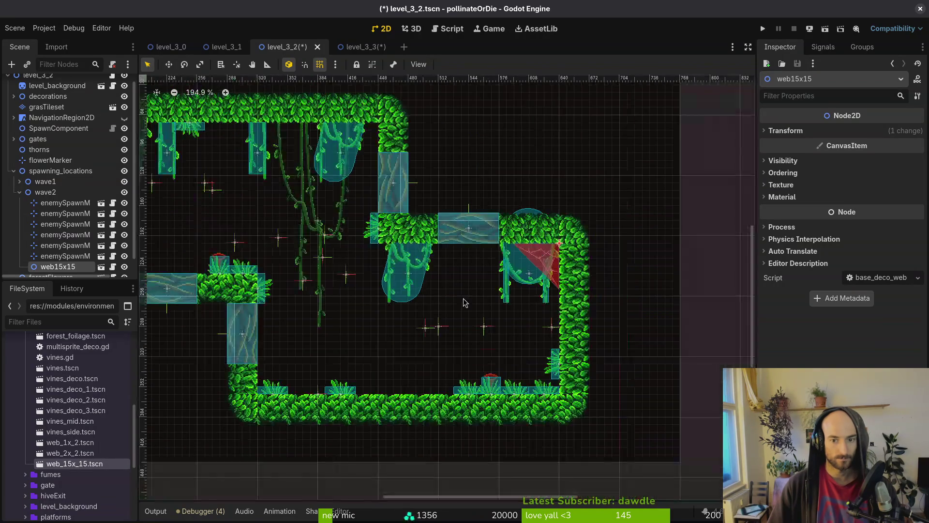
pyautogui.moveTo(89, 108); pyautogui.dragTo(84, 98)
pyautogui.moveTo(53, 266)
pyautogui.mouseDown()
pyautogui.moveTo(65, 84)
pyautogui.moveTo(69, 138)
pyautogui.moveTo(56, 93)
pyautogui.mouseUp()
pyautogui.click(56, 90)
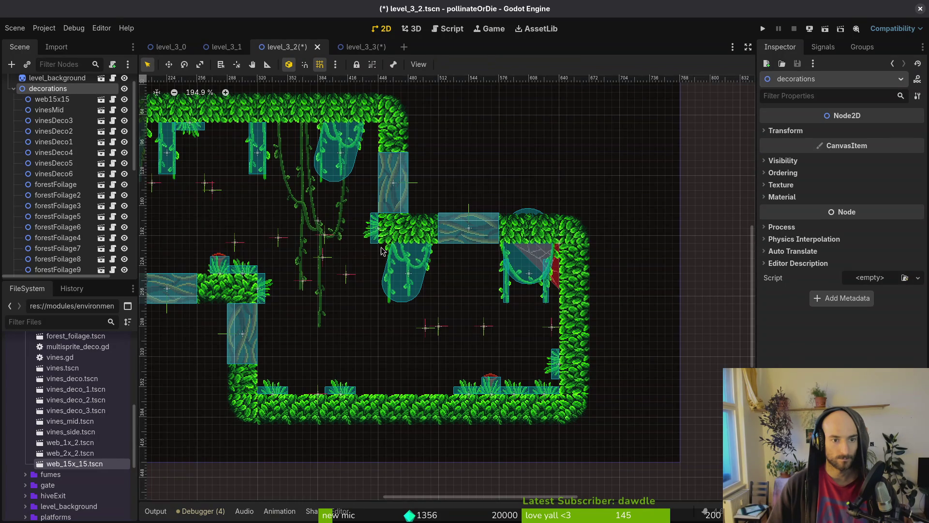
pyautogui.press('f')
# Add a web_2x_2 cobweb to the top-left room corner under decorations.
pyautogui.moveTo(70, 453)
pyautogui.mouseDown()
pyautogui.moveTo(487, 179)
pyautogui.moveTo(321, 176)
pyautogui.moveTo(250, 135)
pyautogui.mouseUp()
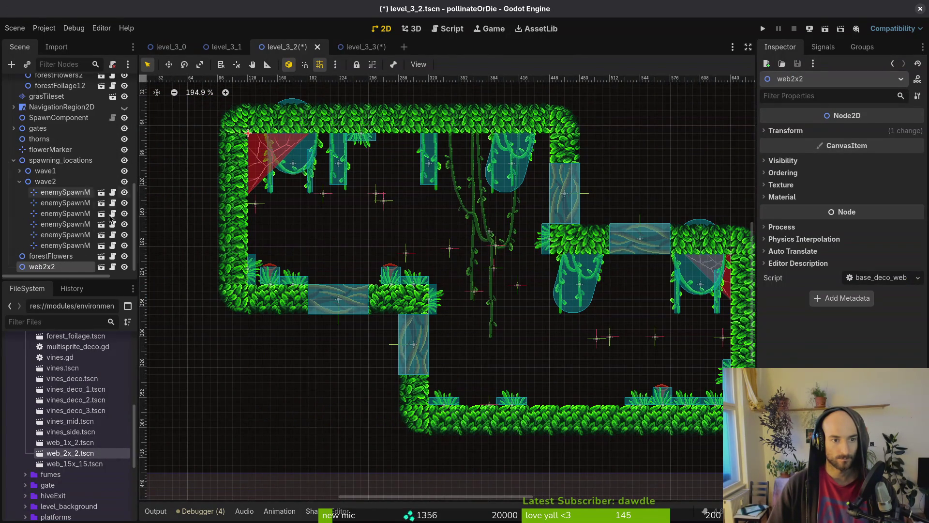
pyautogui.moveTo(59, 265); pyautogui.dragTo(80, 121)
pyautogui.scroll(2, 333, 168)
pyautogui.scroll(2, 320, 169)
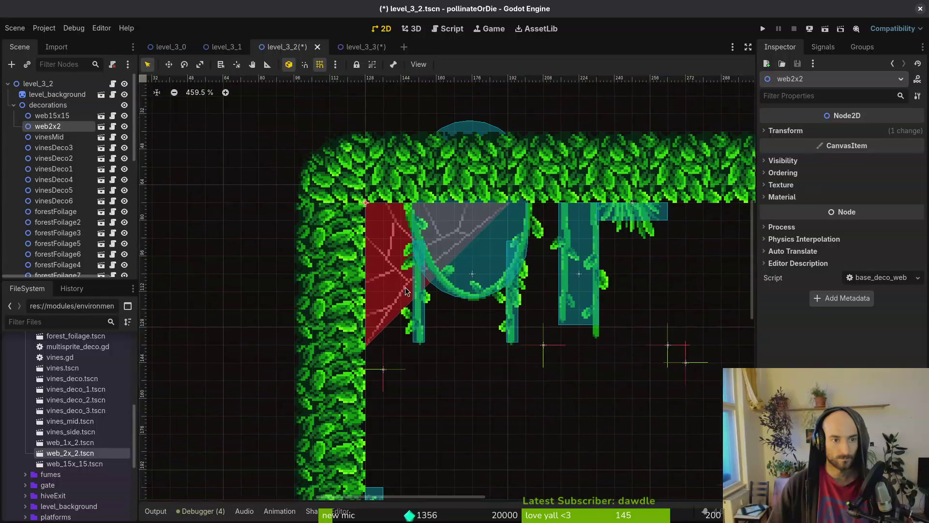
pyautogui.moveTo(394, 262); pyautogui.dragTo(394, 263)
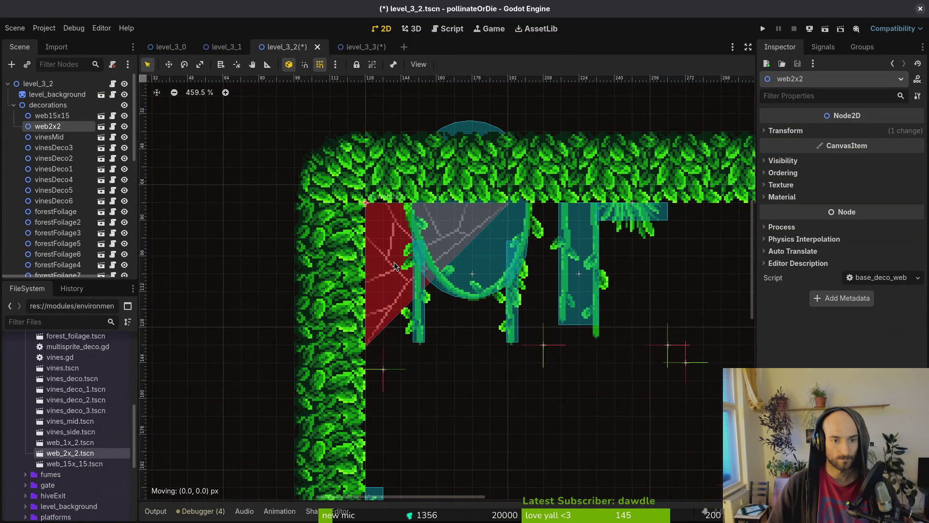
pyautogui.scroll(-5, 434, 297)
pyautogui.click(433, 297)
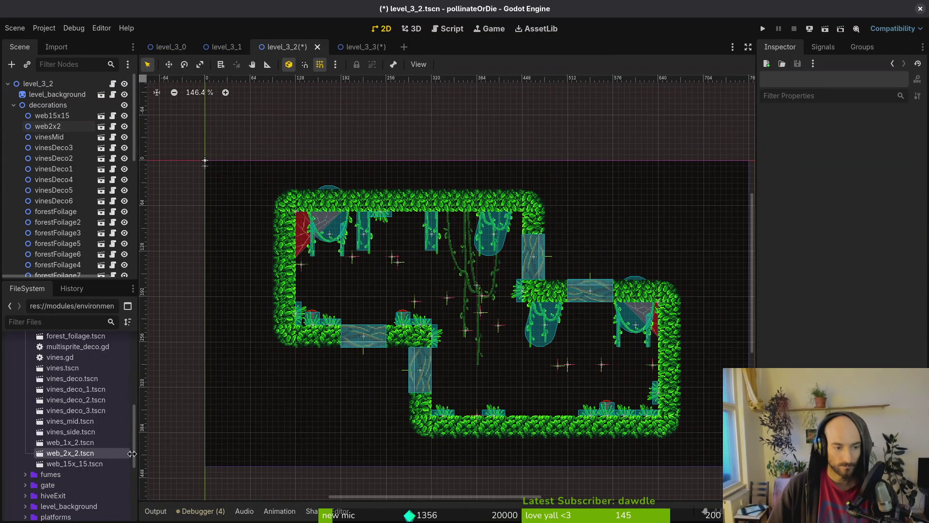
# Add a web_1x_2 cobweb with Scale x -1, rotated into the lower-left corner, and save.
pyautogui.moveTo(70, 442)
pyautogui.mouseDown()
pyautogui.moveTo(428, 387)
pyautogui.moveTo(365, 352)
pyautogui.moveTo(327, 292)
pyautogui.moveTo(55, 123)
pyautogui.mouseUp()
pyautogui.moveTo(218, 184); pyautogui.dragTo(486, 382)
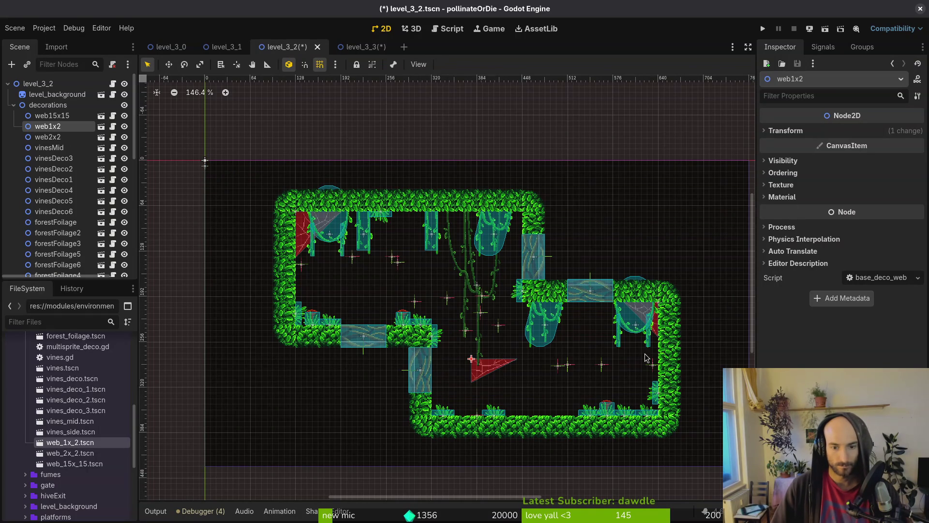
pyautogui.click(797, 134)
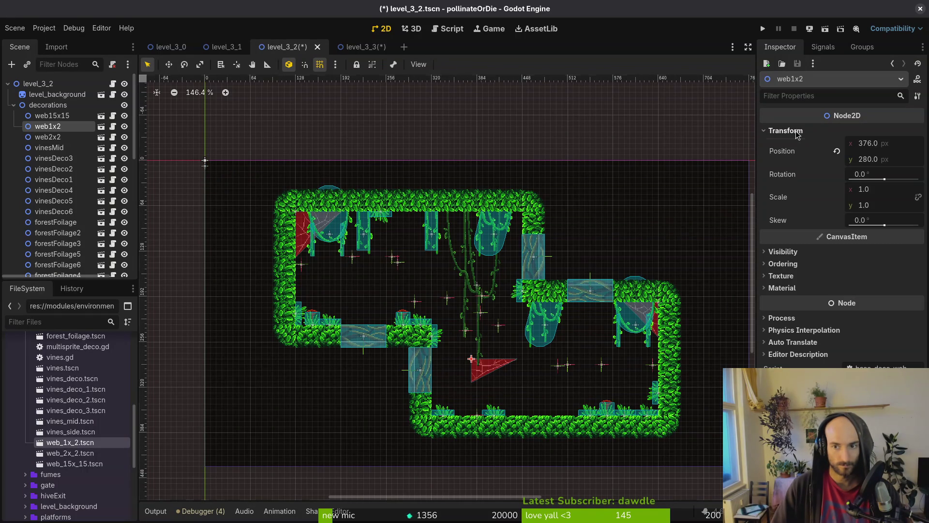
pyautogui.click(868, 192)
pyautogui.write('-1')
pyautogui.press('Return')
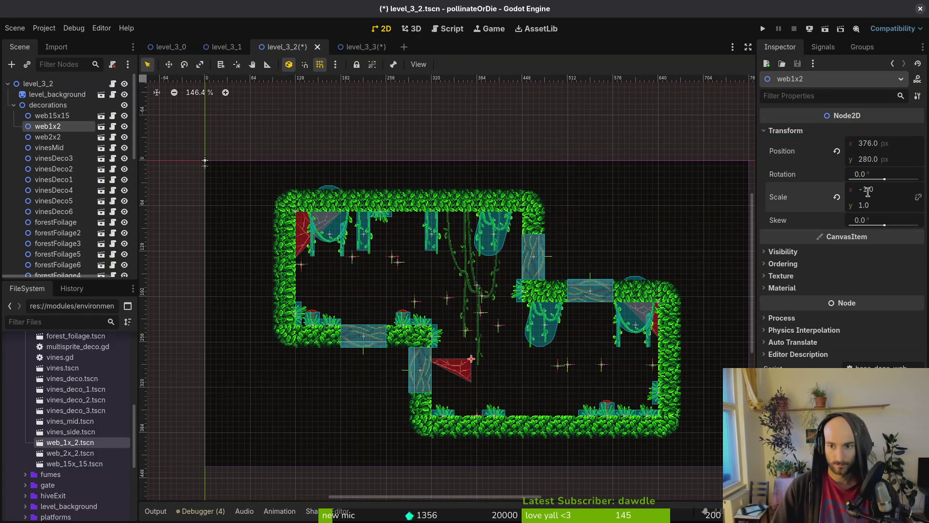
pyautogui.moveTo(469, 383)
pyautogui.mouseDown()
pyautogui.moveTo(480, 339)
pyautogui.moveTo(484, 364)
pyautogui.moveTo(468, 419)
pyautogui.moveTo(424, 445)
pyautogui.mouseUp()
pyautogui.scroll(3, 485, 363)
pyautogui.scroll(-2, 451, 391)
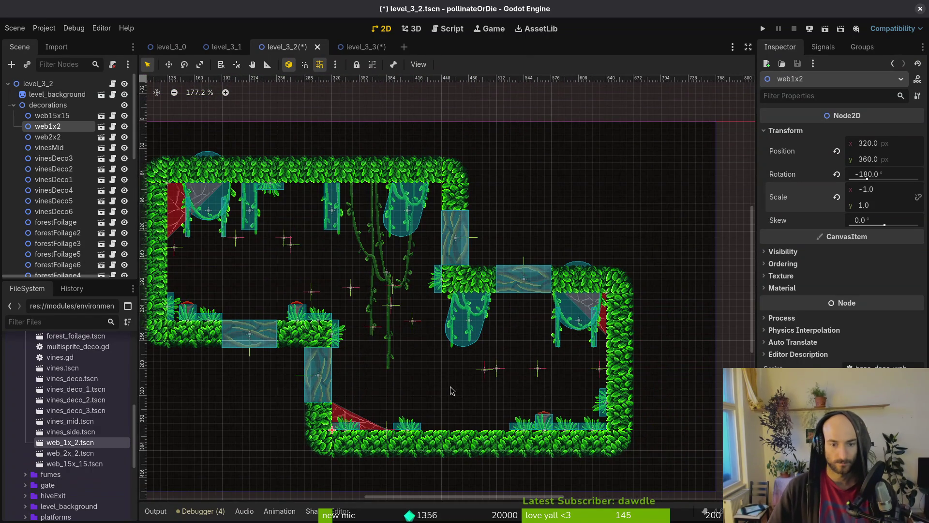
pyautogui.click(349, 359)
pyautogui.hotkey('ctrl', 's')
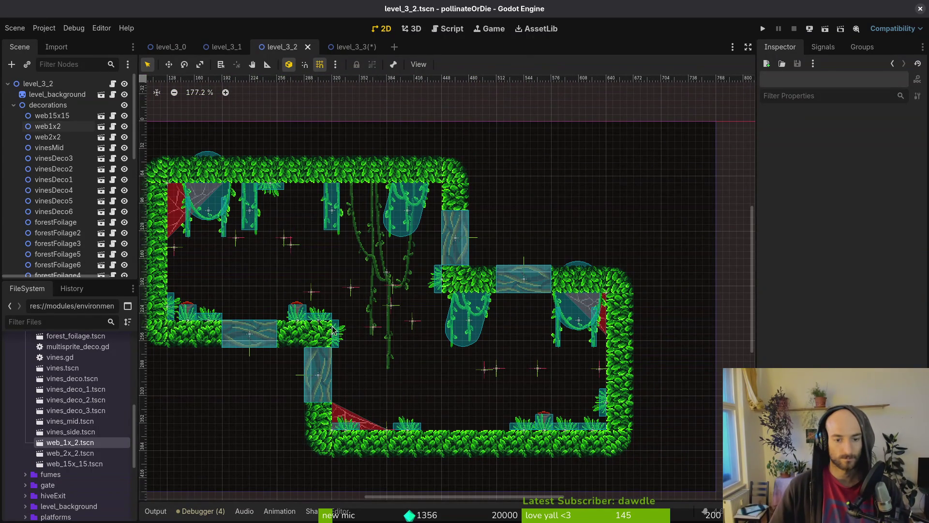
# In level_3_0, add a web_2x_2 cobweb rotated into the bottom-left floor corner.
pyautogui.click(341, 415)
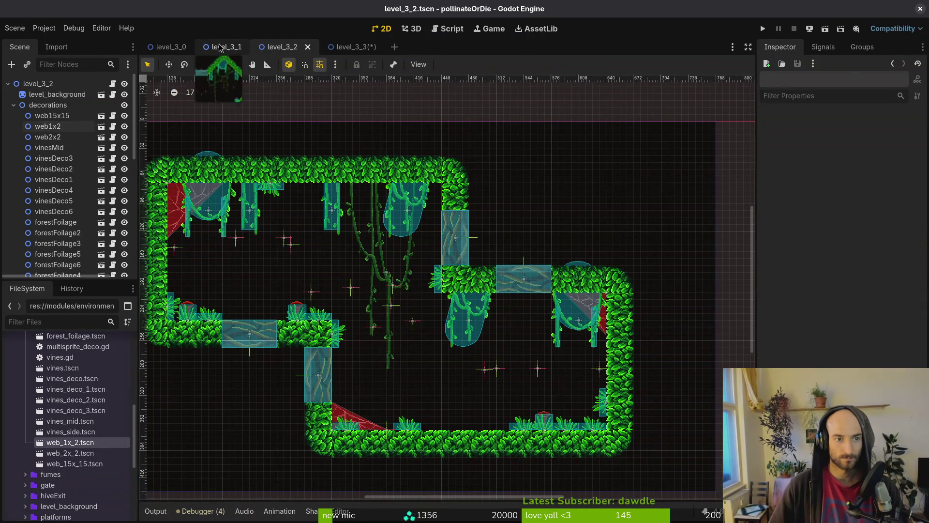
pyautogui.click(227, 46)
pyautogui.click(170, 47)
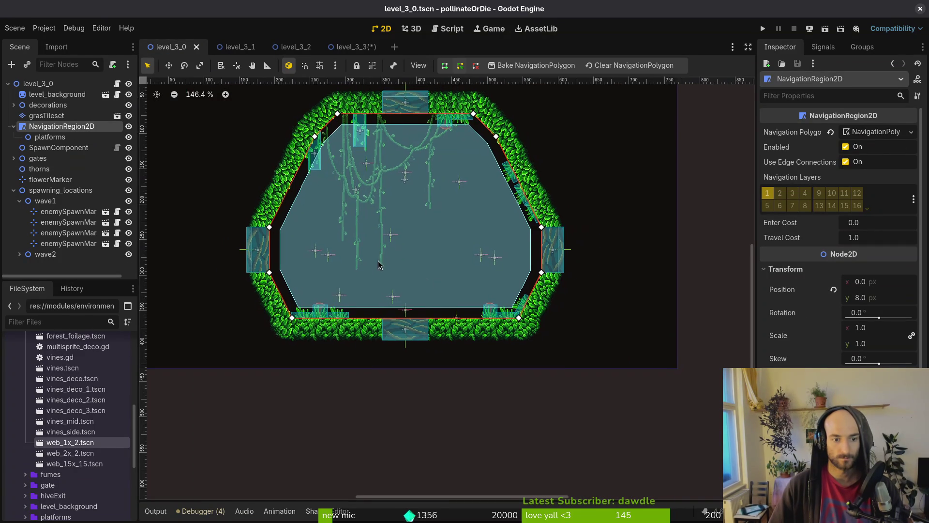
pyautogui.moveTo(70, 453)
pyautogui.mouseDown()
pyautogui.moveTo(94, 459)
pyautogui.moveTo(322, 283)
pyautogui.moveTo(302, 265)
pyautogui.mouseUp()
pyautogui.moveTo(319, 271)
pyautogui.mouseDown()
pyautogui.moveTo(330, 284)
pyautogui.moveTo(317, 252)
pyautogui.moveTo(284, 364)
pyautogui.mouseUp()
pyautogui.scroll(6, 317, 262)
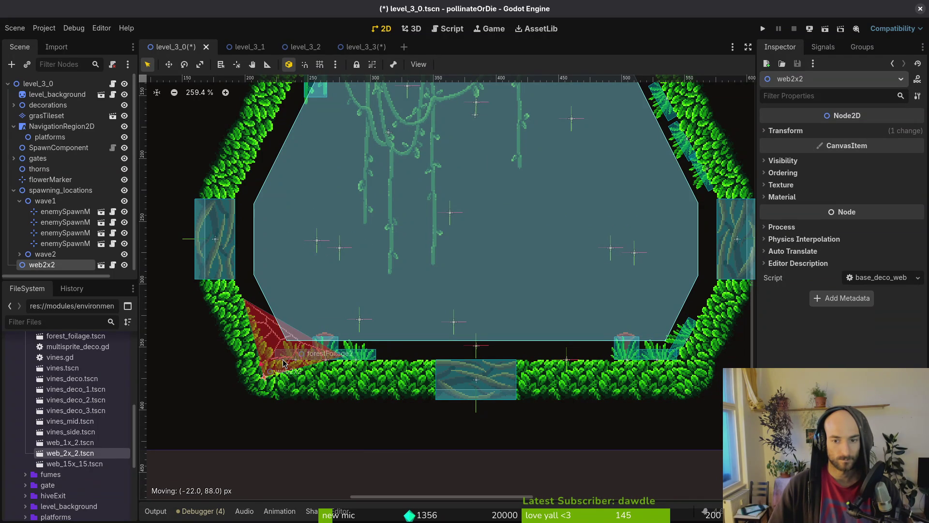
# Move web2x2 under decorations, save level_3_0, and switch to level_3_3.
pyautogui.moveTo(52, 265)
pyautogui.mouseDown()
pyautogui.moveTo(35, 98)
pyautogui.moveTo(45, 105)
pyautogui.mouseUp()
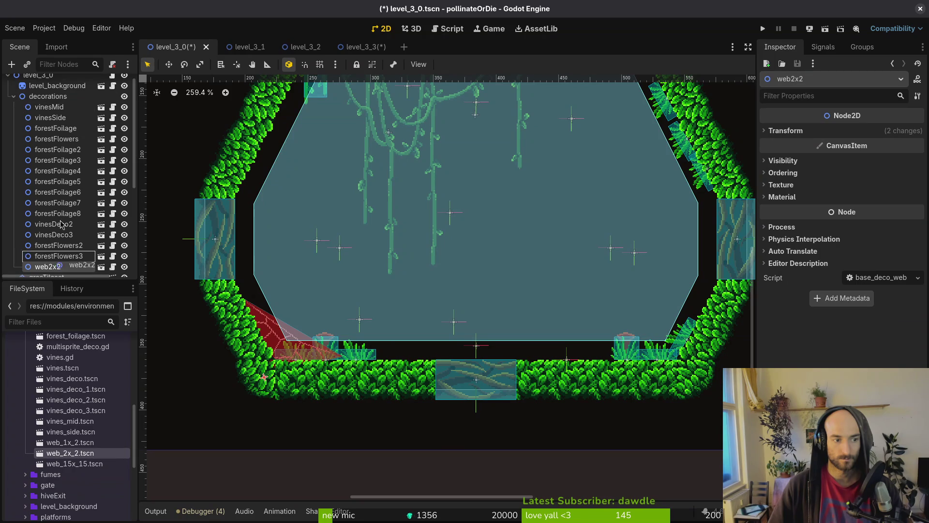
pyautogui.hotkey('ctrl', 's')
pyautogui.click(359, 47)
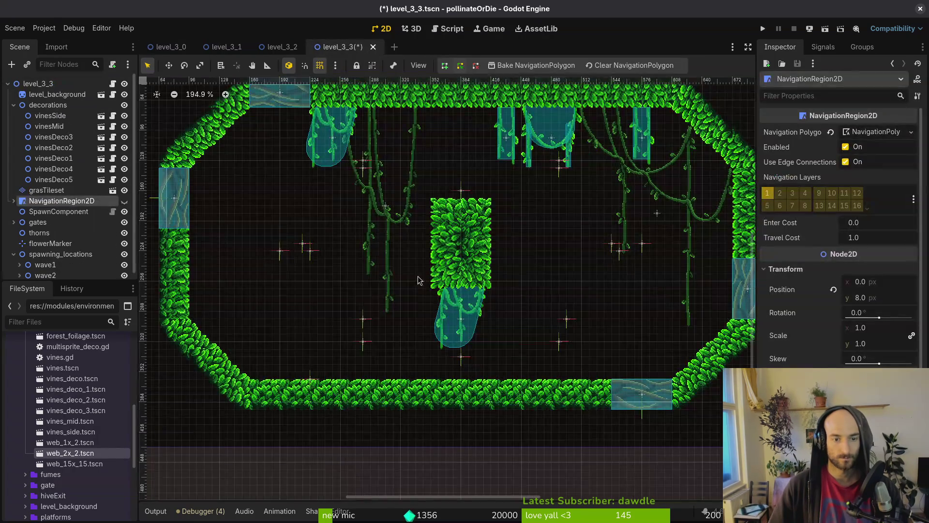
# Paint grass tiles from grasTileset to the right and left of the central leaf block.
pyautogui.scroll(3, 450, 280)
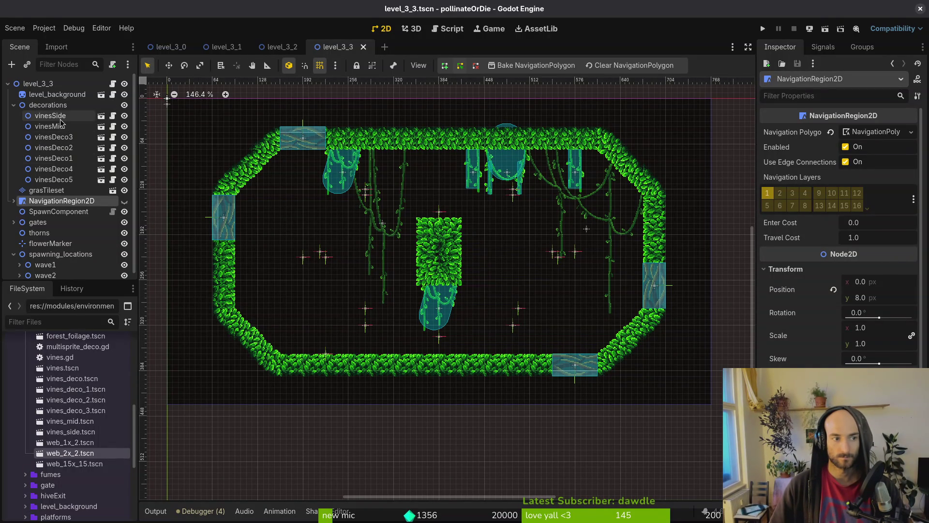
pyautogui.click(58, 191)
pyautogui.scroll(-2, 500, 317)
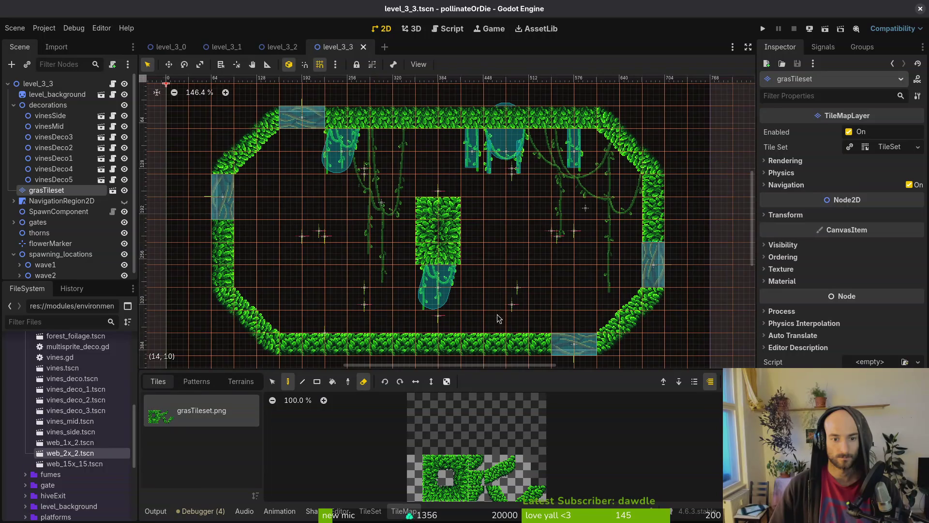
pyautogui.scroll(-2, 473, 462)
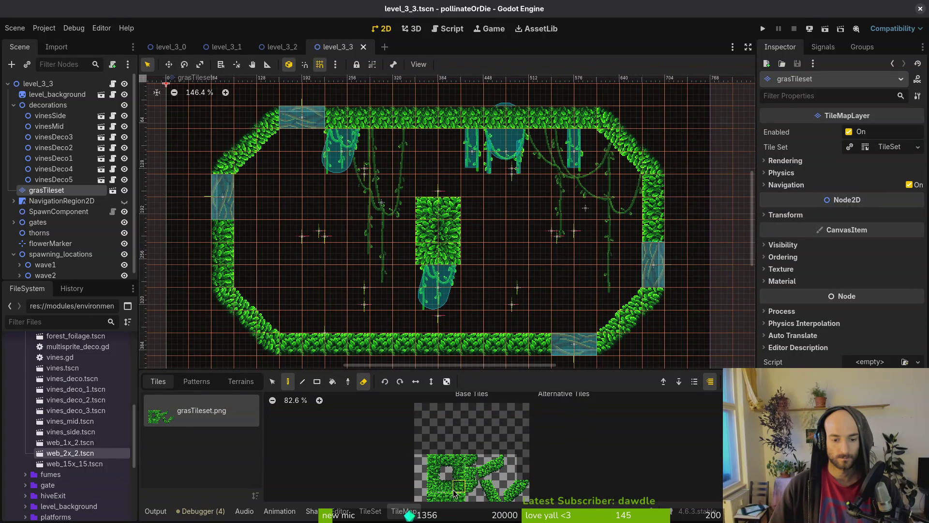
pyautogui.scroll(-2, 453, 492)
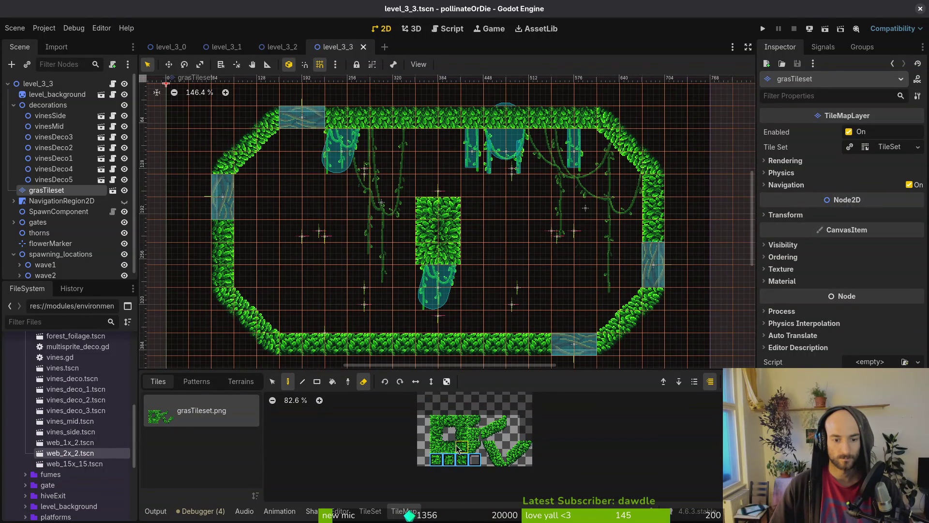
pyautogui.click(460, 435)
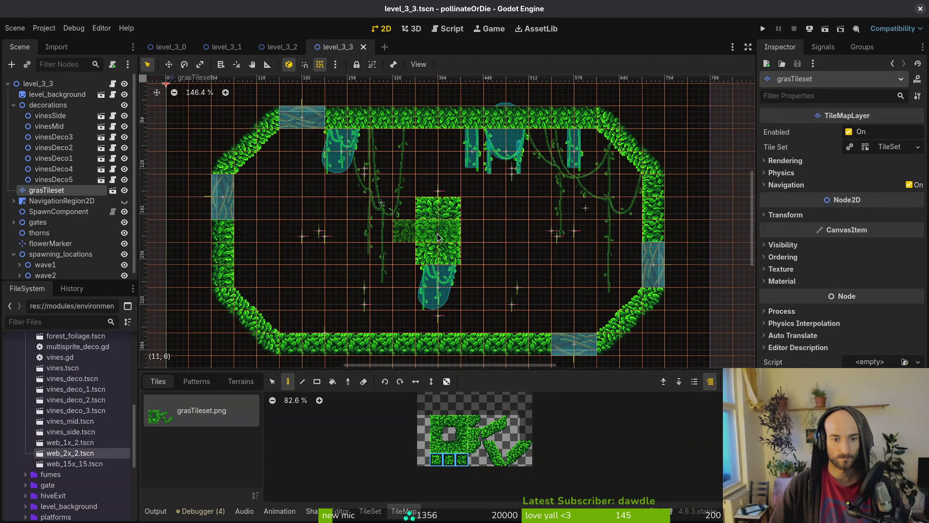
pyautogui.click(451, 231)
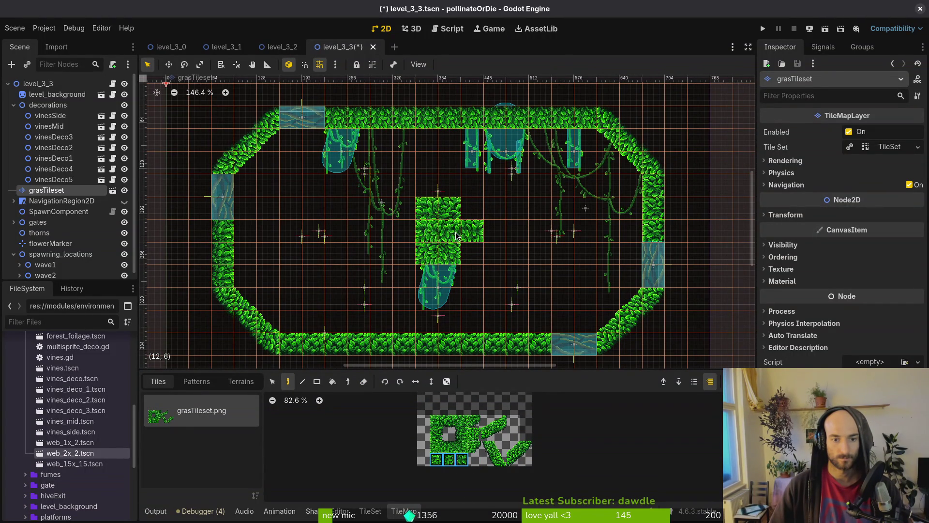
pyautogui.click(449, 464)
pyautogui.click(414, 231)
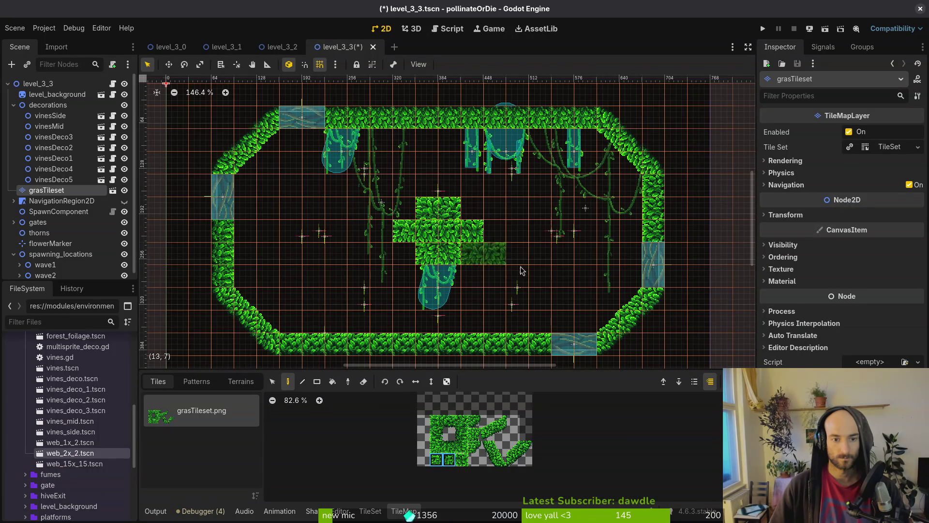
pyautogui.press('Escape')
pyautogui.scroll(4, 505, 275)
pyautogui.scroll(-4, 479, 256)
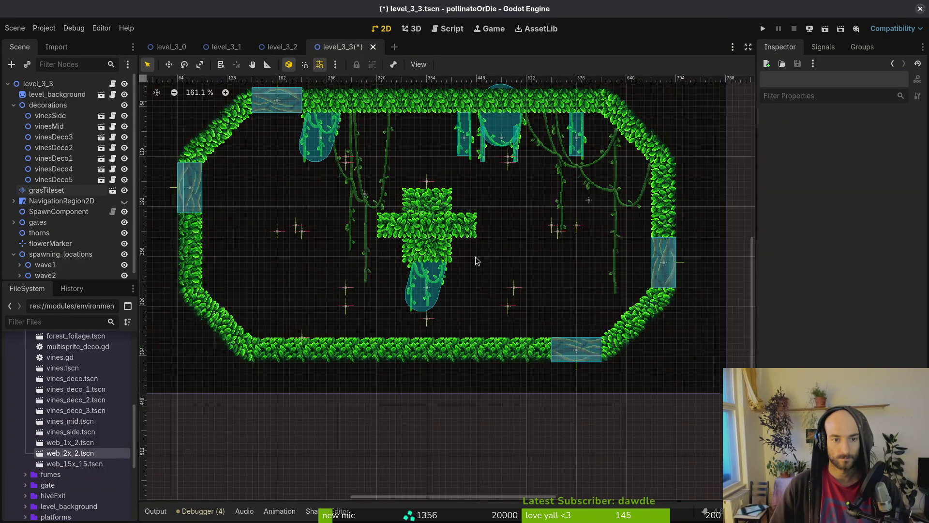
# Hang a vinesDeco6 vine beneath the cross and nudge vinesDeco1 slightly left.
pyautogui.moveTo(482, 150)
pyautogui.mouseDown()
pyautogui.moveTo(464, 270)
pyautogui.moveTo(460, 262)
pyautogui.mouseUp()
pyautogui.scroll(7, 461, 265)
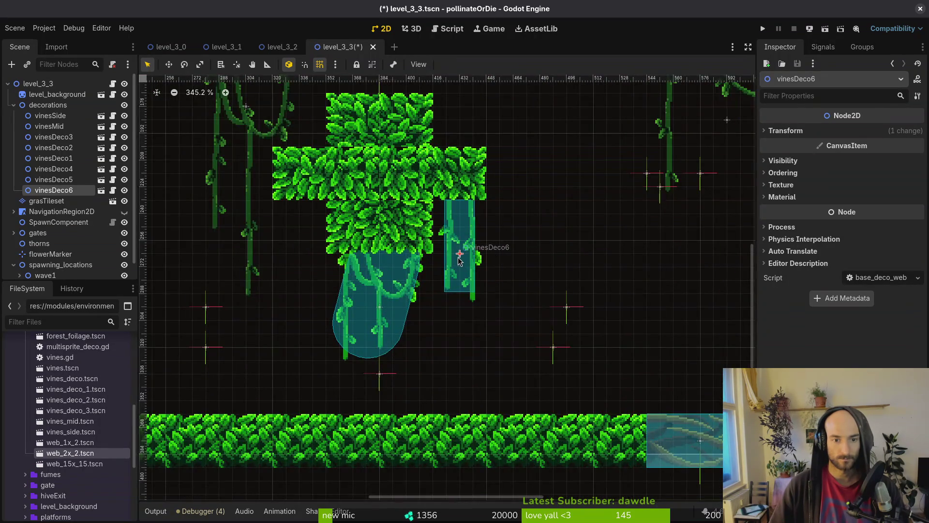
pyautogui.scroll(-9, 460, 262)
pyautogui.click(406, 294)
pyautogui.scroll(3, 387, 260)
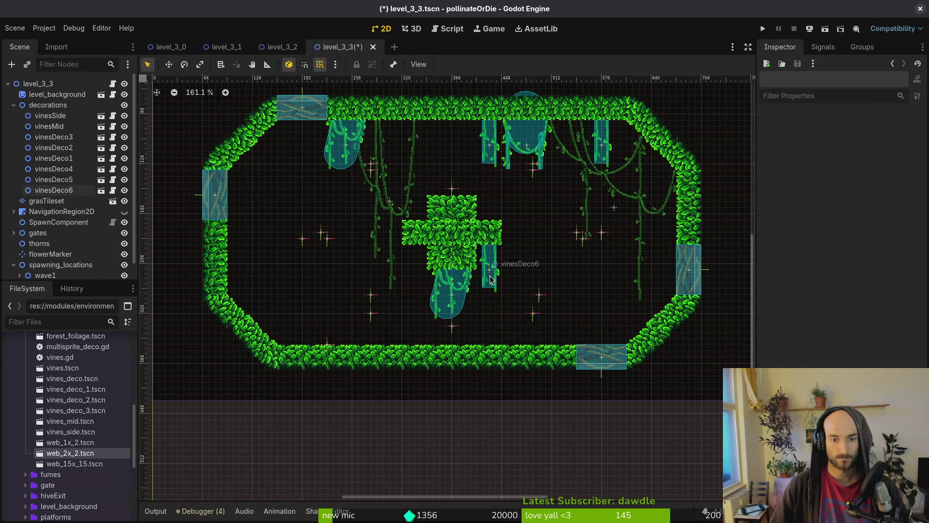
pyautogui.moveTo(460, 289)
pyautogui.mouseDown()
pyautogui.moveTo(452, 290)
pyautogui.moveTo(467, 306)
pyautogui.moveTo(462, 311)
pyautogui.mouseUp()
# Bring a web_1x_2 cobweb into level_3_3 and show its transform properties.
pyautogui.scroll(5, 499, 280)
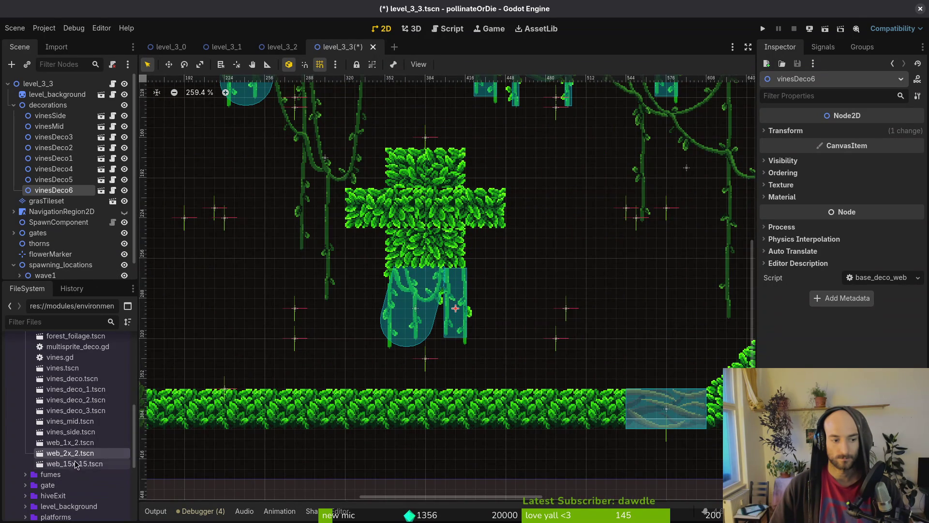
pyautogui.moveTo(75, 444)
pyautogui.mouseDown()
pyautogui.moveTo(326, 327)
pyautogui.moveTo(383, 269)
pyautogui.moveTo(353, 294)
pyautogui.moveTo(345, 289)
pyautogui.mouseUp()
pyautogui.click(786, 131)
# Mirror web1x2 horizontally, place it on the vines under the cross as decorations' first child, and save.
pyautogui.click(890, 189)
pyautogui.write('-1')
pyautogui.press('Return')
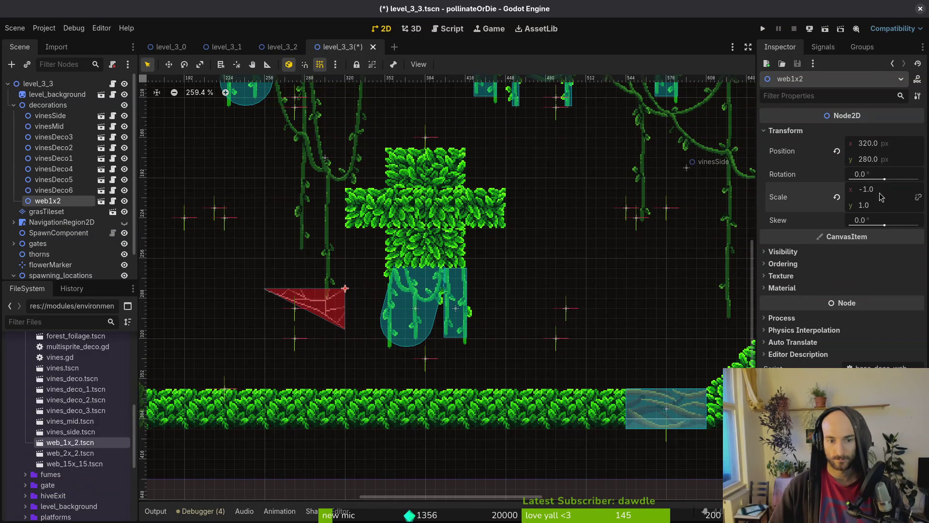
pyautogui.moveTo(349, 287); pyautogui.dragTo(454, 294)
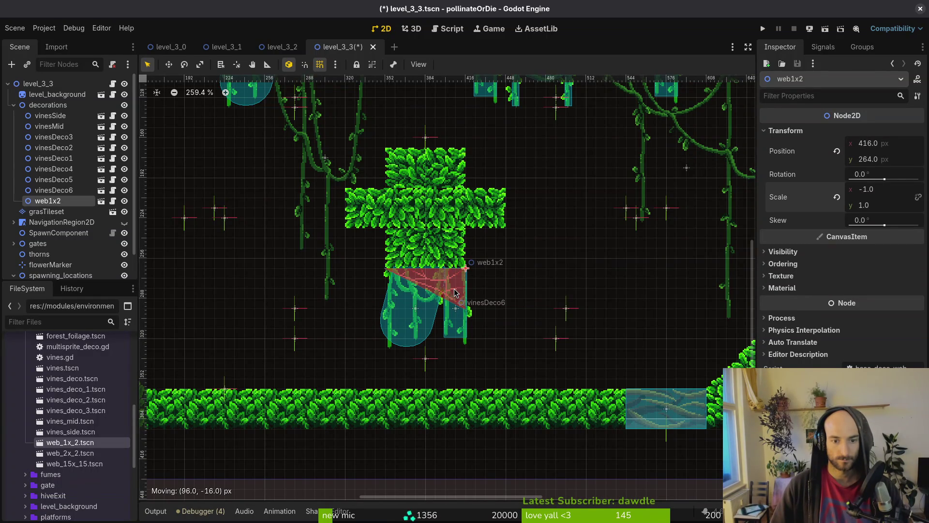
pyautogui.moveTo(54, 200); pyautogui.dragTo(59, 201)
pyautogui.moveTo(66, 115); pyautogui.dragTo(66, 112)
pyautogui.click(283, 231)
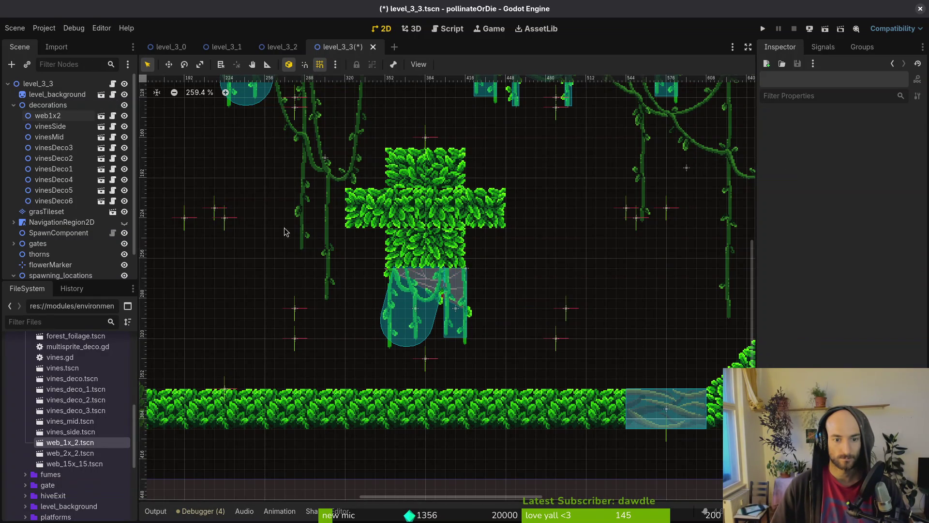
pyautogui.hotkey('ctrl', 's')
# Shift vinesDeco5 about 26 px left, add a web15x15 cobweb in the upper-right ceiling corner, and save.
pyautogui.scroll(-6, 454, 279)
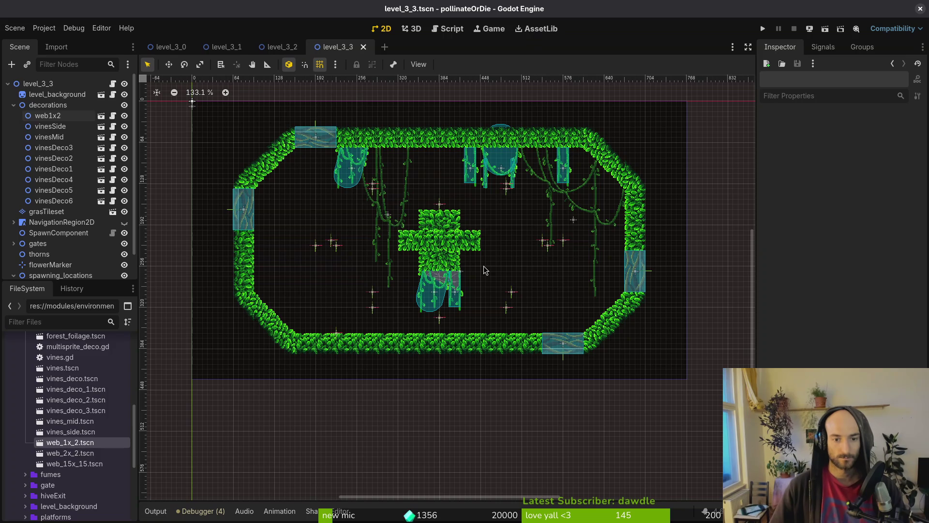
pyautogui.scroll(4, 507, 193)
pyautogui.scroll(5, 508, 199)
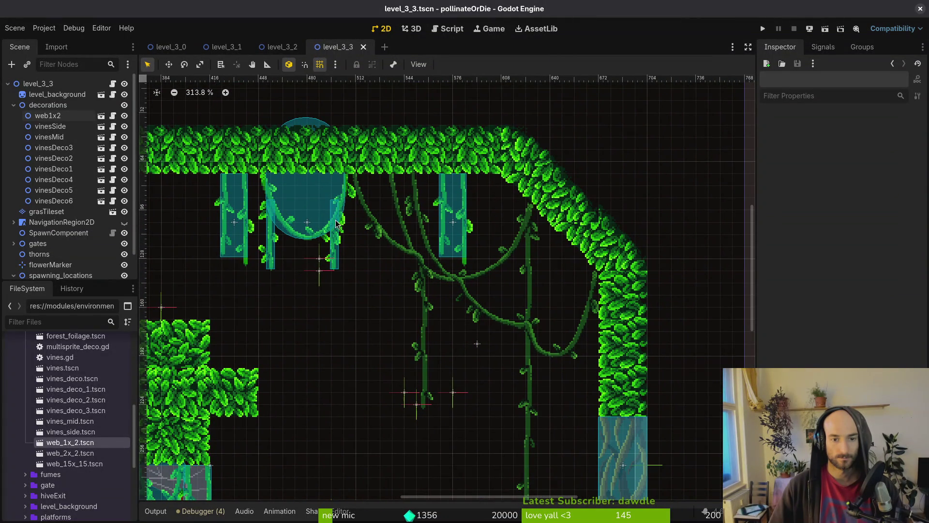
pyautogui.moveTo(467, 215); pyautogui.dragTo(455, 215)
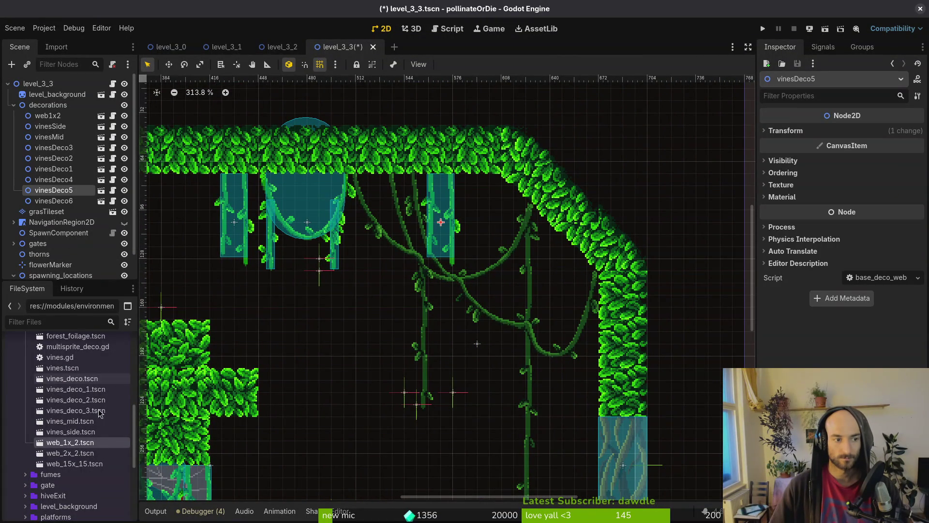
pyautogui.moveTo(88, 466)
pyautogui.mouseDown()
pyautogui.moveTo(344, 281)
pyautogui.moveTo(454, 179)
pyautogui.mouseUp()
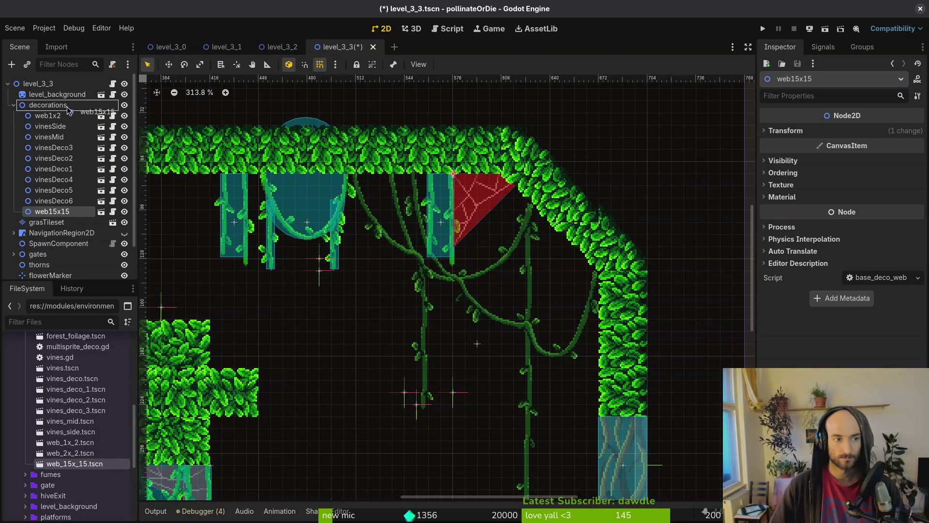
pyautogui.moveTo(68, 109); pyautogui.dragTo(68, 110)
pyautogui.scroll(2, 491, 208)
pyautogui.hotkey('ctrl', 's')
# Glance at the level_3_2 scene and return to level_3_3.
pyautogui.scroll(-4, 446, 267)
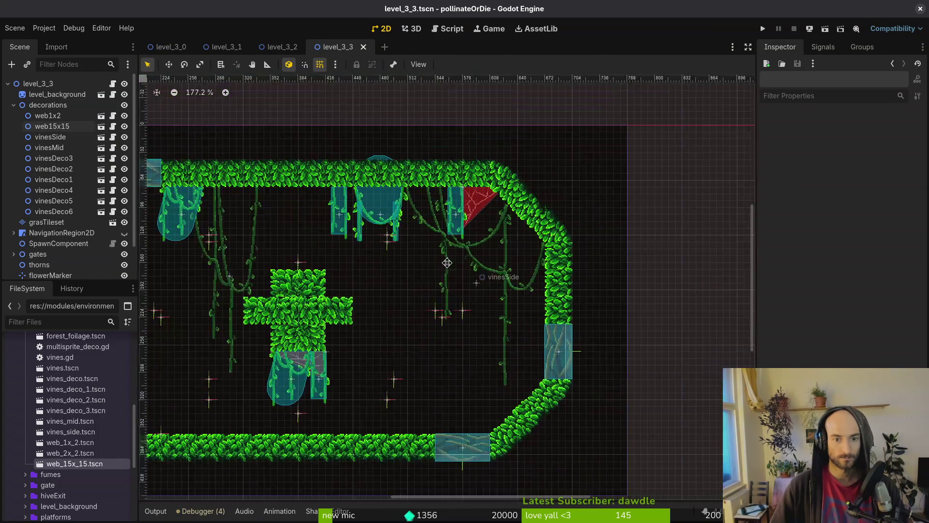
pyautogui.scroll(-3, 486, 257)
pyautogui.hscroll(-5, 487, 257)
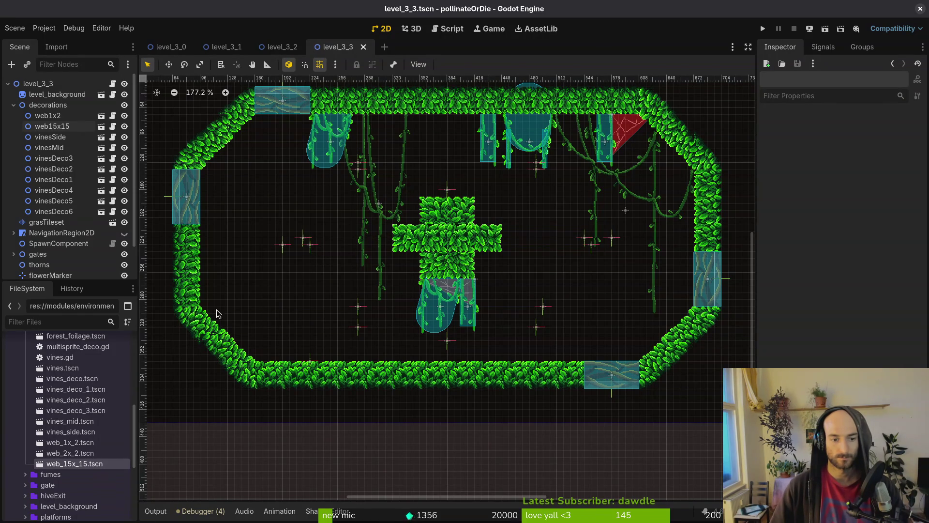
pyautogui.scroll(-2, 305, 318)
pyautogui.hscroll(-1, 305, 319)
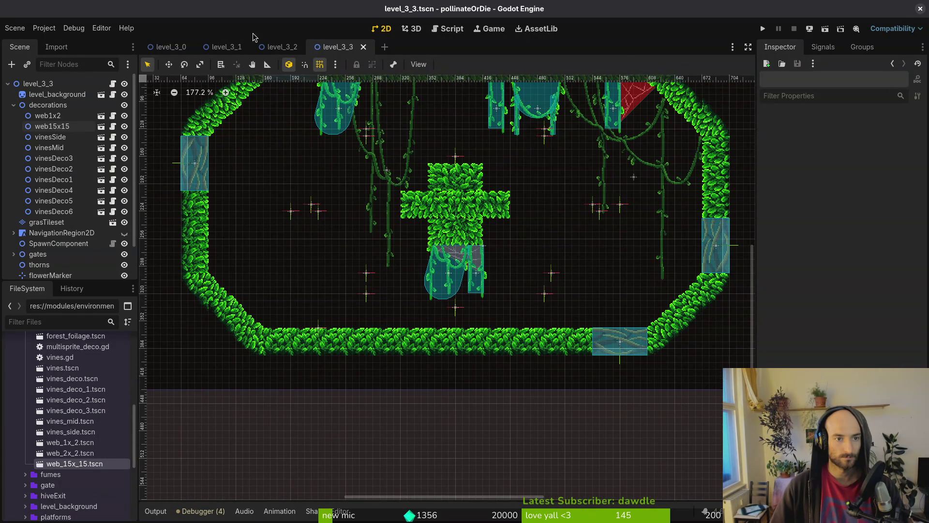
pyautogui.click(280, 47)
pyautogui.click(334, 47)
# Scatter ten forest_foliage tufts across the room floor.
pyautogui.scroll(-1, 213, 450)
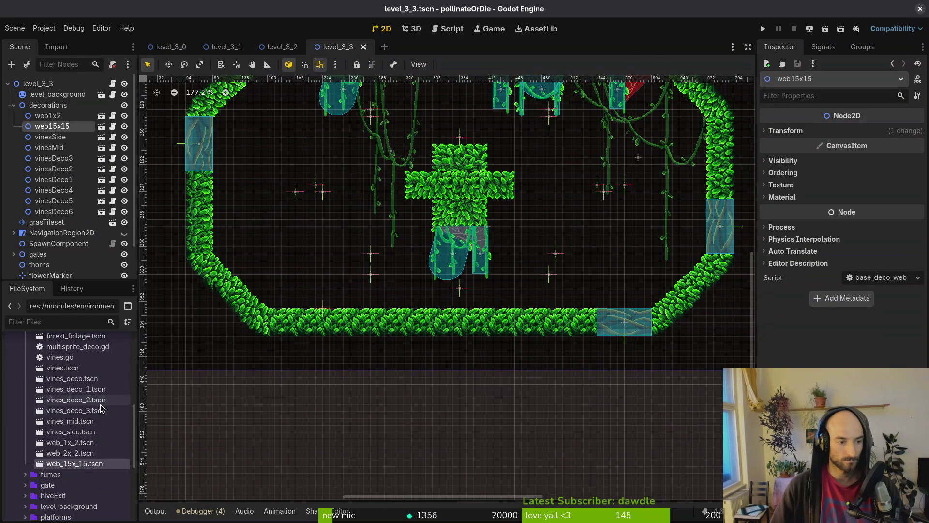
pyautogui.scroll(4, 68, 362)
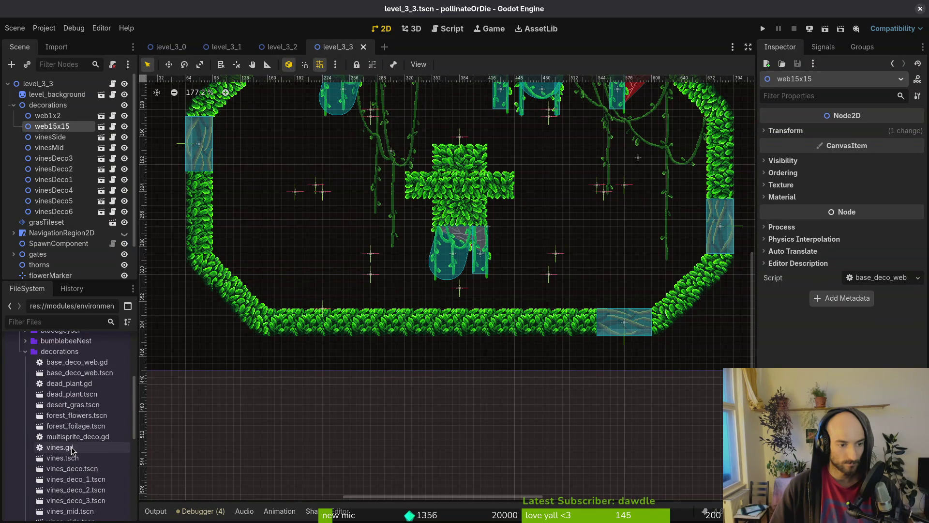
pyautogui.moveTo(75, 426)
pyautogui.mouseDown()
pyautogui.moveTo(300, 287)
pyautogui.moveTo(291, 290)
pyautogui.mouseUp()
pyautogui.moveTo(75, 426)
pyautogui.mouseDown()
pyautogui.moveTo(269, 240)
pyautogui.moveTo(267, 267)
pyautogui.mouseUp()
pyautogui.moveTo(87, 428)
pyautogui.mouseDown()
pyautogui.moveTo(333, 245)
pyautogui.moveTo(288, 254)
pyautogui.mouseUp()
pyautogui.moveTo(74, 425)
pyautogui.mouseDown()
pyautogui.moveTo(329, 261)
pyautogui.moveTo(247, 257)
pyautogui.moveTo(261, 233)
pyautogui.mouseUp()
pyautogui.moveTo(102, 422); pyautogui.dragTo(309, 231)
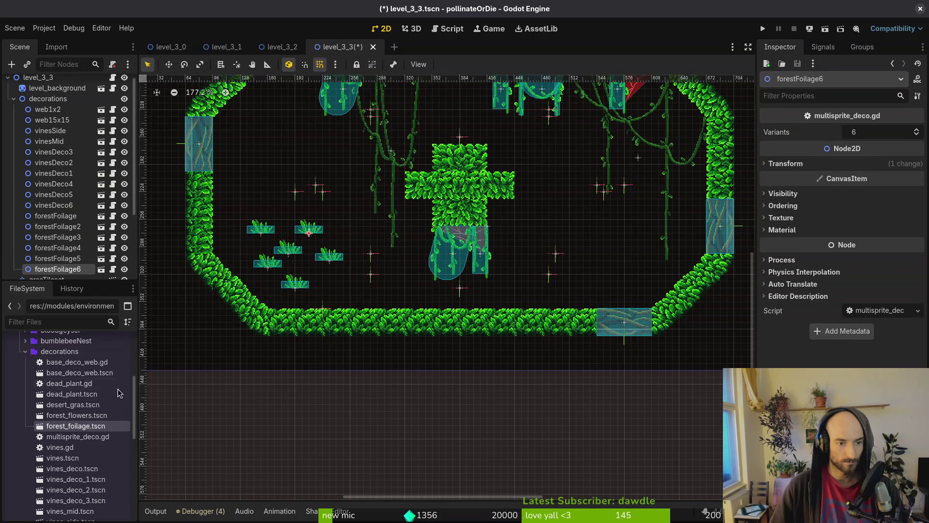
pyautogui.moveTo(77, 428)
pyautogui.mouseDown()
pyautogui.moveTo(268, 215)
pyautogui.moveTo(281, 215)
pyautogui.moveTo(177, 346)
pyautogui.moveTo(337, 237)
pyautogui.mouseUp()
pyautogui.moveTo(85, 433)
pyautogui.mouseDown()
pyautogui.moveTo(335, 200)
pyautogui.moveTo(345, 213)
pyautogui.mouseUp()
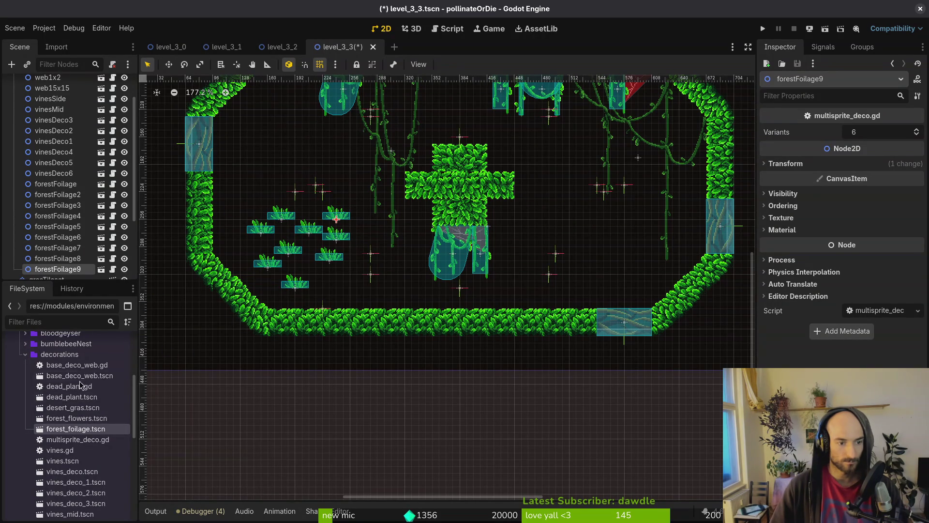
pyautogui.moveTo(80, 428)
pyautogui.mouseDown()
pyautogui.moveTo(345, 293)
pyautogui.moveTo(338, 273)
pyautogui.mouseUp()
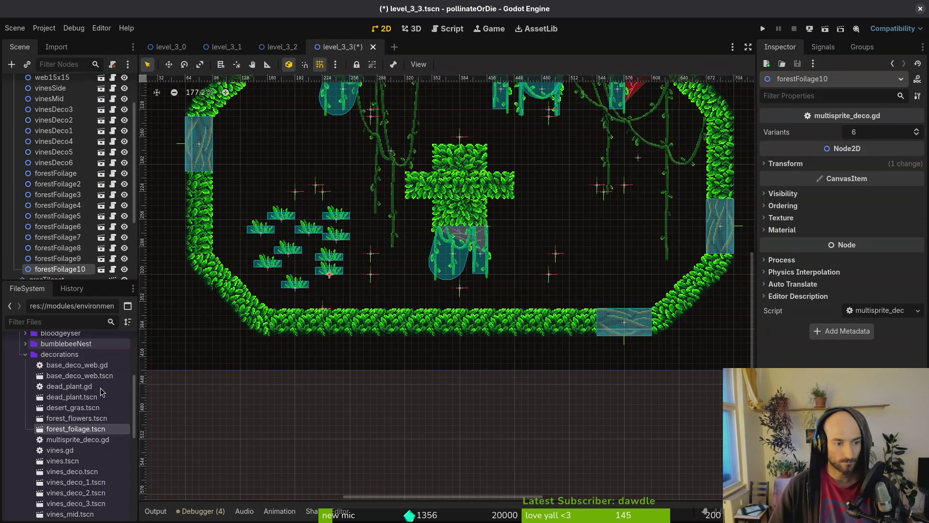
# Plant four forest_flowers clumps on the cross block, the ground, its edge and the slope.
pyautogui.moveTo(89, 423)
pyautogui.mouseDown()
pyautogui.moveTo(425, 285)
pyautogui.moveTo(450, 292)
pyautogui.moveTo(481, 172)
pyautogui.moveTo(523, 172)
pyautogui.moveTo(507, 180)
pyautogui.mouseUp()
pyautogui.scroll(3, 523, 171)
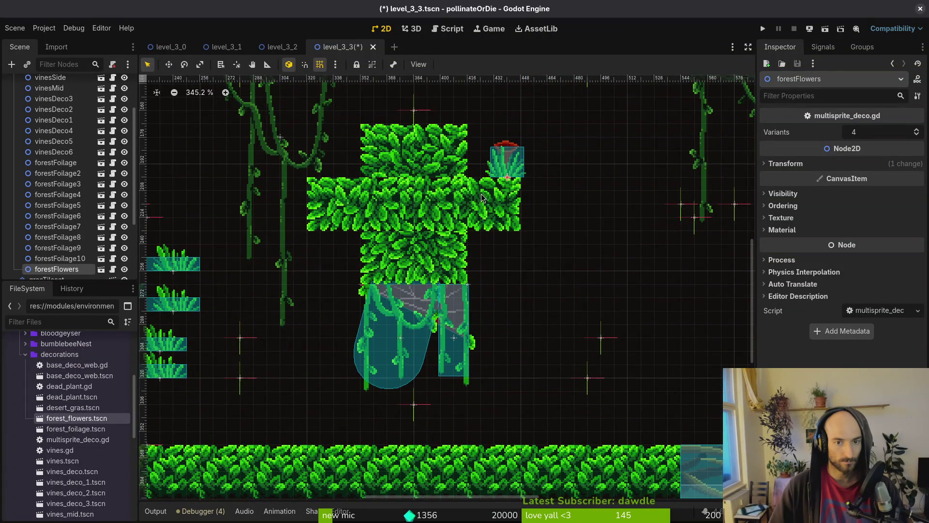
pyautogui.scroll(-3, 482, 197)
pyautogui.moveTo(75, 415)
pyautogui.mouseDown()
pyautogui.moveTo(479, 142)
pyautogui.moveTo(372, 402)
pyautogui.moveTo(386, 397)
pyautogui.mouseUp()
pyautogui.moveTo(91, 421)
pyautogui.mouseDown()
pyautogui.moveTo(532, 363)
pyautogui.moveTo(589, 398)
pyautogui.moveTo(587, 390)
pyautogui.mouseUp()
pyautogui.moveTo(448, 346); pyautogui.dragTo(502, 358)
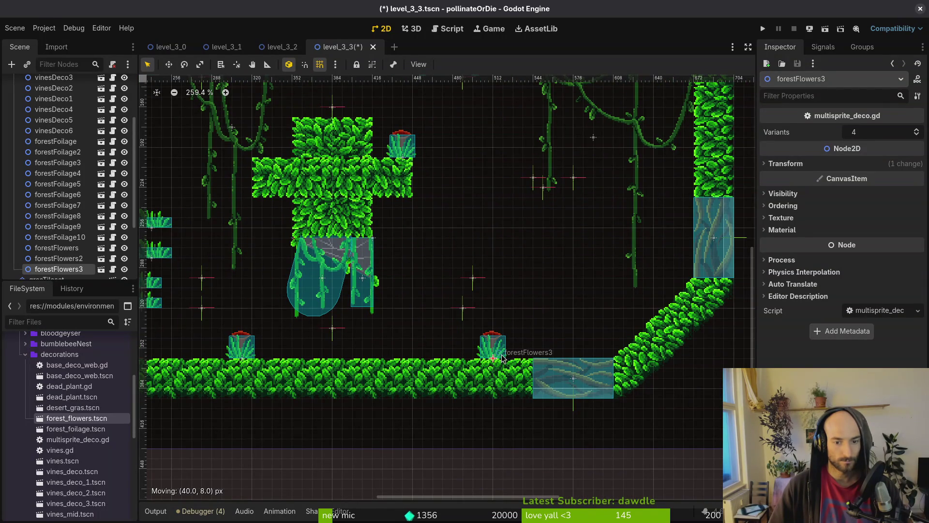
pyautogui.moveTo(85, 421); pyautogui.dragTo(630, 337)
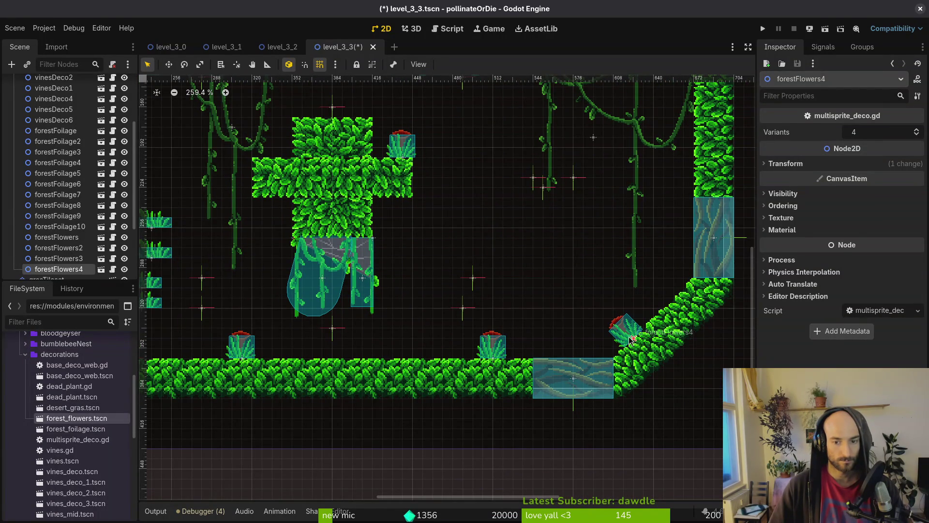
pyautogui.click(638, 333)
pyautogui.click(631, 337)
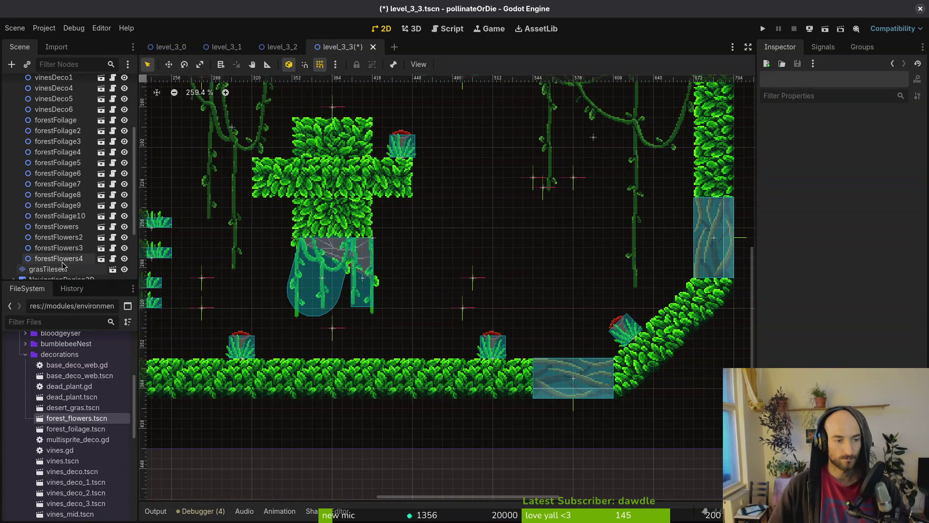
# Move forestFoliage10, forestFoliage4, forestFoliage8 and forestFoliage down onto the ground.
pyautogui.scroll(-5, 456, 361)
pyautogui.scroll(5, 309, 271)
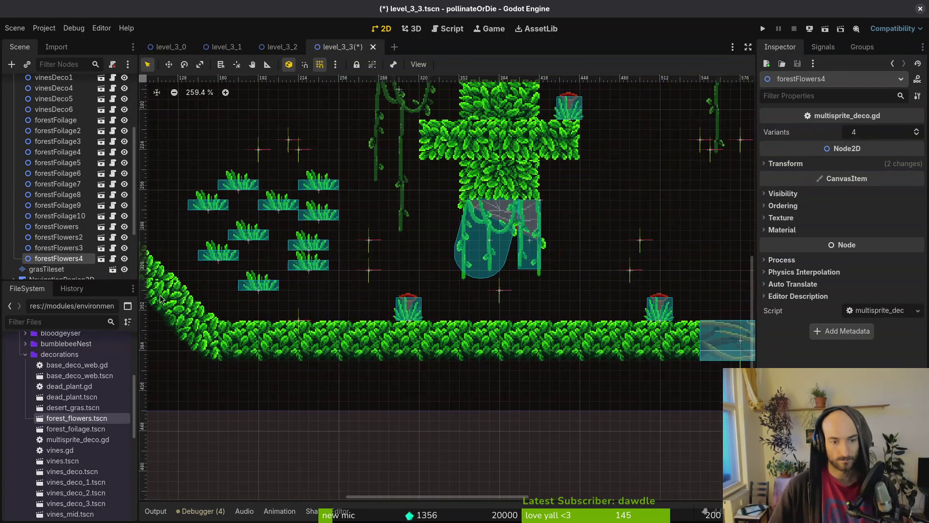
pyautogui.click(309, 270)
pyautogui.moveTo(309, 271); pyautogui.dragTo(378, 320)
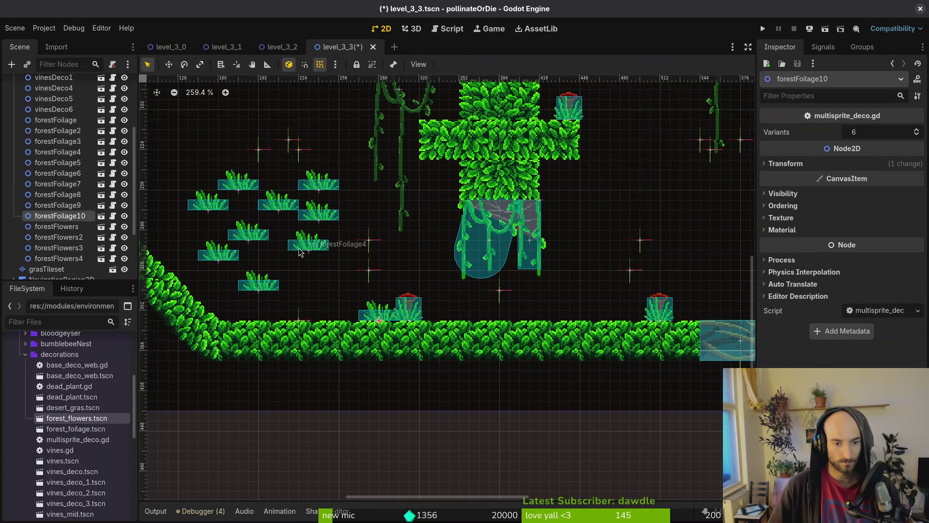
pyautogui.moveTo(300, 255); pyautogui.dragTo(468, 304)
pyautogui.moveTo(318, 224); pyautogui.dragTo(339, 322)
pyautogui.moveTo(273, 281); pyautogui.dragTo(264, 313)
# Tilt forestFoliage2 along the slope and inspect the nearby forestFlowers clump.
pyautogui.moveTo(218, 255)
pyautogui.mouseDown()
pyautogui.moveTo(209, 265)
pyautogui.moveTo(217, 306)
pyautogui.mouseUp()
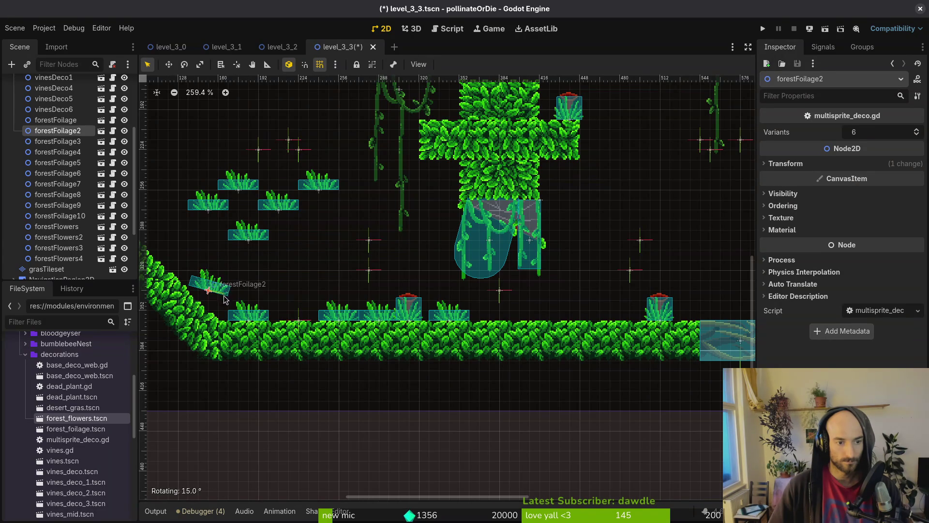
pyautogui.click(212, 317)
pyautogui.scroll(2, 212, 317)
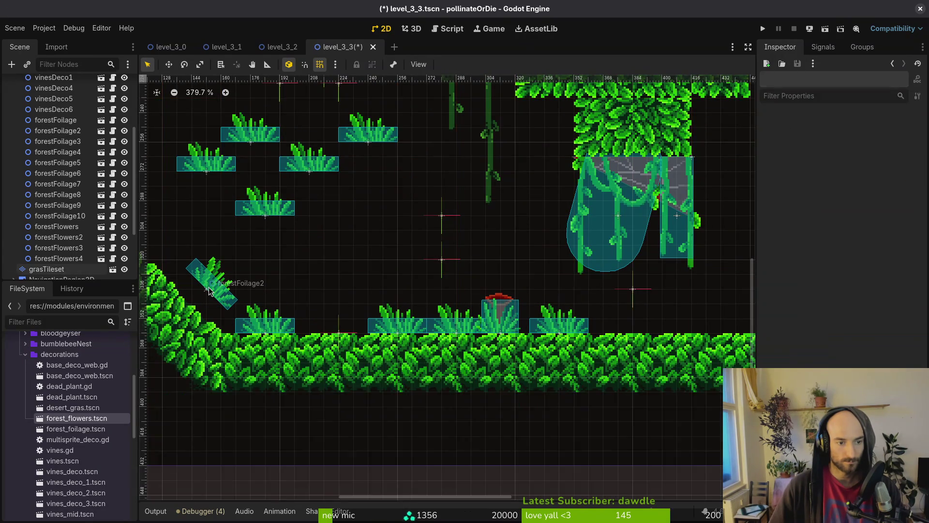
pyautogui.click(220, 290)
pyautogui.click(217, 312)
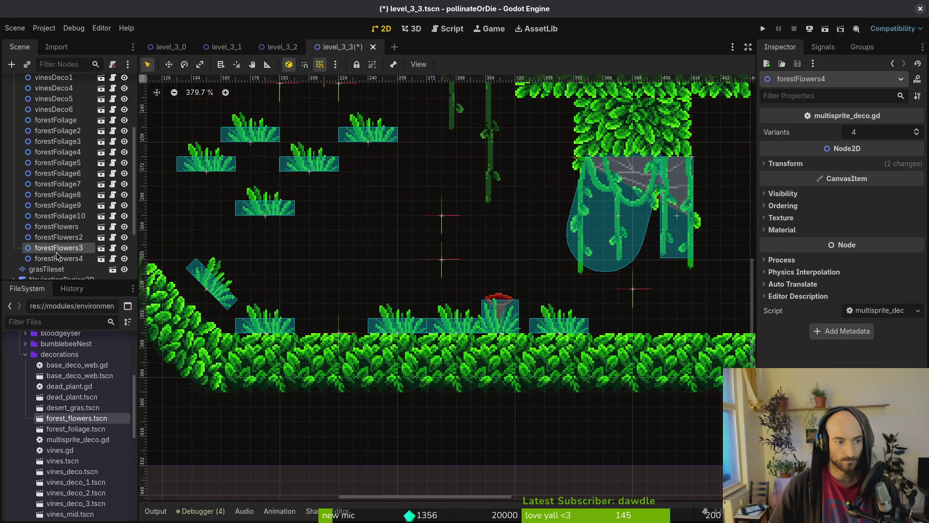
pyautogui.click(217, 314)
pyautogui.click(217, 289)
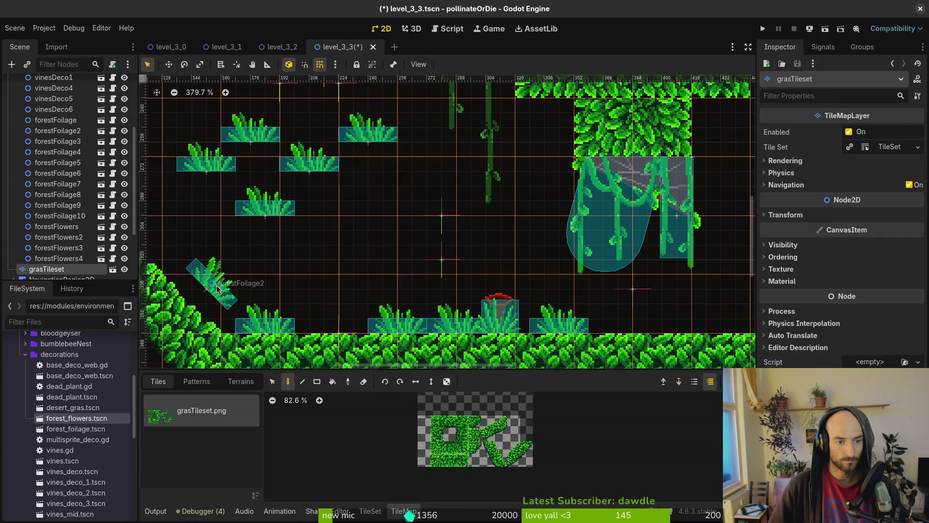
pyautogui.press('Escape')
# Select the foliage and flower nodes in the Scene tree, ending on forestFoliage2.
pyautogui.scroll(5, 62, 242)
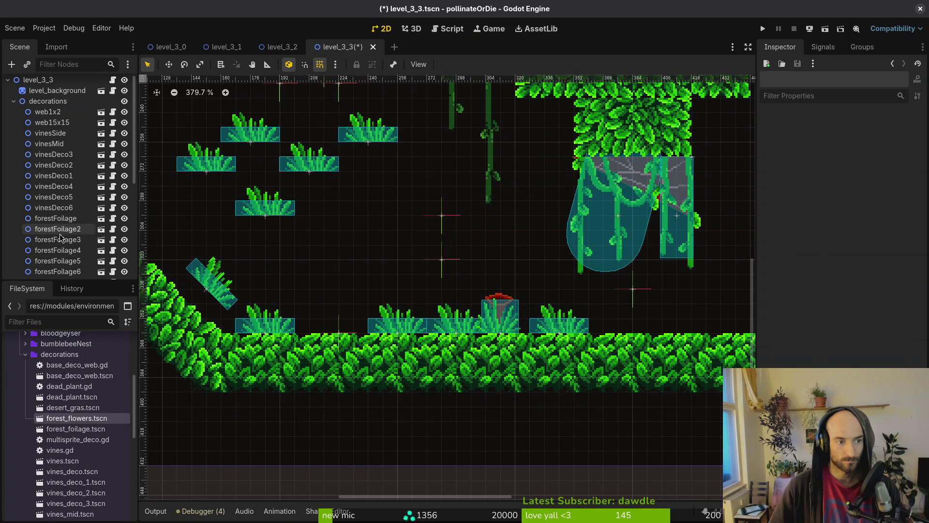
pyautogui.scroll(-5, 61, 236)
pyautogui.click(63, 174)
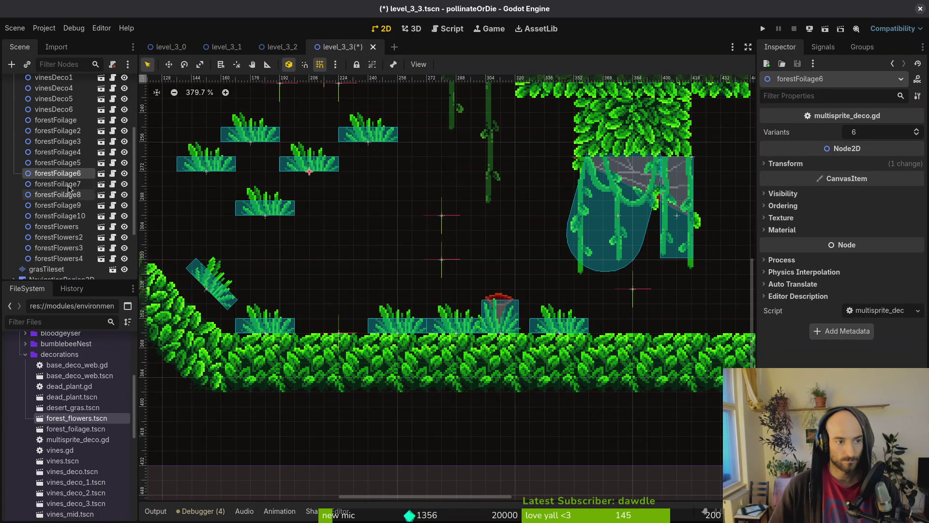
pyautogui.click(68, 235)
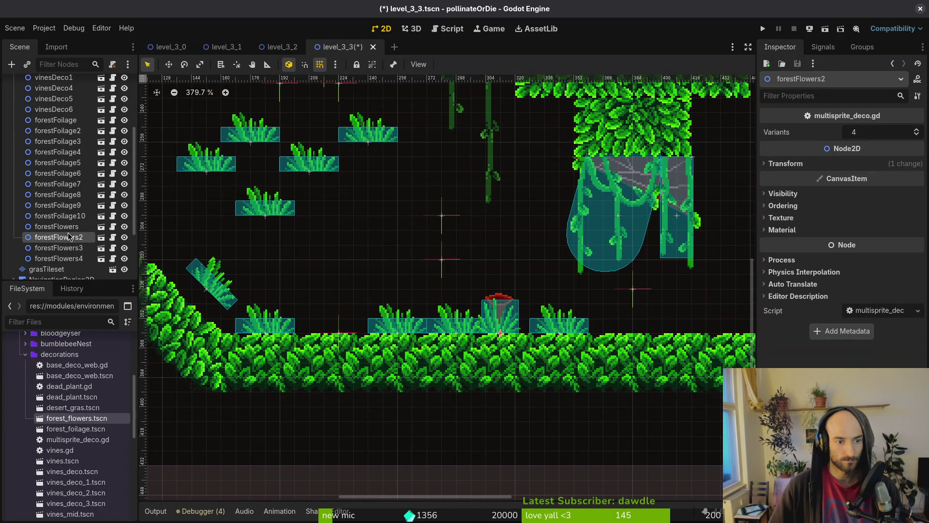
pyautogui.click(71, 142)
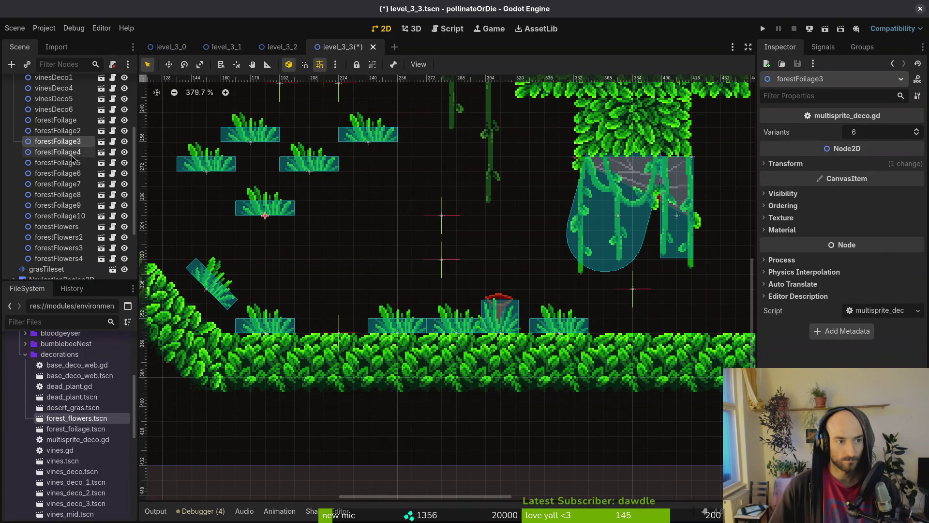
pyautogui.click(72, 153)
pyautogui.click(75, 162)
pyautogui.click(75, 173)
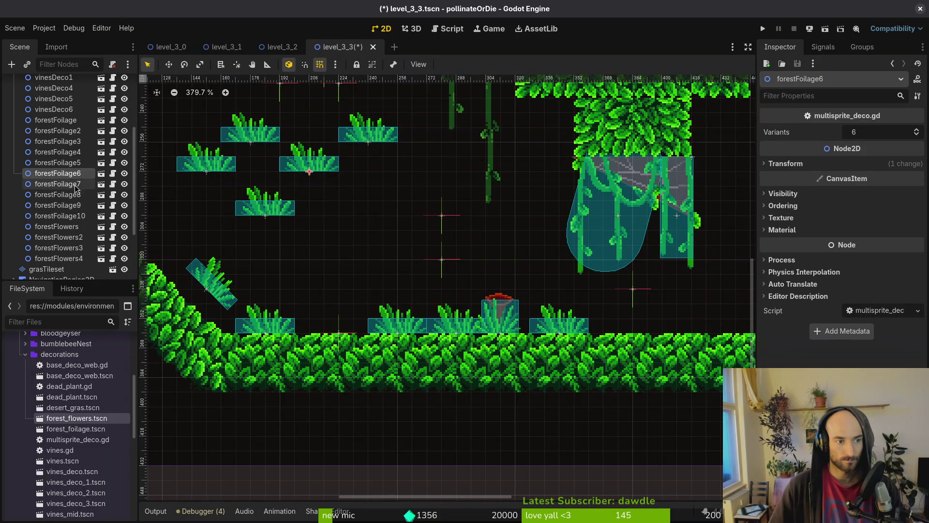
pyautogui.click(73, 120)
pyautogui.click(72, 130)
# Nudge forestFoliage2 down-left and tilt forestFoliage3 onto the left slope.
pyautogui.moveTo(224, 296); pyautogui.dragTo(215, 314)
pyautogui.scroll(-2, 215, 314)
pyautogui.moveTo(278, 227)
pyautogui.mouseDown()
pyautogui.moveTo(208, 249)
pyautogui.moveTo(190, 280)
pyautogui.mouseUp()
pyautogui.scroll(3, 205, 263)
pyautogui.scroll(-5, 188, 281)
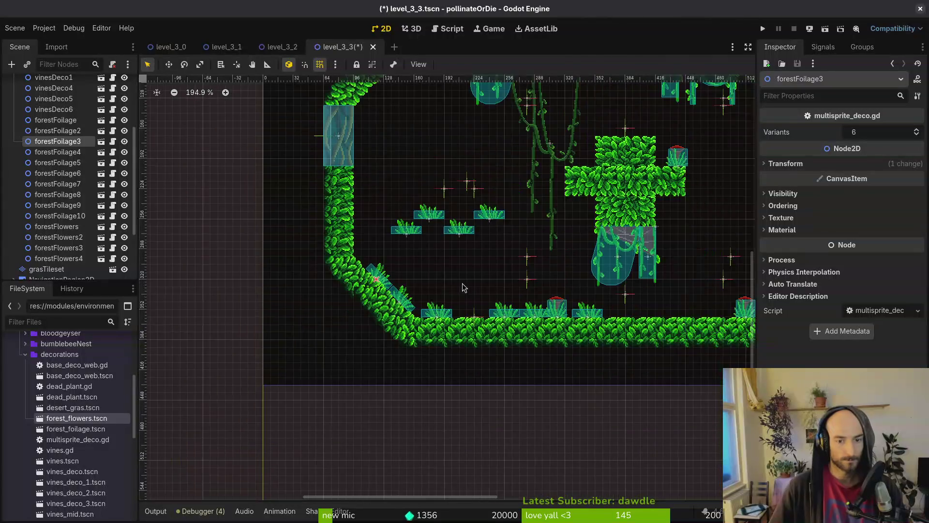
# Set forestFoliage5 upright on the leaf block's right edge and put a grass tuft on top.
pyautogui.moveTo(469, 249)
pyautogui.mouseDown()
pyautogui.moveTo(529, 234)
pyautogui.moveTo(666, 229)
pyautogui.moveTo(677, 213)
pyautogui.moveTo(690, 215)
pyautogui.moveTo(646, 169)
pyautogui.mouseUp()
pyautogui.scroll(4, 665, 230)
pyautogui.moveTo(622, 223); pyautogui.dragTo(704, 312)
pyautogui.moveTo(301, 323); pyautogui.dragTo(623, 145)
# Tilt forestFoliage6 above the red flower and slide forestFoliage7 onto the block's edge.
pyautogui.click(256, 359)
pyautogui.moveTo(261, 358)
pyautogui.mouseDown()
pyautogui.moveTo(708, 185)
pyautogui.moveTo(698, 149)
pyautogui.moveTo(671, 199)
pyautogui.mouseUp()
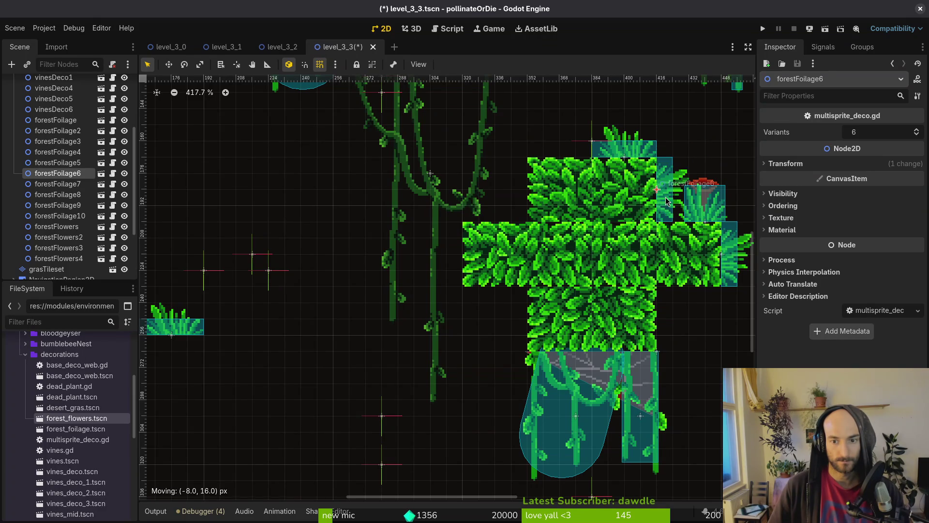
pyautogui.scroll(-4, 659, 258)
pyautogui.moveTo(526, 201); pyautogui.dragTo(528, 202)
pyautogui.scroll(-2, 365, 302)
pyautogui.moveTo(243, 225)
pyautogui.mouseDown()
pyautogui.moveTo(561, 235)
pyautogui.moveTo(562, 226)
pyautogui.moveTo(516, 231)
pyautogui.moveTo(465, 217)
pyautogui.mouseUp()
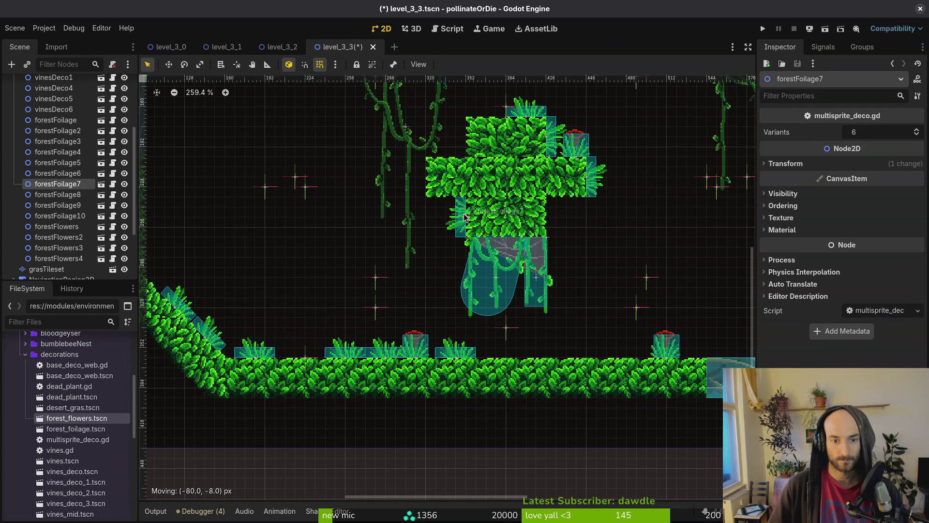
pyautogui.scroll(-4, 536, 249)
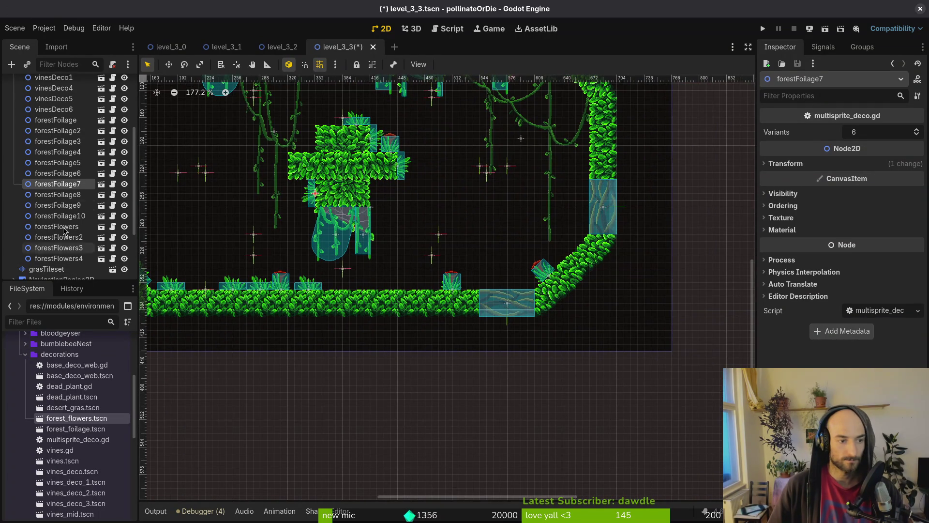
# Add two forest_foliage.tscn tufts along the floor slope and save level_3_3.
pyautogui.moveTo(75, 433); pyautogui.dragTo(446, 281)
pyautogui.scroll(5, 417, 297)
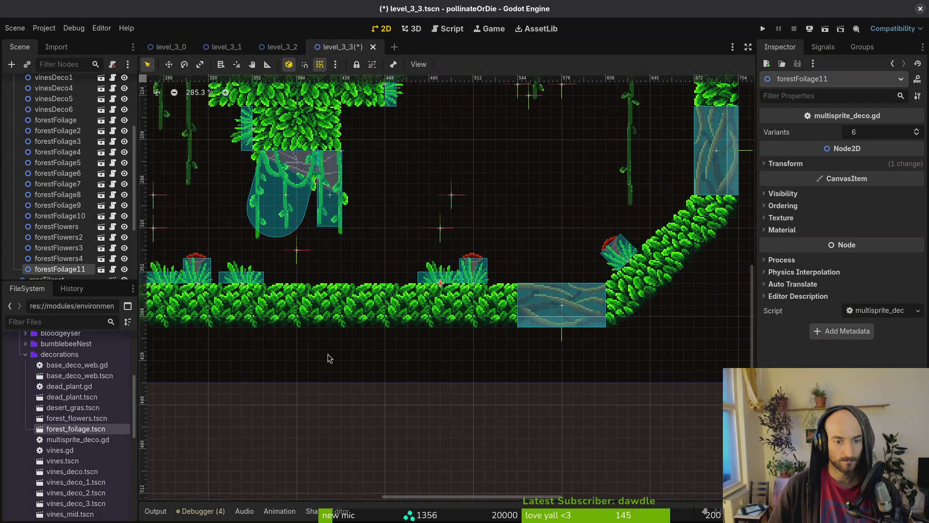
pyautogui.moveTo(86, 432)
pyautogui.mouseDown()
pyautogui.moveTo(320, 373)
pyautogui.moveTo(378, 290)
pyautogui.moveTo(653, 224)
pyautogui.moveTo(645, 253)
pyautogui.moveTo(643, 242)
pyautogui.moveTo(630, 263)
pyautogui.mouseUp()
pyautogui.scroll(5, 657, 225)
pyautogui.scroll(3, 656, 240)
pyautogui.scroll(-5, 630, 263)
pyautogui.scroll(-2, 630, 263)
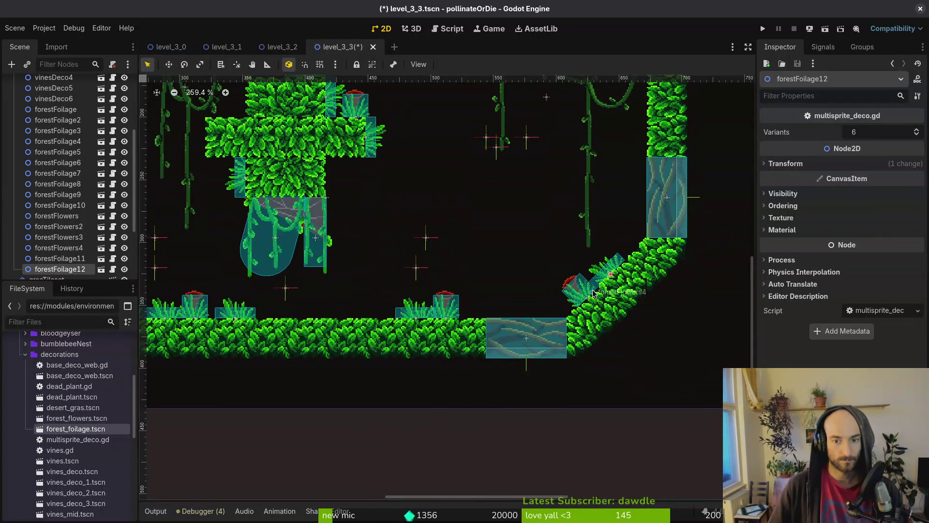
pyautogui.click(545, 305)
pyautogui.hotkey('ctrl', 's')
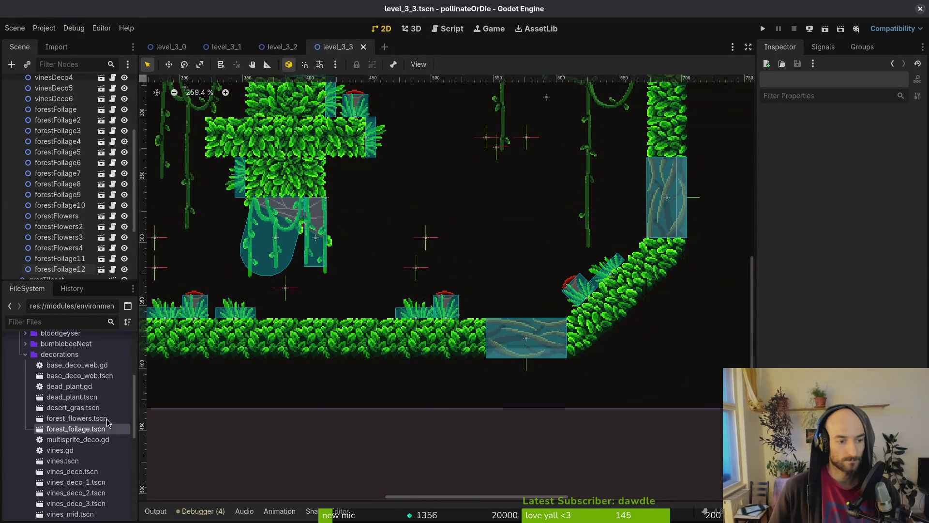
# Instance a foliage tuft by the right wall, enable grid snap, and file it among the decorations.
pyautogui.moveTo(86, 429); pyautogui.dragTo(453, 188)
pyautogui.scroll(5, 452, 189)
pyautogui.moveTo(431, 329)
pyautogui.mouseDown()
pyautogui.moveTo(554, 277)
pyautogui.moveTo(550, 293)
pyautogui.moveTo(671, 226)
pyautogui.moveTo(649, 237)
pyautogui.moveTo(640, 264)
pyautogui.mouseUp()
pyautogui.scroll(3, 548, 294)
pyautogui.hotkey('shift', 'g')
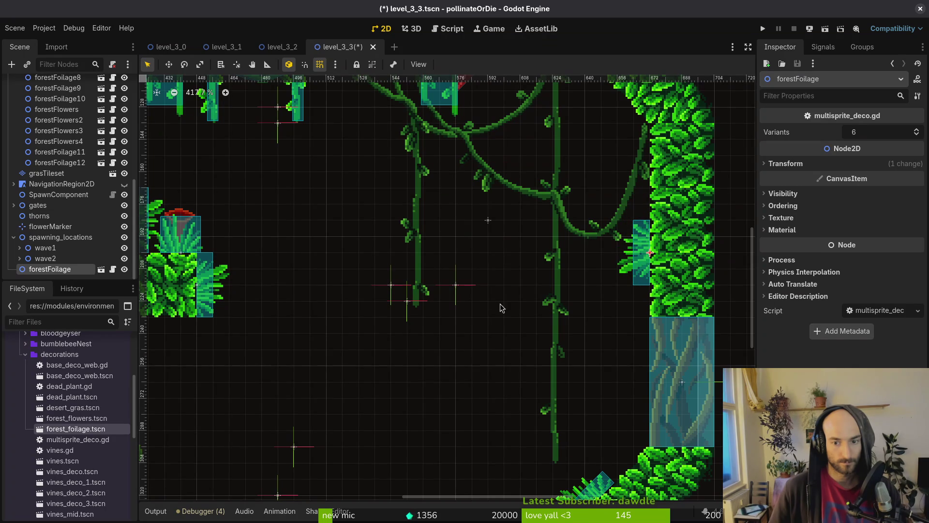
pyautogui.moveTo(50, 269); pyautogui.dragTo(72, 198)
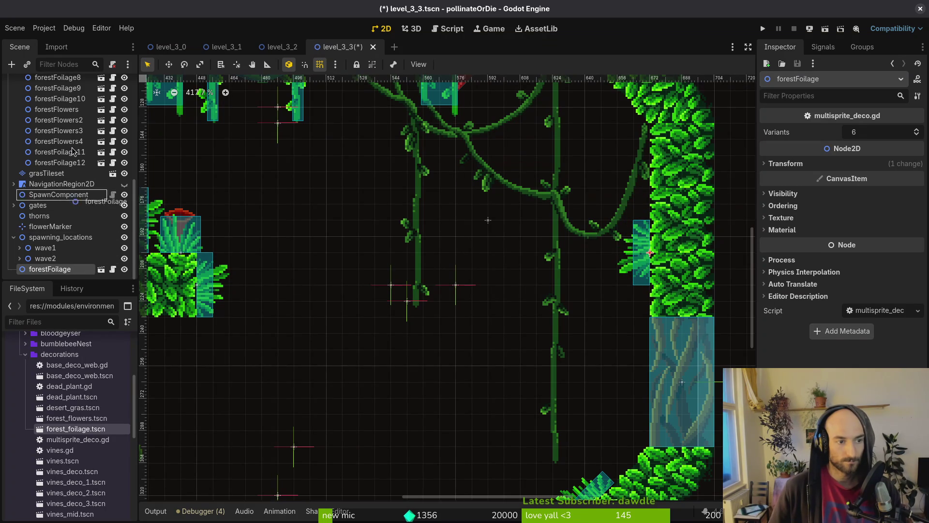
pyautogui.moveTo(63, 163)
pyautogui.mouseDown()
pyautogui.moveTo(63, 154)
pyautogui.moveTo(63, 162)
pyautogui.mouseUp()
# Position forestFoliage14 up-left along the right wall into the leafy arc.
pyautogui.moveTo(638, 269); pyautogui.dragTo(646, 204)
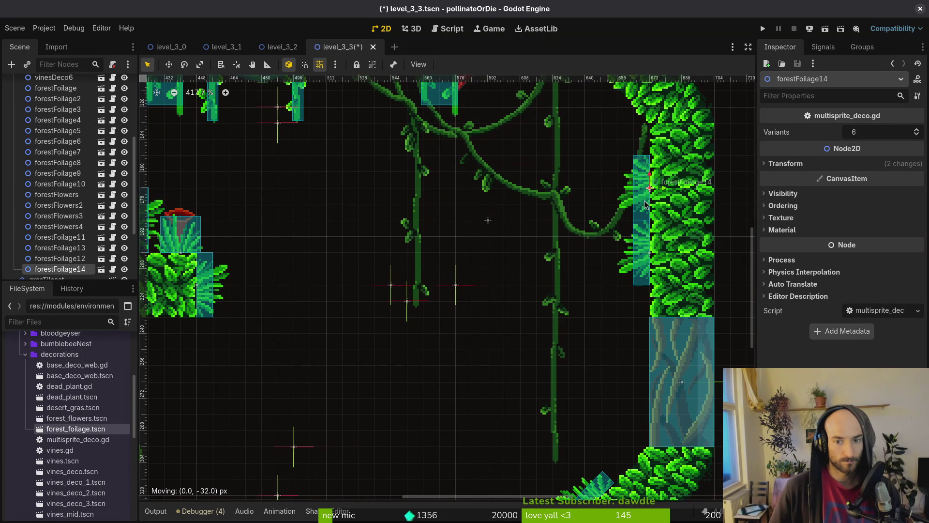
pyautogui.moveTo(643, 263); pyautogui.dragTo(644, 213)
pyautogui.scroll(-3, 613, 235)
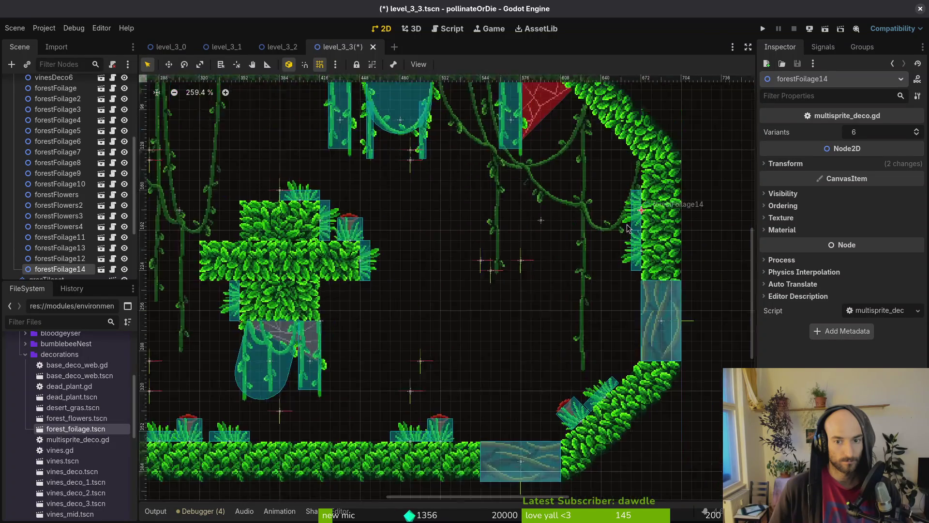
pyautogui.scroll(2, 608, 224)
pyautogui.moveTo(644, 220); pyautogui.dragTo(623, 186)
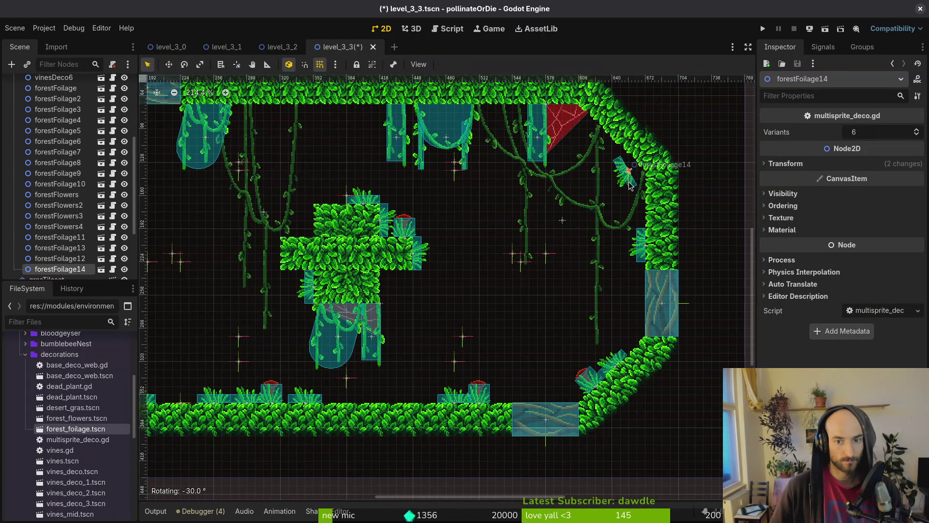
pyautogui.scroll(4, 631, 186)
pyautogui.moveTo(629, 210); pyautogui.dragTo(632, 173)
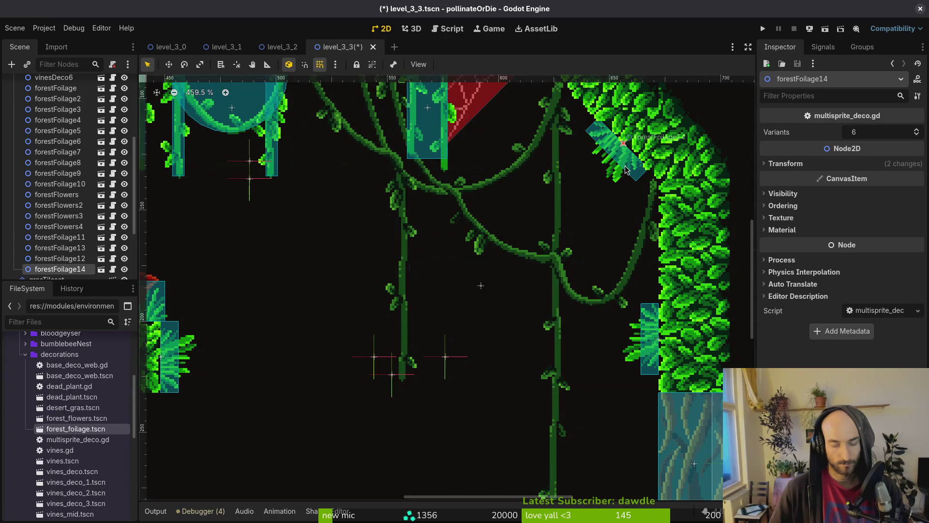
pyautogui.click(626, 169)
pyautogui.click(59, 258)
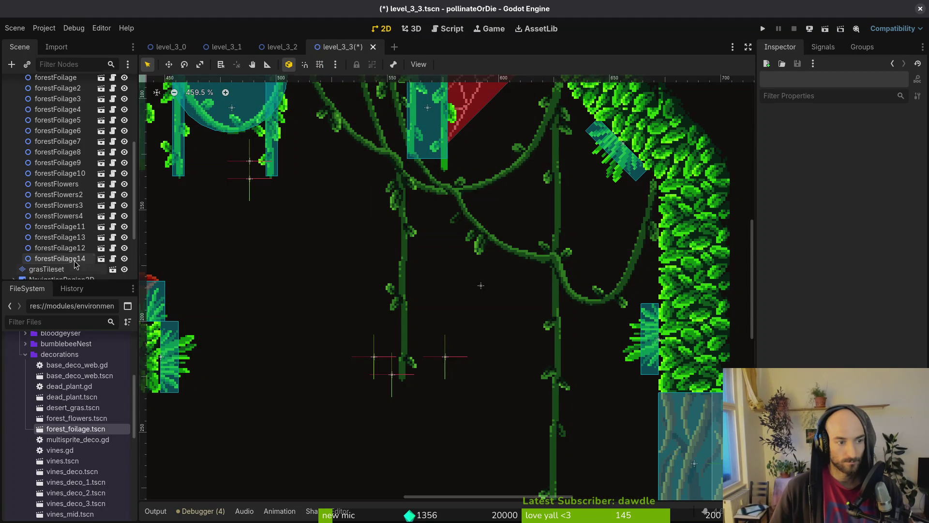
pyautogui.scroll(3, 704, 201)
pyautogui.press('f')
pyautogui.moveTo(477, 270); pyautogui.dragTo(495, 280)
# Duplicate forestFoliage14, move the copy further up the diagonal, and save the level.
pyautogui.hotkey('ctrl', 'd')
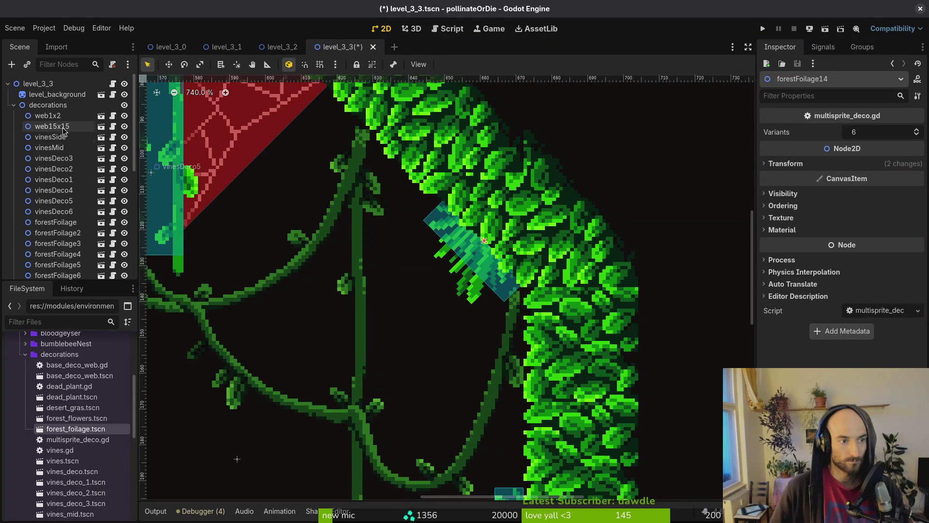
pyautogui.moveTo(479, 264); pyautogui.dragTo(411, 194)
pyautogui.scroll(-7, 410, 193)
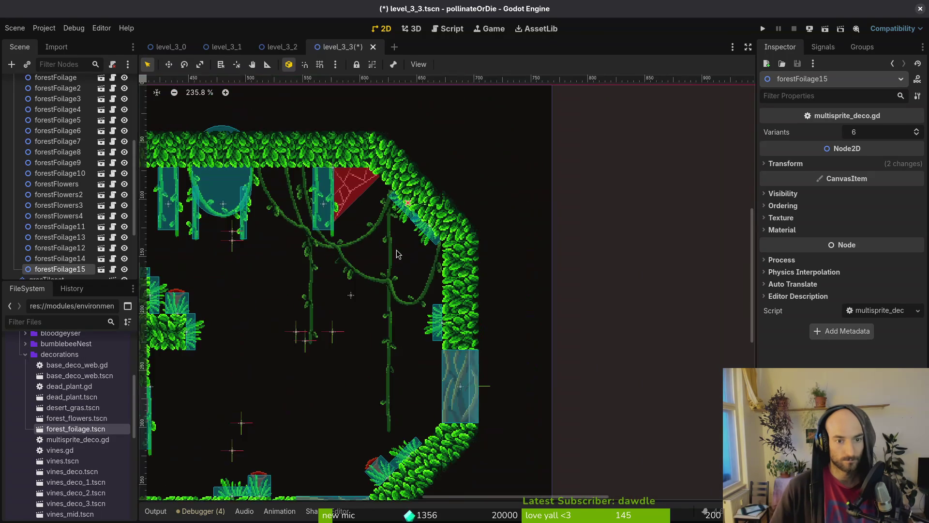
pyautogui.click(455, 240)
pyautogui.hotkey('ctrl', 's')
pyautogui.moveTo(533, 268); pyautogui.dragTo(733, 263)
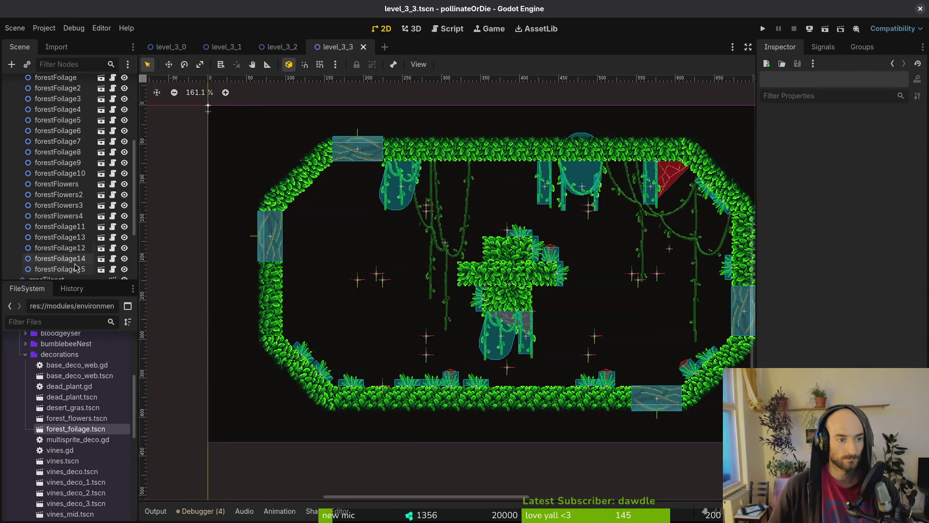
# Drop a new foliage tuft under the ceiling and line up forestFoliage16 and forestFoliage17.
pyautogui.moveTo(76, 429); pyautogui.dragTo(262, 342)
pyautogui.moveTo(397, 279)
pyautogui.mouseDown()
pyautogui.moveTo(497, 192)
pyautogui.moveTo(556, 178)
pyautogui.moveTo(559, 157)
pyautogui.mouseUp()
pyautogui.scroll(4, 510, 173)
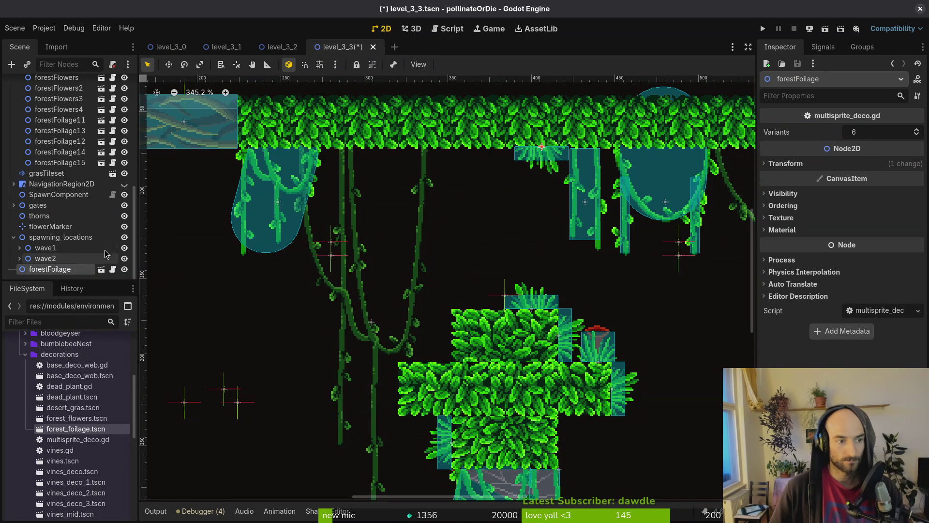
pyautogui.moveTo(78, 167); pyautogui.dragTo(77, 168)
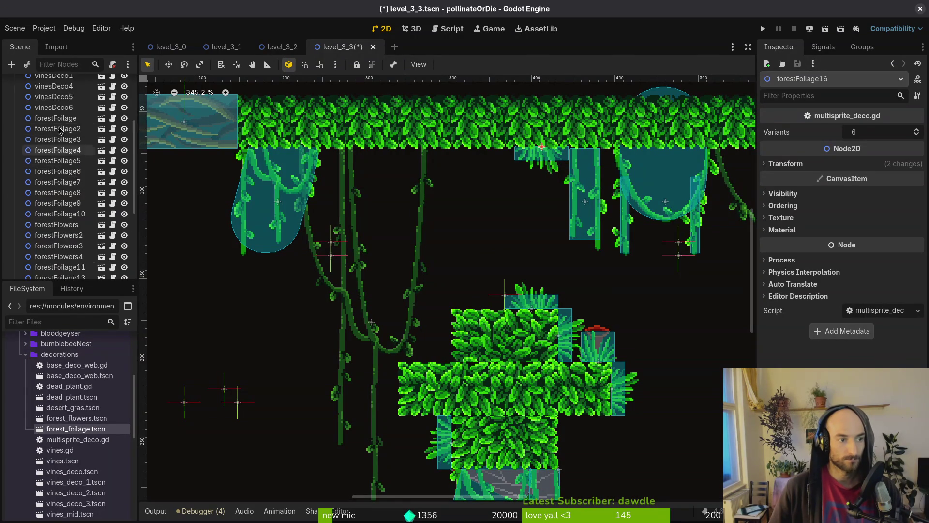
pyautogui.moveTo(545, 163); pyautogui.dragTo(494, 165)
pyautogui.scroll(3, 533, 146)
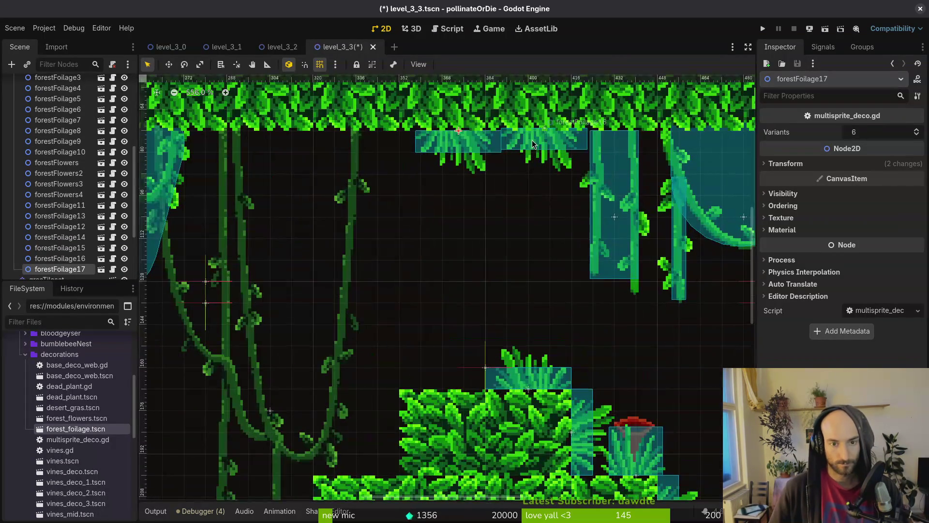
pyautogui.moveTo(533, 141); pyautogui.dragTo(529, 144)
pyautogui.moveTo(460, 148); pyautogui.dragTo(464, 148)
# Add forestFoliage18 hanging from the ceiling further left.
pyautogui.click(200, 164)
pyautogui.moveTo(419, 142)
pyautogui.mouseDown()
pyautogui.moveTo(261, 144)
pyautogui.moveTo(304, 143)
pyautogui.mouseUp()
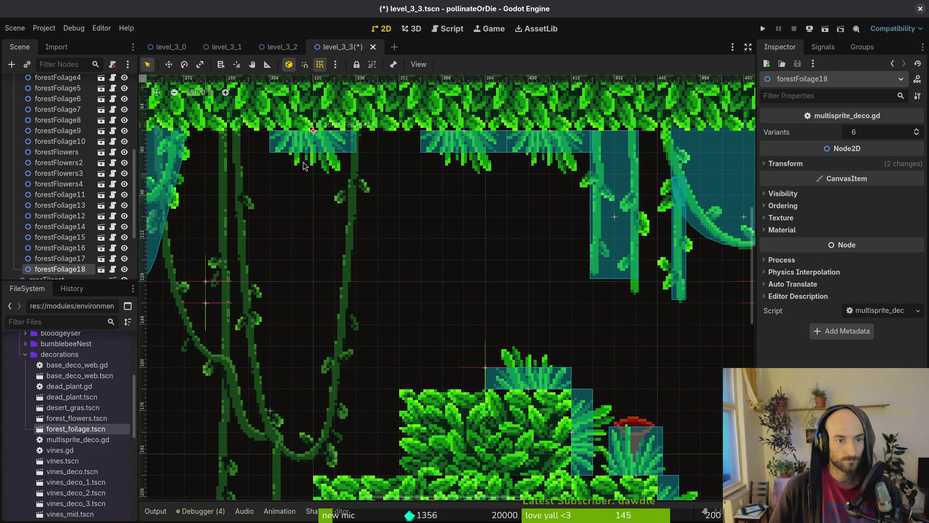
pyautogui.scroll(-5, 302, 146)
pyautogui.scroll(2, 449, 248)
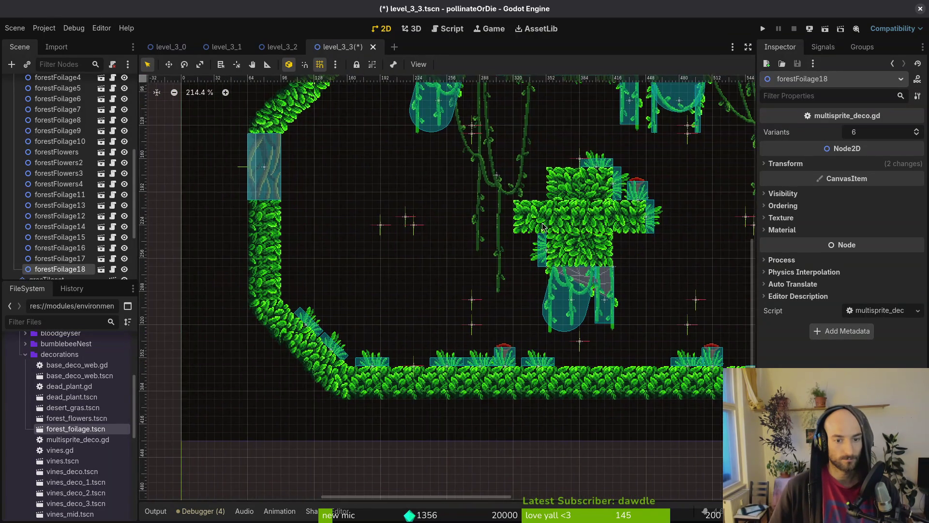
pyautogui.scroll(-3, 573, 210)
# Duplicate forestFlowers into forestFlowers5 and move it onto the upper-left diagonal.
pyautogui.click(541, 257)
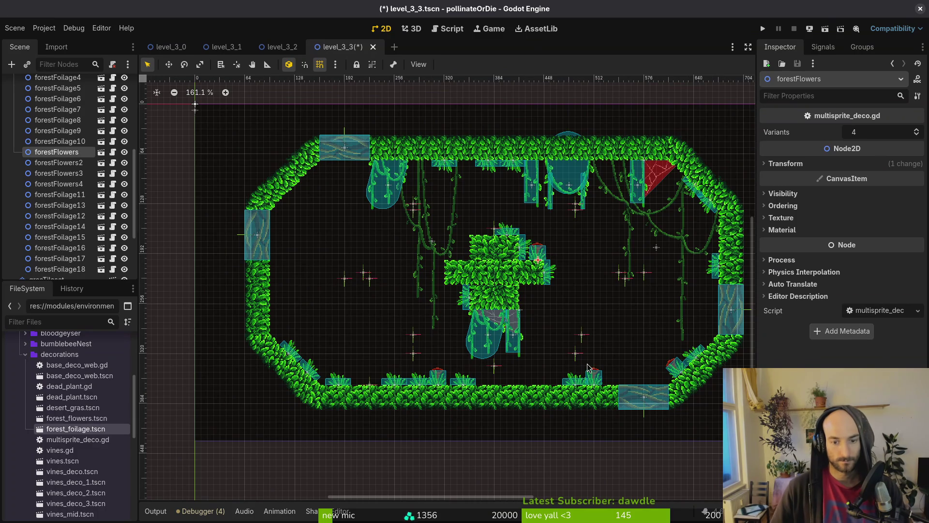
pyautogui.scroll(3, 388, 262)
pyautogui.click(499, 283)
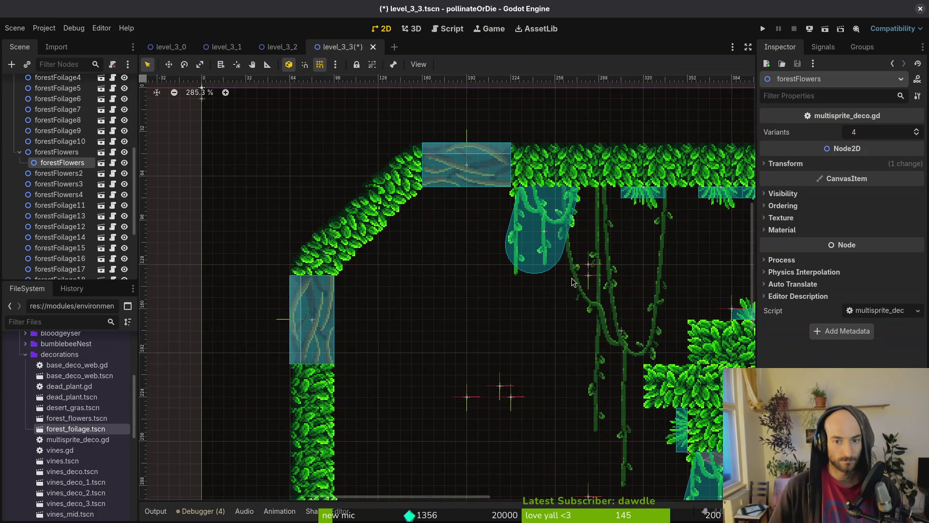
pyautogui.hotkey('ctrl', 'd')
pyautogui.moveTo(466, 200); pyautogui.dragTo(422, 189)
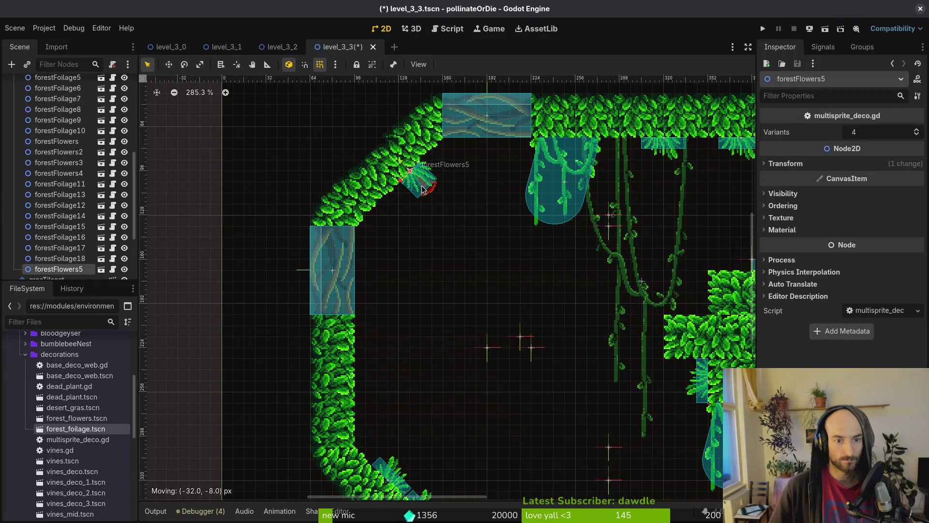
pyautogui.scroll(-5, 422, 189)
pyautogui.scroll(6, 563, 177)
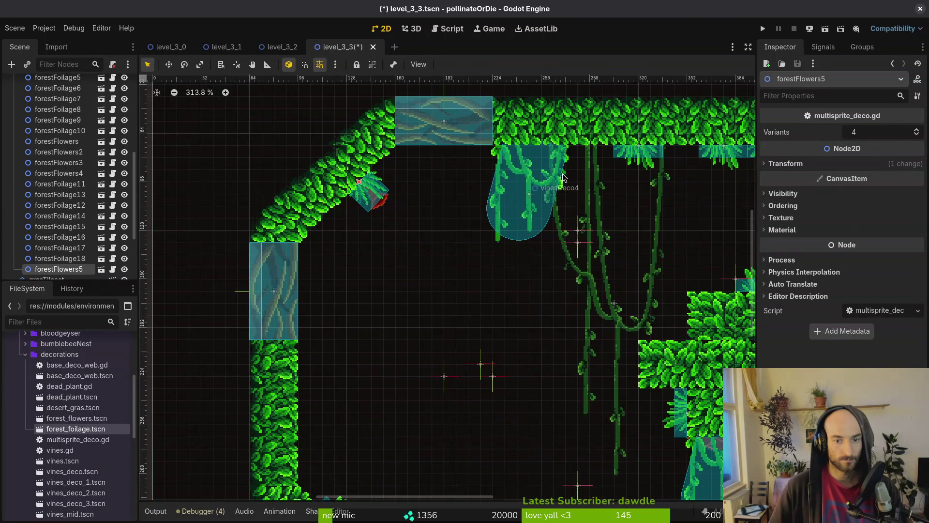
pyautogui.hscroll(3, 463, 212)
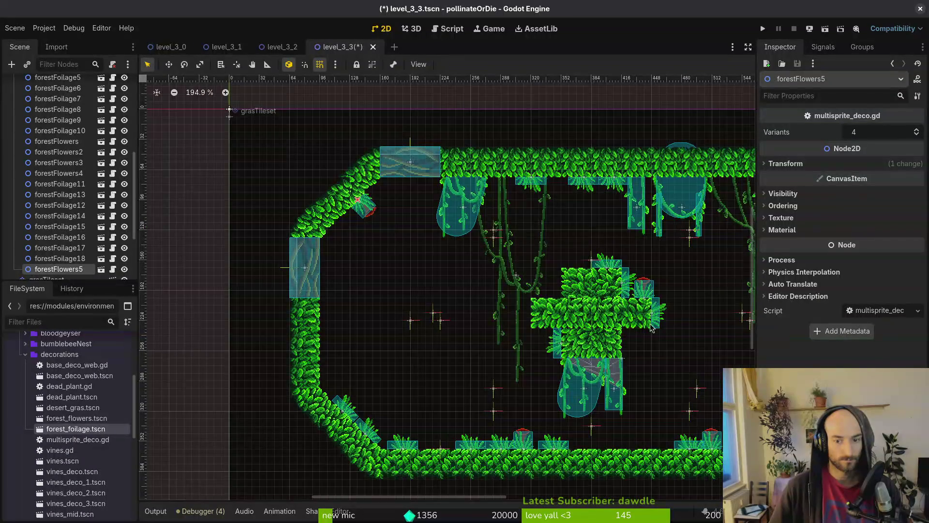
# Place forestFoliage6 on the upper-left diagonal beside the new flower, then save.
pyautogui.moveTo(644, 288)
pyautogui.mouseDown()
pyautogui.moveTo(351, 247)
pyautogui.moveTo(356, 277)
pyautogui.moveTo(383, 145)
pyautogui.mouseUp()
pyautogui.scroll(6, 349, 271)
pyautogui.scroll(3, 356, 276)
pyautogui.scroll(-2, 333, 166)
pyautogui.scroll(4, 333, 166)
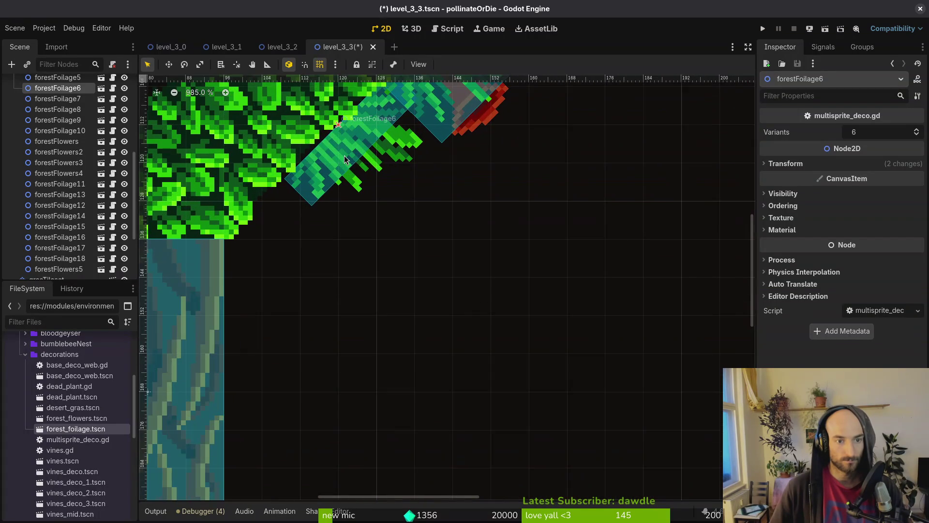
pyautogui.scroll(4, 376, 228)
pyautogui.moveTo(385, 221); pyautogui.dragTo(384, 226)
pyautogui.click(384, 249)
pyautogui.scroll(-10, 385, 250)
pyautogui.hotkey('ctrl', 's')
pyautogui.scroll(-9, 385, 249)
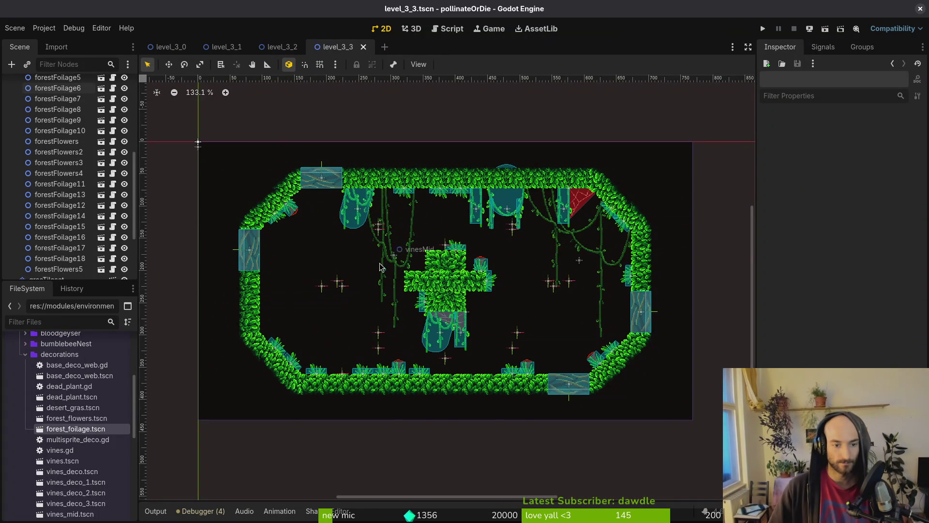
# Duplicate the forestFlowers5 flower and place the copy lower on the left wall.
pyautogui.scroll(9, 400, 272)
pyautogui.click(387, 294)
pyautogui.scroll(5, 386, 294)
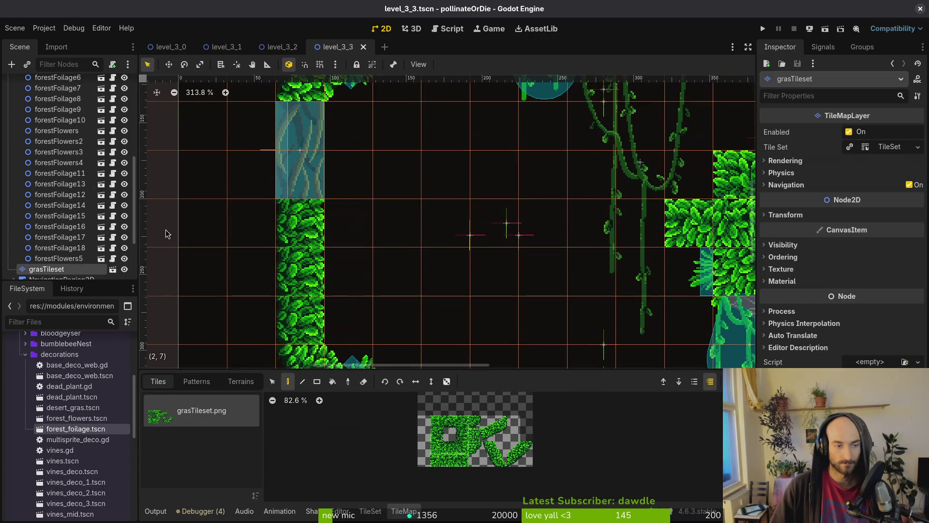
pyautogui.click(223, 255)
pyautogui.click(397, 145)
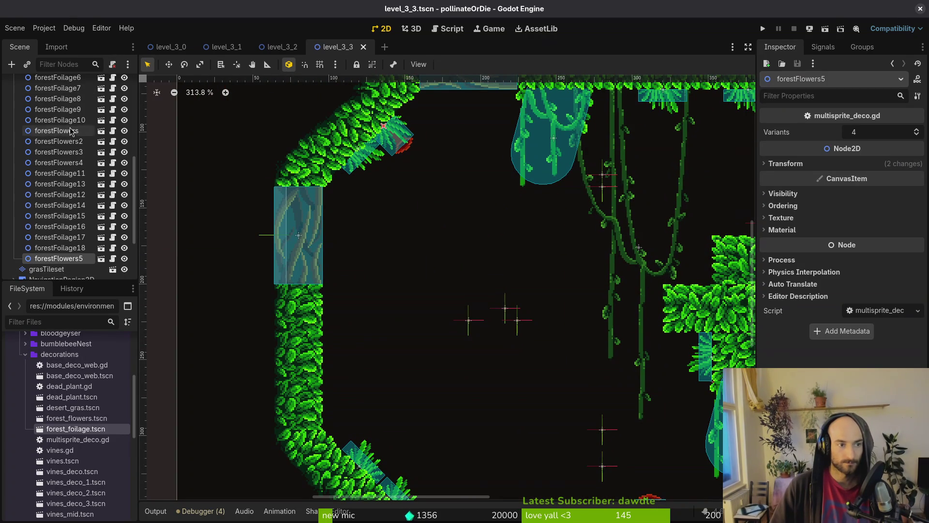
pyautogui.scroll(10, 54, 106)
pyautogui.hotkey('ctrl', 'd')
pyautogui.moveTo(390, 143)
pyautogui.mouseDown()
pyautogui.moveTo(347, 269)
pyautogui.moveTo(357, 324)
pyautogui.mouseUp()
pyautogui.rightClick(357, 323)
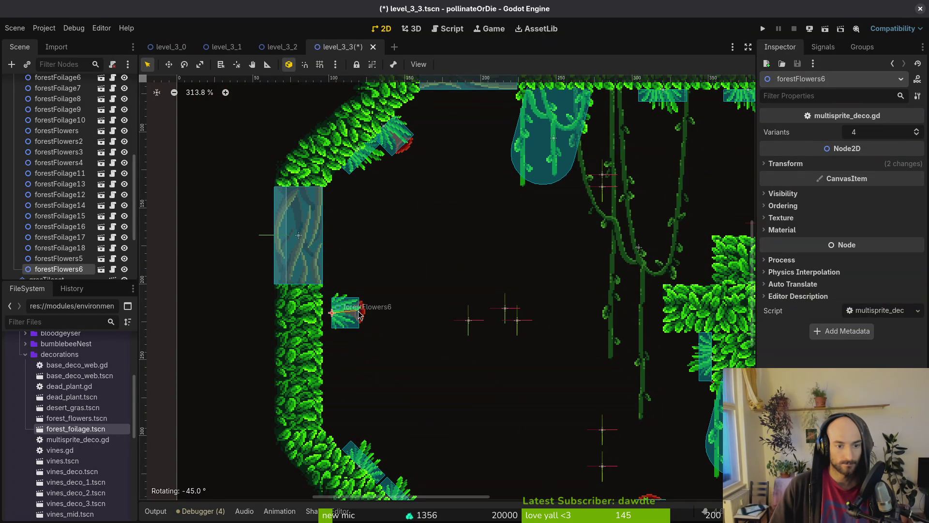
pyautogui.scroll(-5, 368, 272)
pyautogui.moveTo(358, 220)
pyautogui.mouseDown()
pyautogui.moveTo(354, 230)
pyautogui.moveTo(345, 199)
pyautogui.moveTo(346, 256)
pyautogui.mouseUp()
pyautogui.scroll(3, 353, 230)
pyautogui.click(194, 252)
# Add a forest_foliage.tscn clump rotated 90° against the left wall, among the decoration nodes.
pyautogui.click(68, 248)
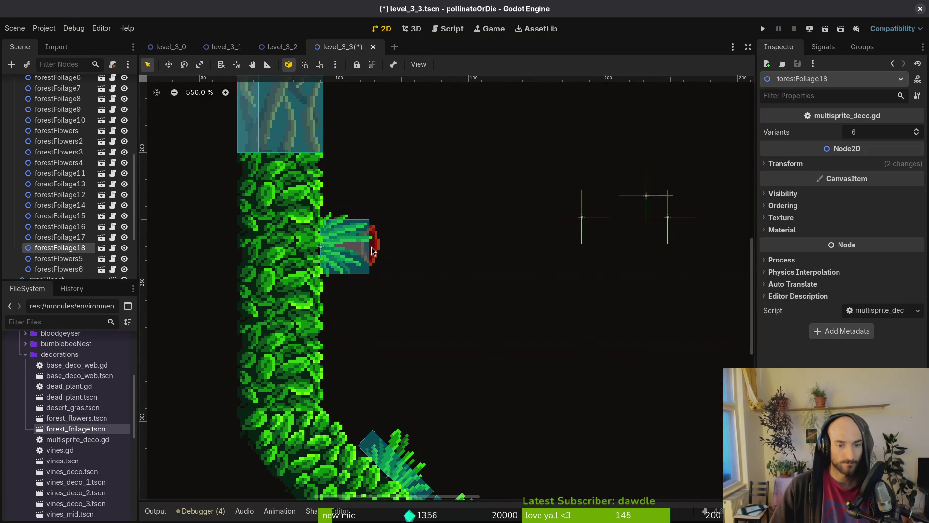
pyautogui.click(46, 279)
pyautogui.moveTo(87, 423)
pyautogui.mouseDown()
pyautogui.moveTo(380, 297)
pyautogui.moveTo(372, 297)
pyautogui.mouseUp()
pyautogui.moveTo(385, 297)
pyautogui.mouseDown()
pyautogui.moveTo(387, 315)
pyautogui.moveTo(374, 324)
pyautogui.moveTo(344, 303)
pyautogui.mouseUp()
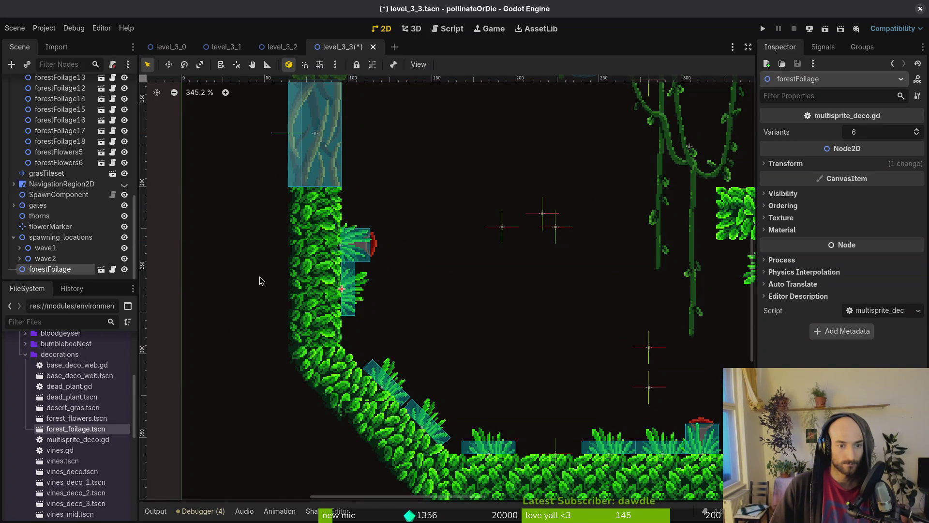
pyautogui.moveTo(56, 269); pyautogui.dragTo(79, 174)
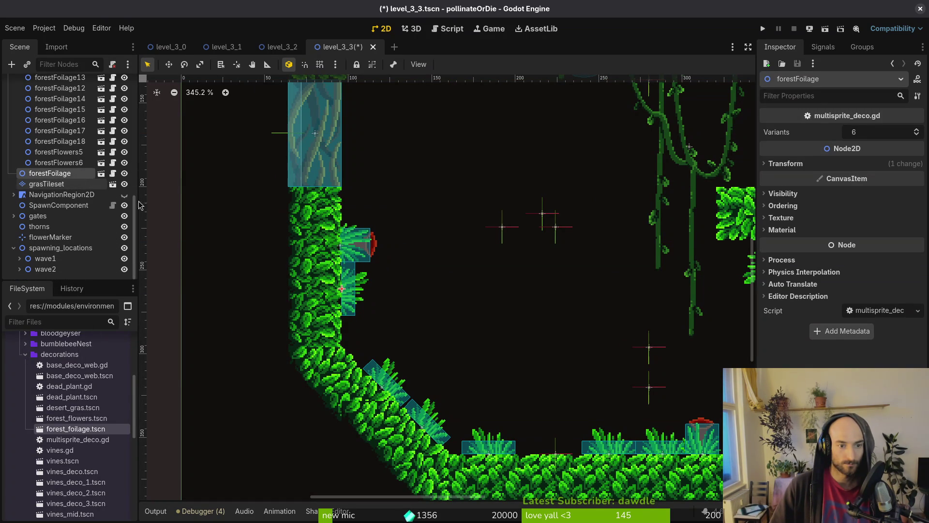
# Duplicate the new foliage clump, move the copy up the left wall, and check forestFlowers6.
pyautogui.scroll(5, 77, 139)
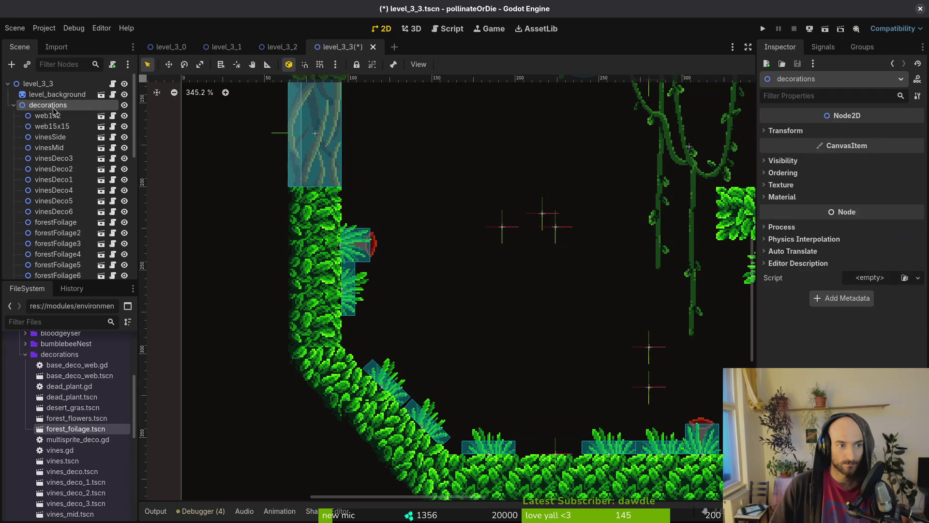
pyautogui.hotkey('ctrl', 'd')
pyautogui.moveTo(353, 297); pyautogui.dragTo(354, 219)
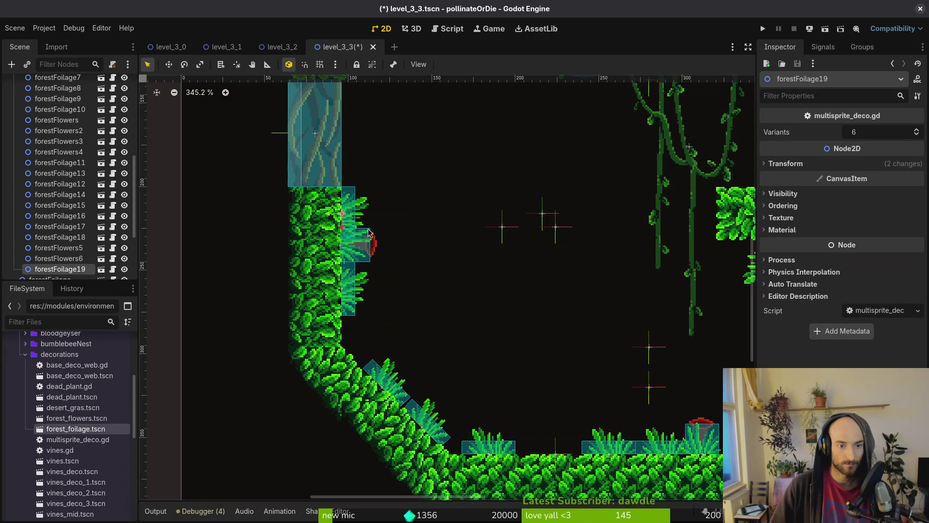
pyautogui.scroll(5, 367, 240)
pyautogui.click(371, 255)
pyautogui.moveTo(370, 255); pyautogui.dragTo(373, 255)
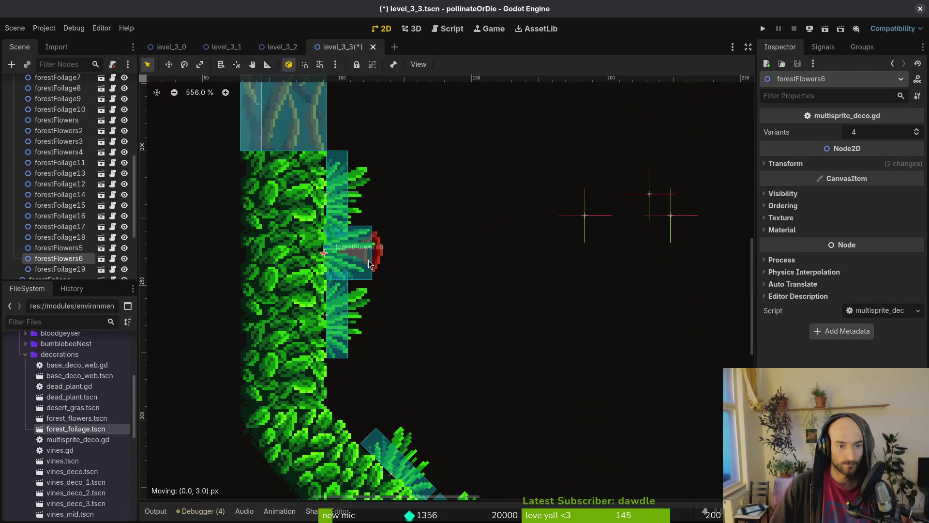
pyautogui.click(376, 253)
pyautogui.scroll(-5, 376, 253)
pyautogui.hscroll(5, 402, 266)
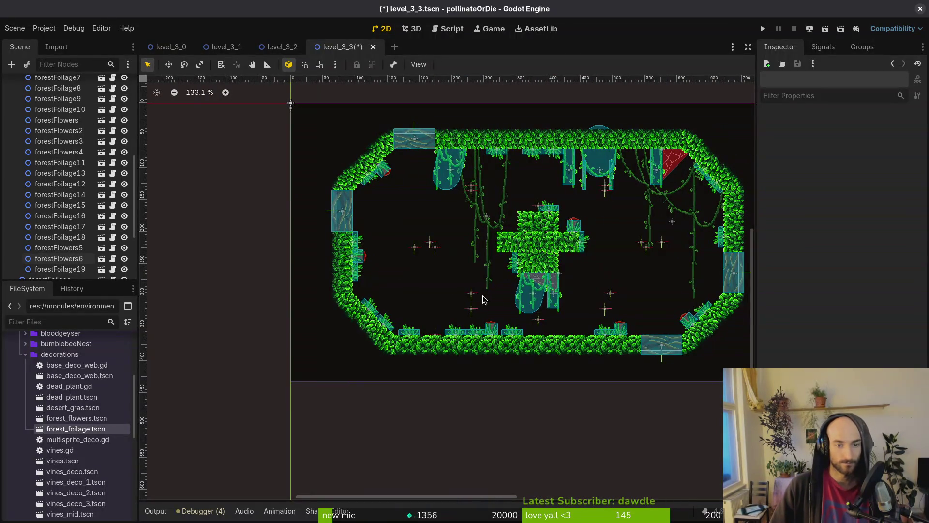
# Save the level_3_3 scene and collapse the decorations group in the scene tree.
pyautogui.hotkey('ctrl', 's')
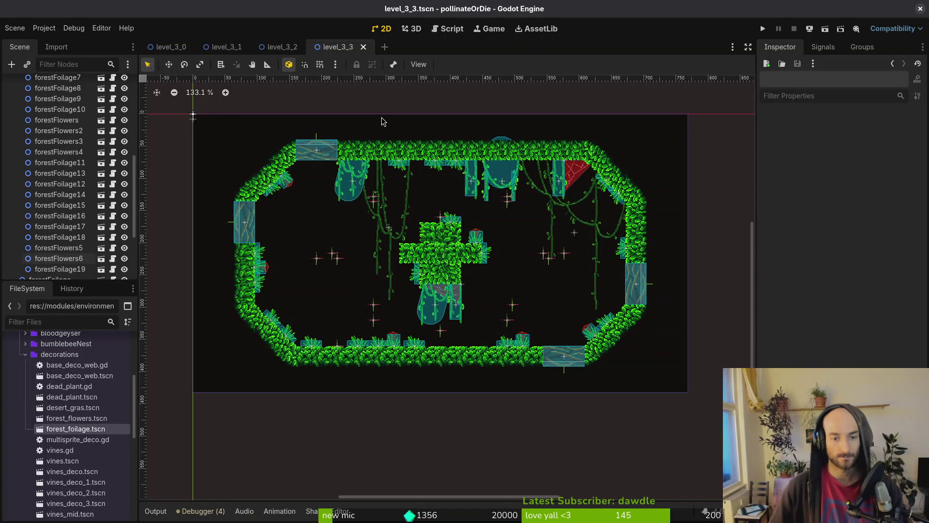
pyautogui.scroll(10, 48, 194)
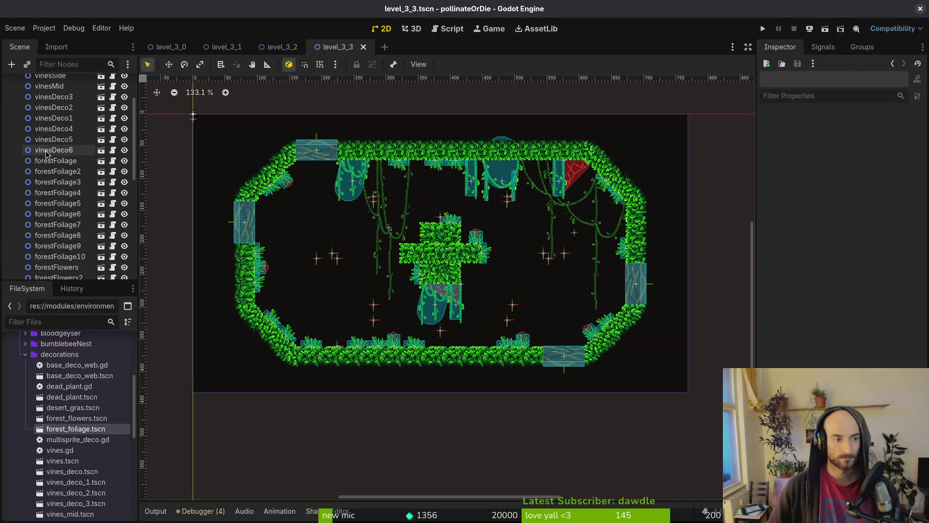
pyautogui.click(14, 105)
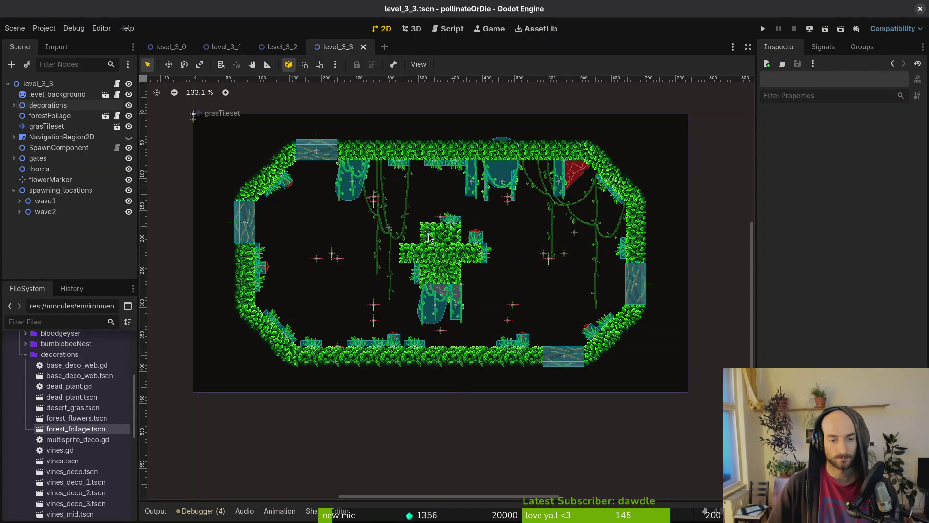
pyautogui.scroll(1, 377, 203)
pyautogui.hotkey('shift', 'alt', 'o')
pyautogui.press('Escape')
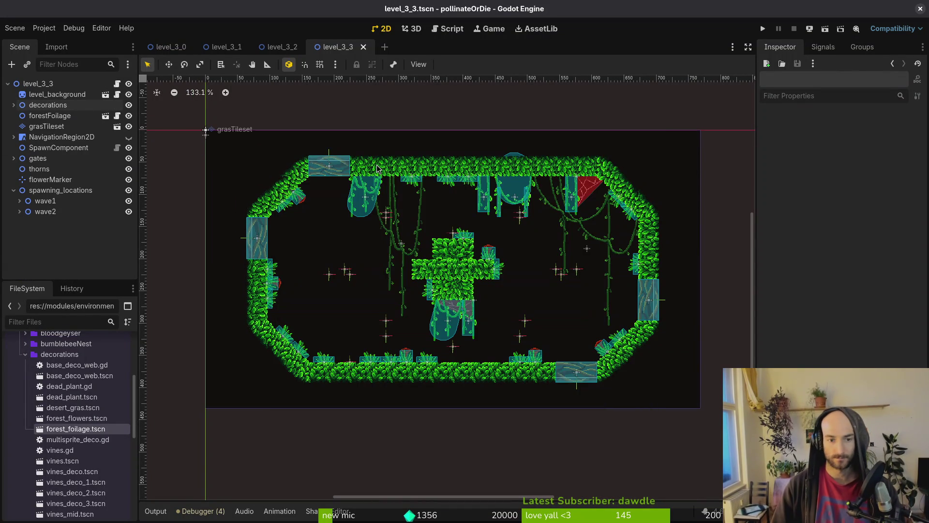
pyautogui.hotkey('alt', 'Tab')
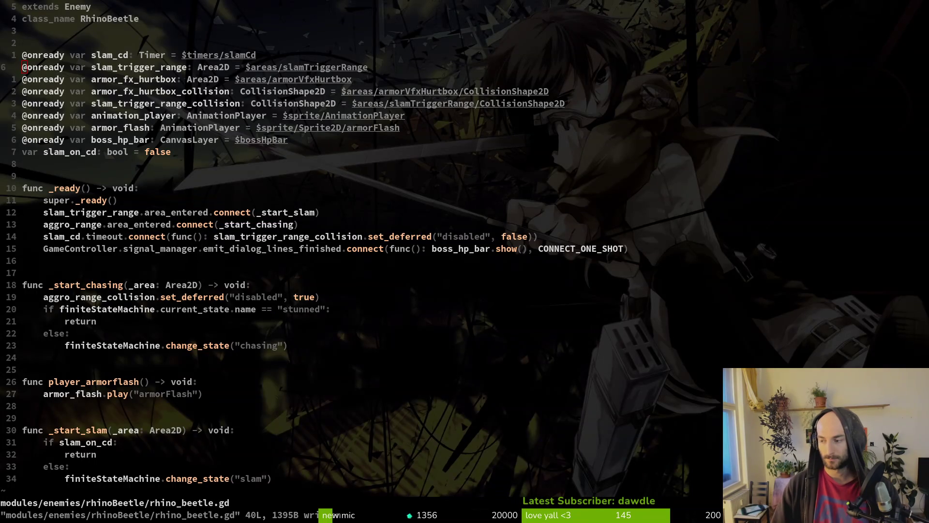
# Open modules/environment/fumes/fumes.gd in Vim by searching project files for 'fumes'.
pyautogui.click(359, 254)
pyautogui.press('space')
pyautogui.press('f')
pyautogui.press('f')
pyautogui.write('fumespart')
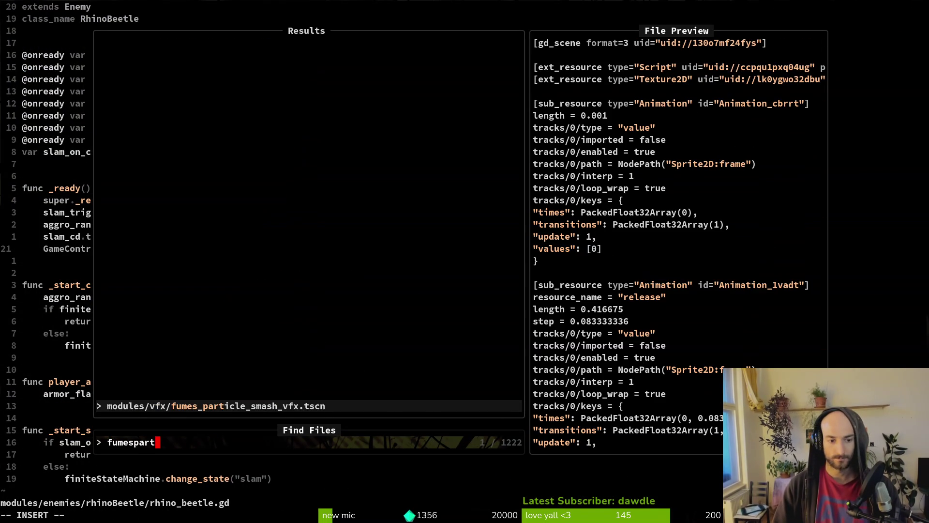
pyautogui.hotkey('ctrl', 'u')
pyautogui.write('fumes')
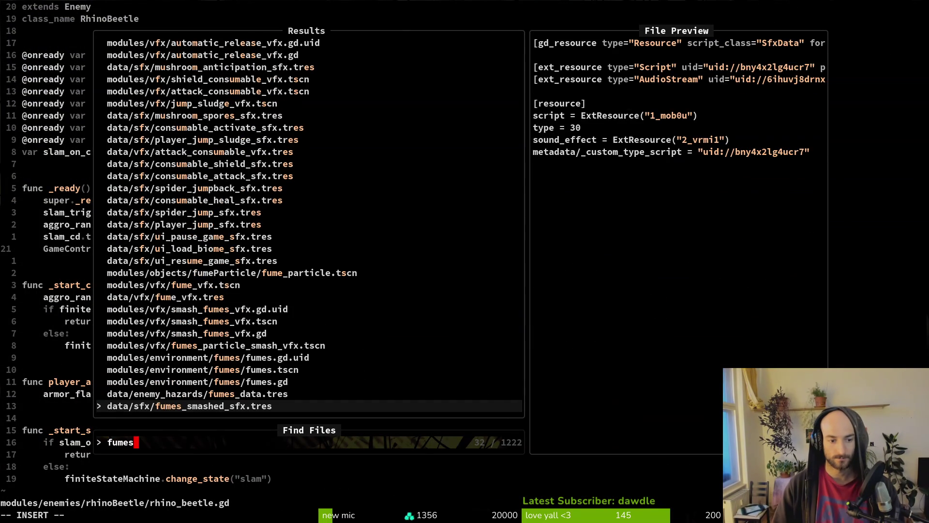
pyautogui.press('Up')
pyautogui.press('Up')
pyautogui.press('Return')
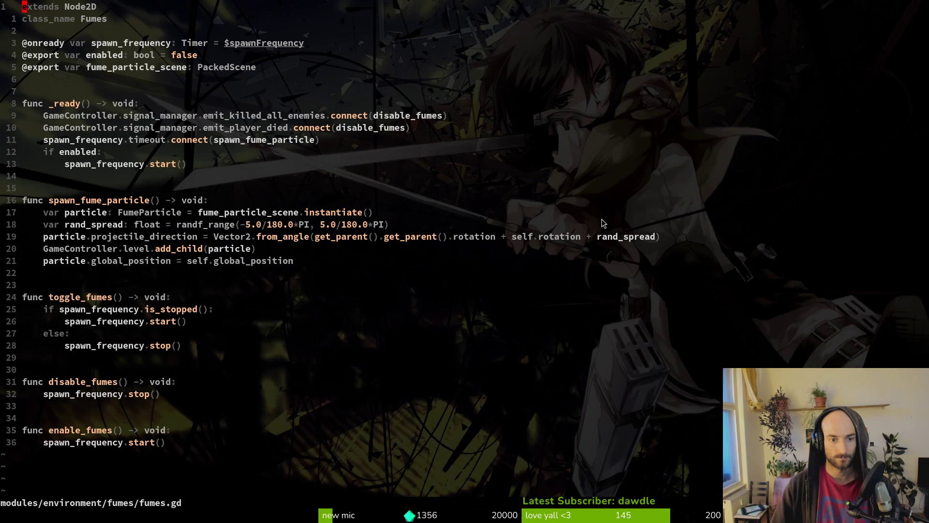
pyautogui.scroll(-6, 155, 372)
pyautogui.scroll(6, 97, 193)
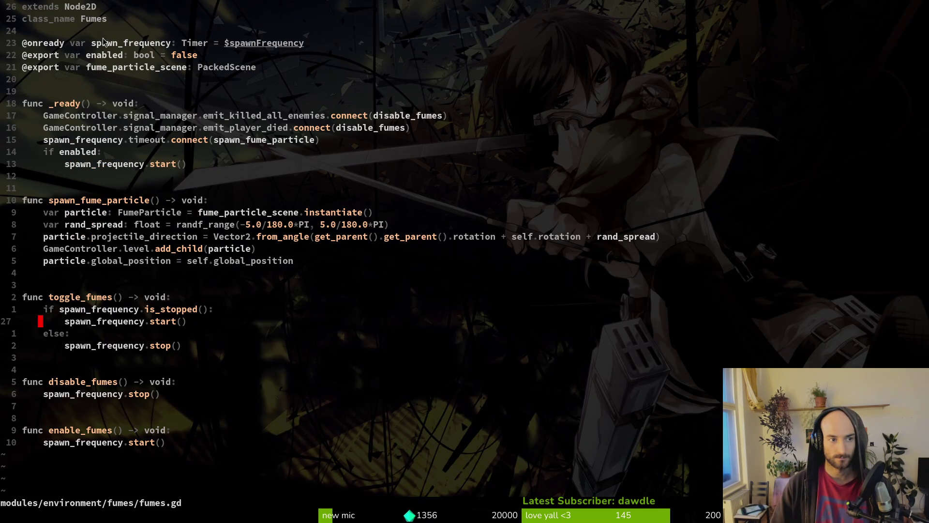
pyautogui.hotkey('alt', 'Tab')
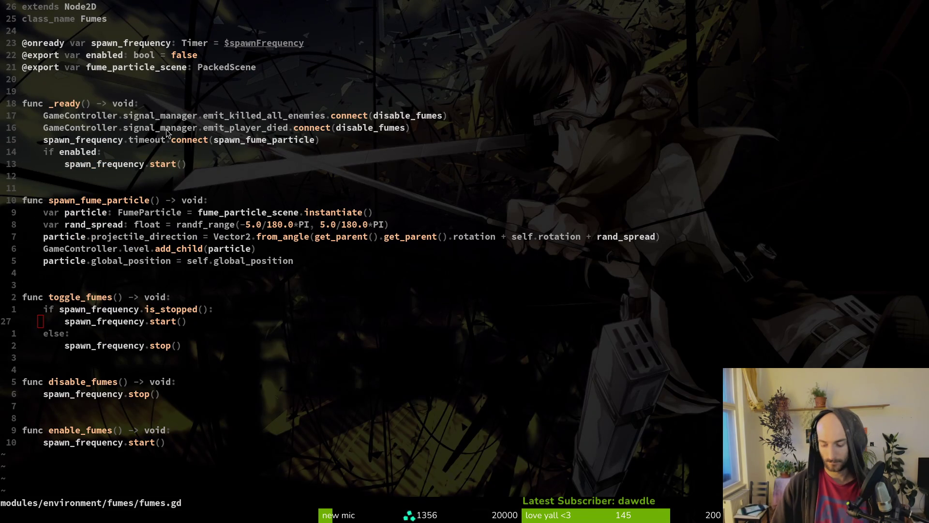
pyautogui.hotkey('alt', 'shift', 'o')
# Open fumes.tscn from a 'fumes' resource search, select its root node, and zoom in.
pyautogui.write('fumes')
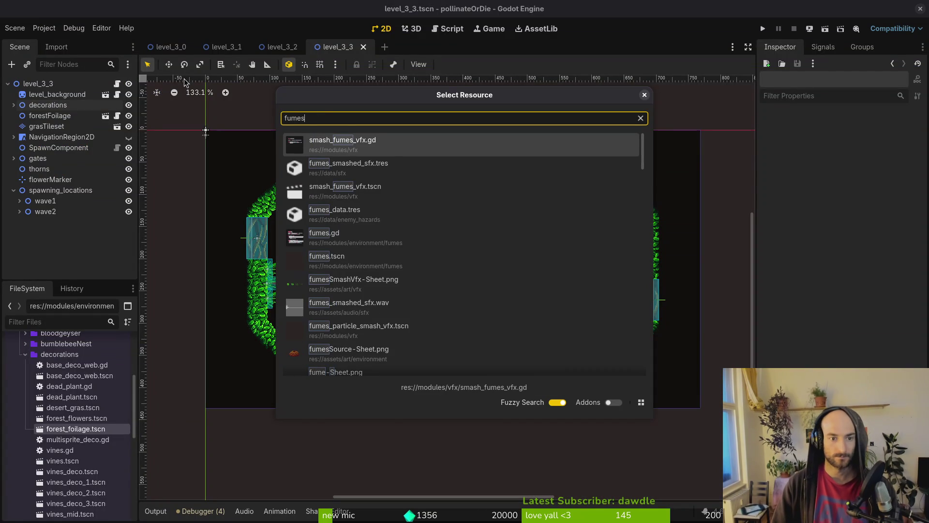
pyautogui.press('Down')
pyautogui.press('Down')
pyautogui.press('Down')
pyautogui.press('Return')
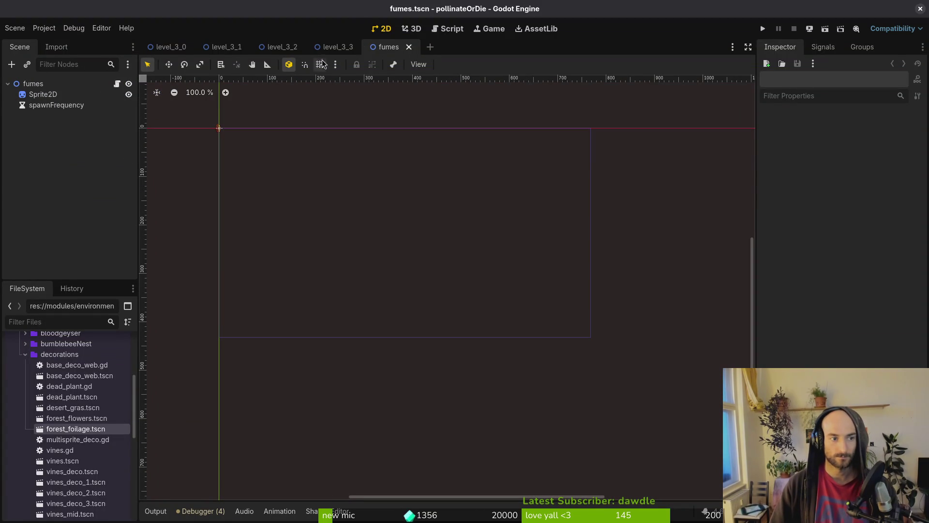
pyautogui.click(33, 83)
pyautogui.scroll(5, 242, 147)
pyautogui.scroll(14, 427, 179)
# Search the resources for 'fumespart' to locate fume_particle.gd, then dismiss the search.
pyautogui.hotkey('alt', 'shift', 'o')
pyautogui.write('fumespart')
pyautogui.press('Down')
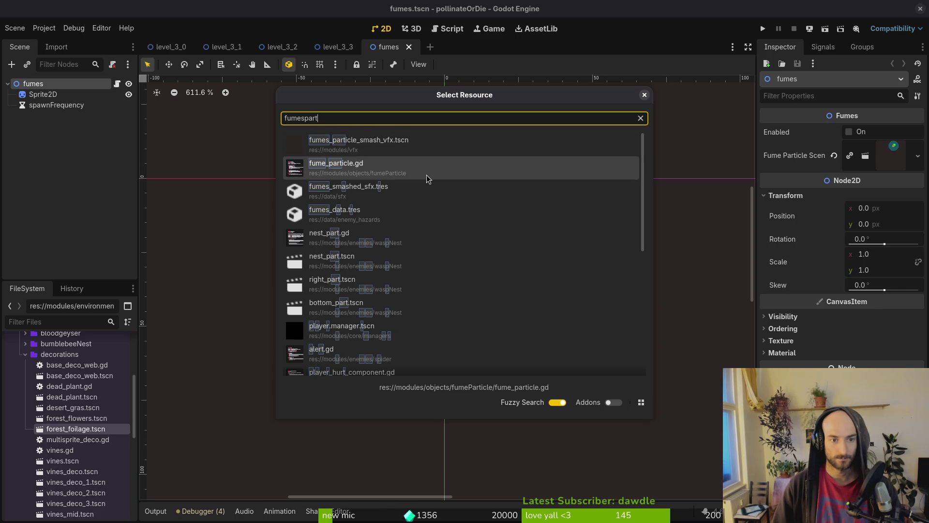
pyautogui.press('Escape')
pyautogui.hotkey('alt', 'shift', 'o')
pyautogui.press('Escape')
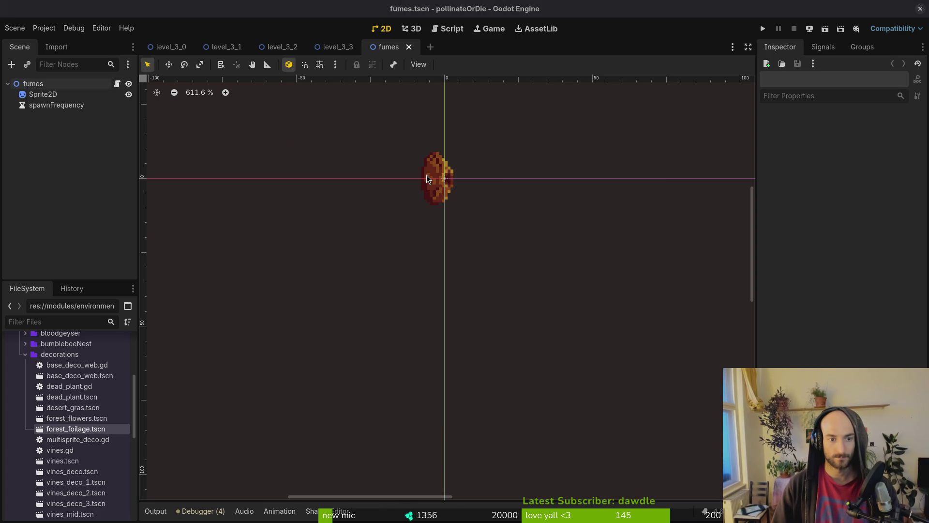
pyautogui.hotkey('alt', 'Tab')
# Open fume_particle.gd from a 'fumpart' file search, then quit Vim with :wq.
pyautogui.write('fumpart')
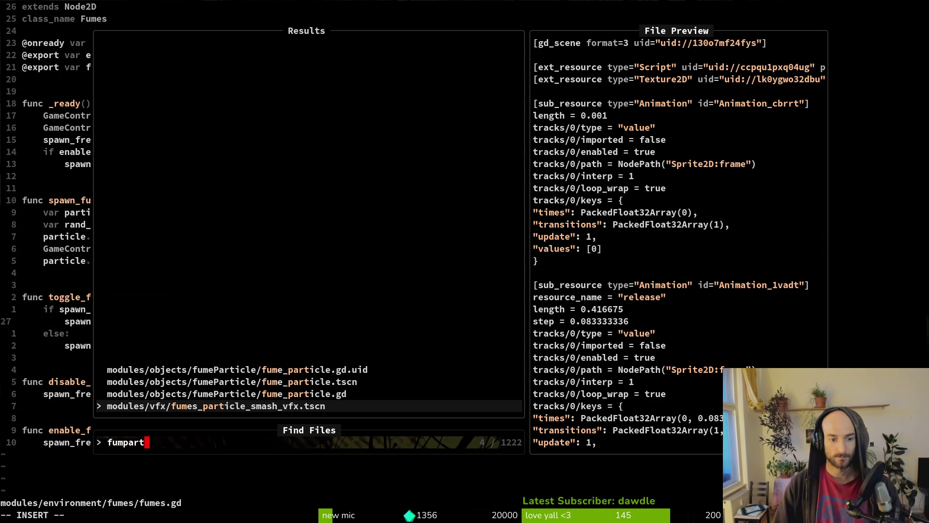
pyautogui.press('Up')
pyautogui.press('Return')
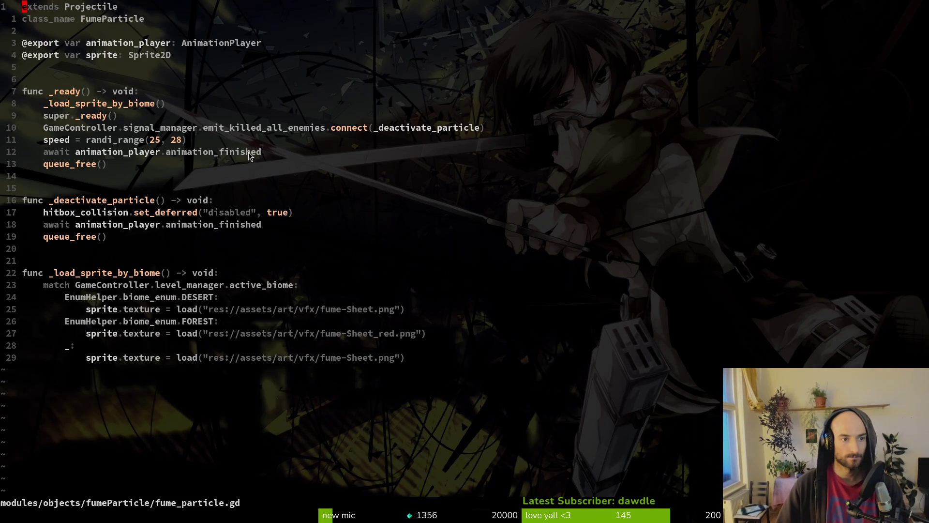
pyautogui.write(':wq')
pyautogui.press('Return')
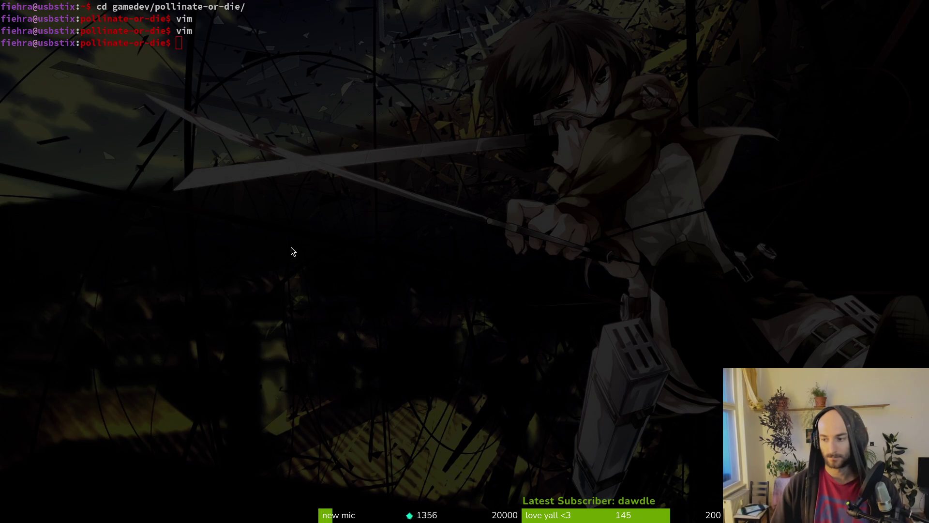
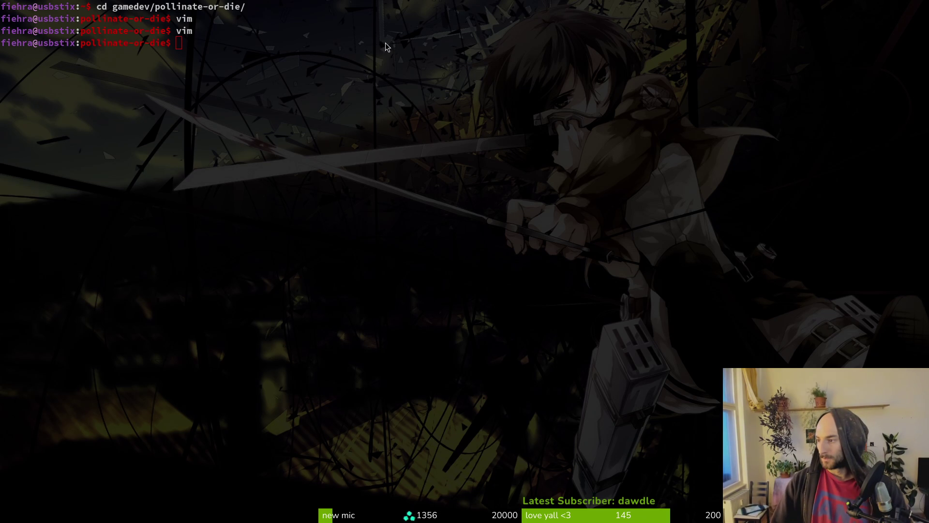
# Switch to the workspace holding the already-open Godot editor (super+2).
pyautogui.press('super+2')
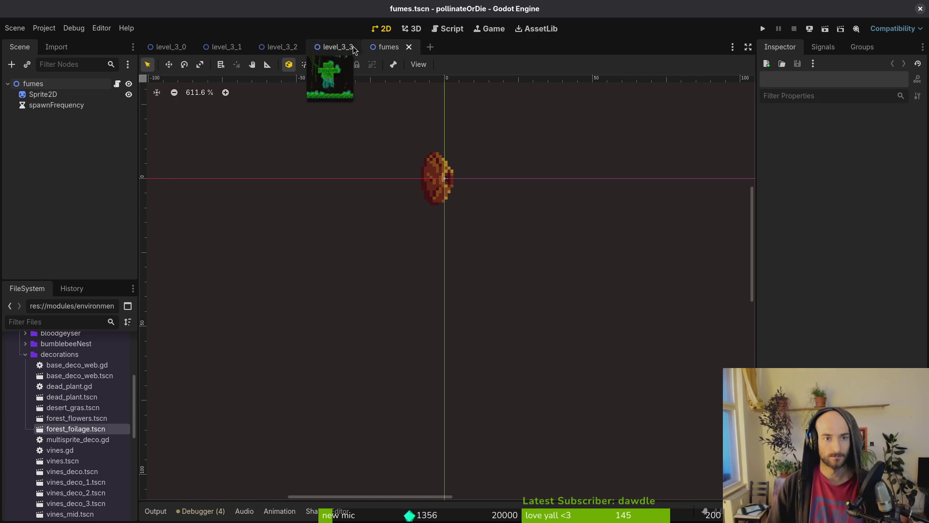
# Close the fumes scene and open level_3_4.tscn through quick open.
pyautogui.middleClick(386, 52)
pyautogui.hotkey('alt', 'shift', 'o')
pyautogui.write('35t')
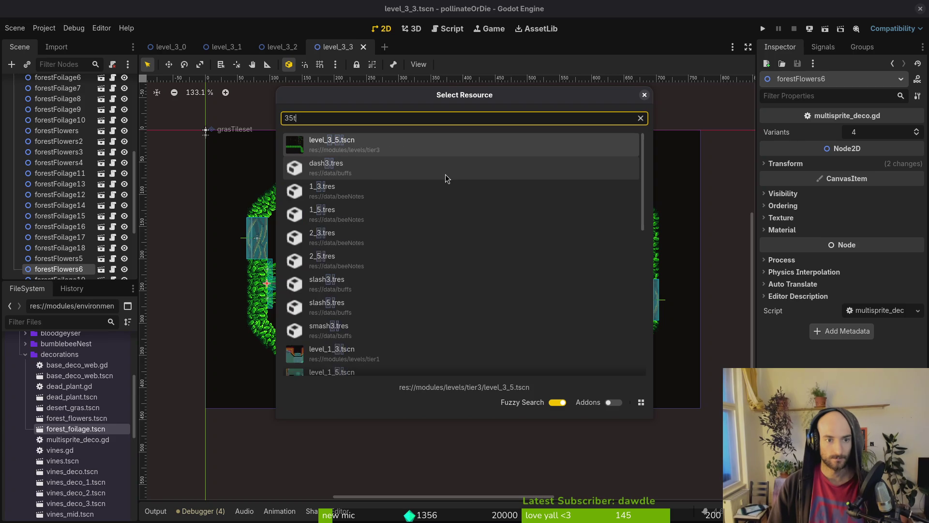
pyautogui.press('BackSpace')
pyautogui.write('4')
pyautogui.press('Return')
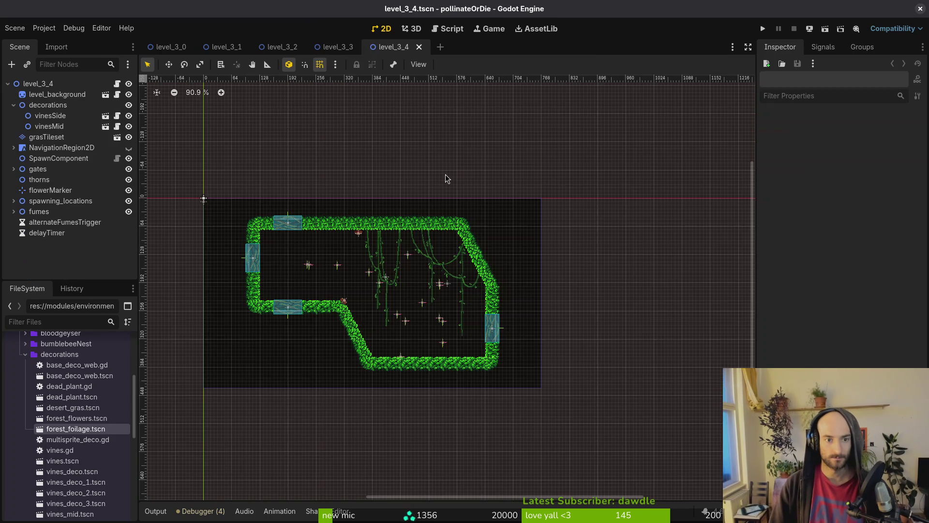
# Place forest_foliage.tscn clumps on the room's ledge.
pyautogui.scroll(3, 423, 268)
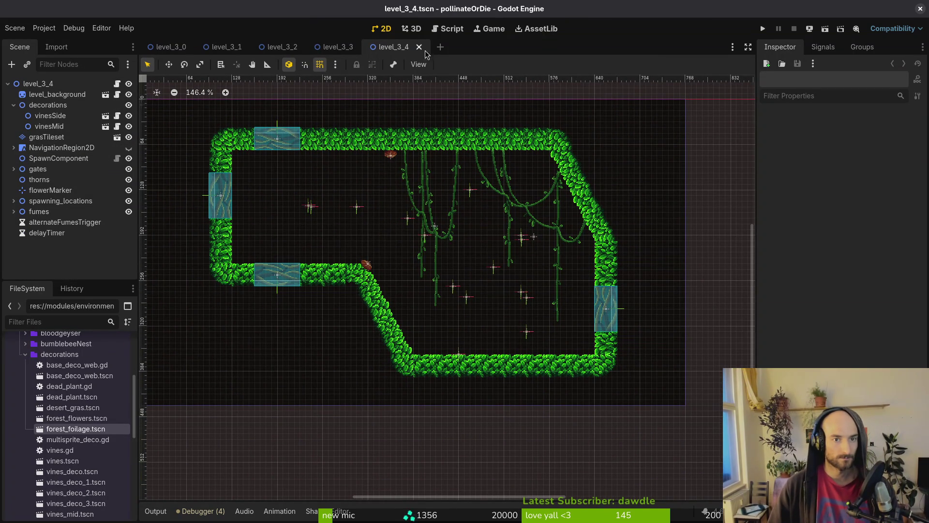
pyautogui.moveTo(76, 429)
pyautogui.mouseDown()
pyautogui.moveTo(305, 310)
pyautogui.moveTo(332, 244)
pyautogui.moveTo(153, 392)
pyautogui.moveTo(345, 248)
pyautogui.moveTo(260, 250)
pyautogui.moveTo(363, 233)
pyautogui.moveTo(260, 303)
pyautogui.mouseUp()
pyautogui.moveTo(291, 260); pyautogui.dragTo(343, 233)
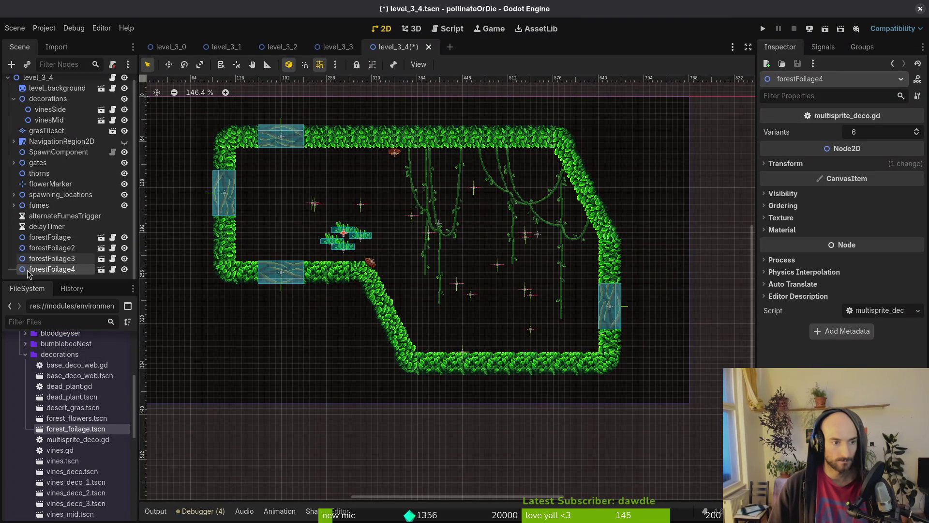
# Move the four foliage clumps under decorations and duplicate them up to forestFoliage16.
pyautogui.keyDown('shift'); pyautogui.click(48, 237); pyautogui.keyUp('shift')
pyautogui.moveTo(56, 257); pyautogui.dragTo(48, 98)
pyautogui.hotkey('ctrl', 'd')
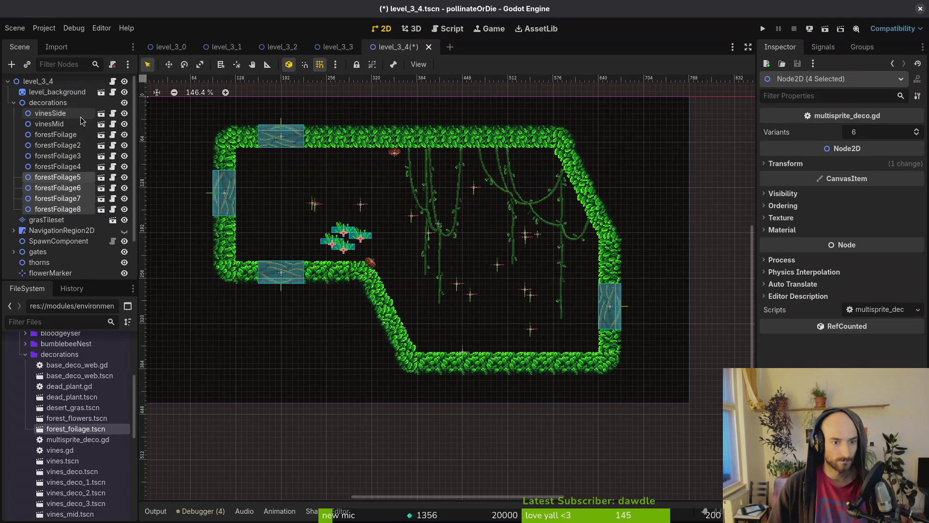
pyautogui.hotkey('ctrl', 'd')
pyautogui.moveTo(351, 236)
pyautogui.mouseDown()
pyautogui.moveTo(317, 231)
pyautogui.moveTo(338, 215)
pyautogui.moveTo(344, 192)
pyautogui.moveTo(388, 219)
pyautogui.mouseUp()
pyautogui.click(69, 209)
pyautogui.keyDown('shift'); pyautogui.click(57, 177); pyautogui.keyUp('shift')
pyautogui.hotkey('ctrl', 'd')
pyautogui.click(390, 235)
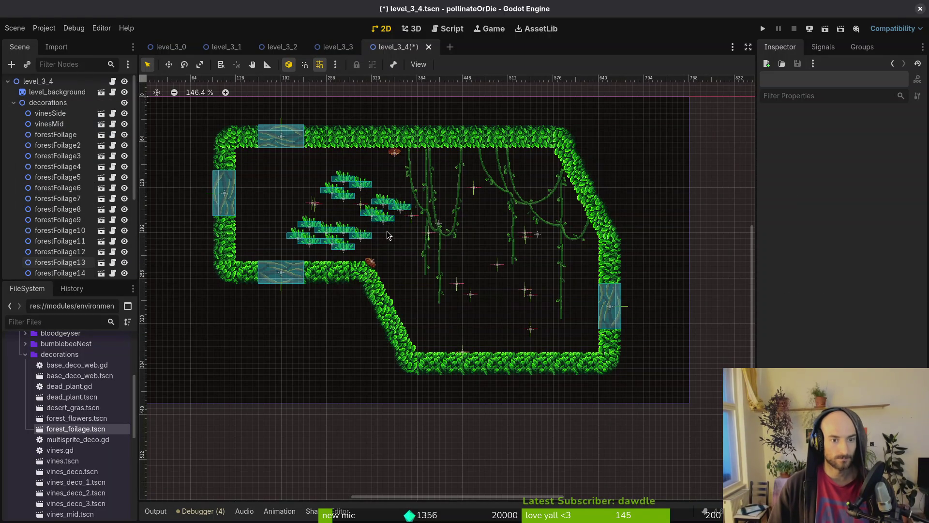
# Add two forest_flowers instances to the room.
pyautogui.scroll(3, 428, 254)
pyautogui.moveTo(76, 419)
pyautogui.mouseDown()
pyautogui.moveTo(261, 199)
pyautogui.moveTo(245, 202)
pyautogui.mouseUp()
pyautogui.moveTo(96, 422); pyautogui.dragTo(237, 171)
# Add three more forest_flowers instances near the upper-left wall.
pyautogui.moveTo(91, 425)
pyautogui.mouseDown()
pyautogui.moveTo(235, 173)
pyautogui.moveTo(268, 164)
pyautogui.mouseUp()
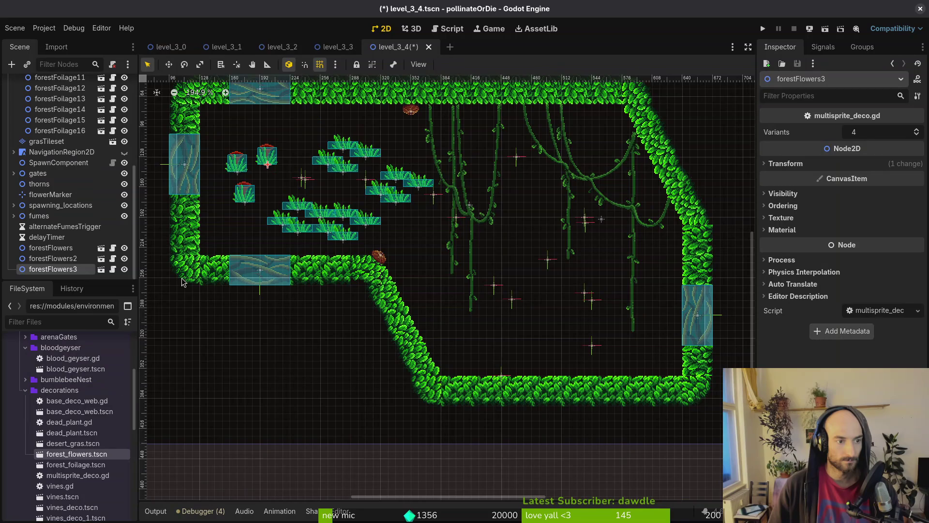
pyautogui.moveTo(78, 454)
pyautogui.mouseDown()
pyautogui.moveTo(231, 214)
pyautogui.moveTo(272, 193)
pyautogui.mouseUp()
pyautogui.moveTo(85, 454)
pyautogui.mouseDown()
pyautogui.moveTo(194, 204)
pyautogui.moveTo(245, 142)
pyautogui.mouseUp()
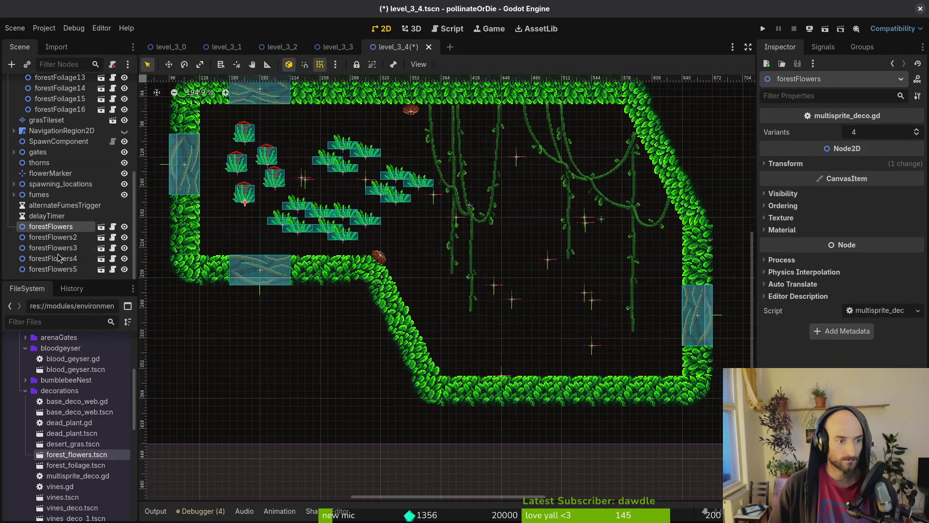
# Group all five flower nodes under decorations and add a vinesDeco1 under the ceiling.
pyautogui.keyDown('shift'); pyautogui.click(50, 226); pyautogui.keyUp('shift')
pyautogui.moveTo(65, 257)
pyautogui.mouseDown()
pyautogui.moveTo(123, 200)
pyautogui.moveTo(81, 194)
pyautogui.mouseUp()
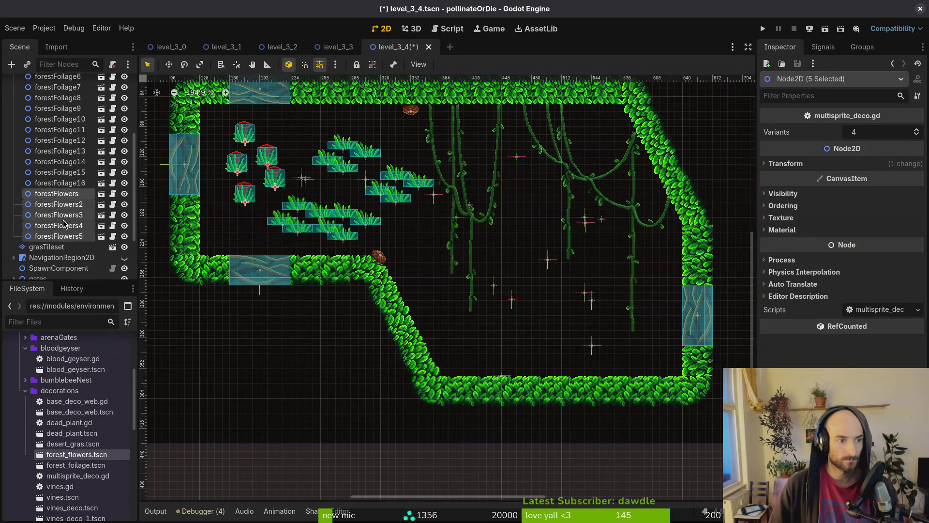
pyautogui.scroll(-4, 73, 430)
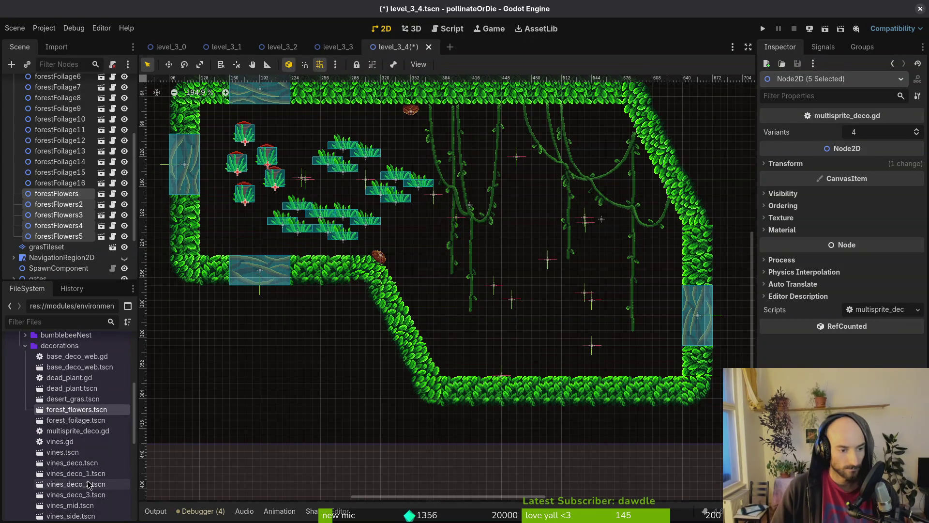
pyautogui.moveTo(100, 471)
pyautogui.mouseDown()
pyautogui.moveTo(532, 226)
pyautogui.moveTo(583, 132)
pyautogui.moveTo(608, 143)
pyautogui.moveTo(598, 135)
pyautogui.mouseUp()
# Nudge vinesDeco1 slightly left and mirror it with Scale x set to -1.
pyautogui.scroll(4, 598, 136)
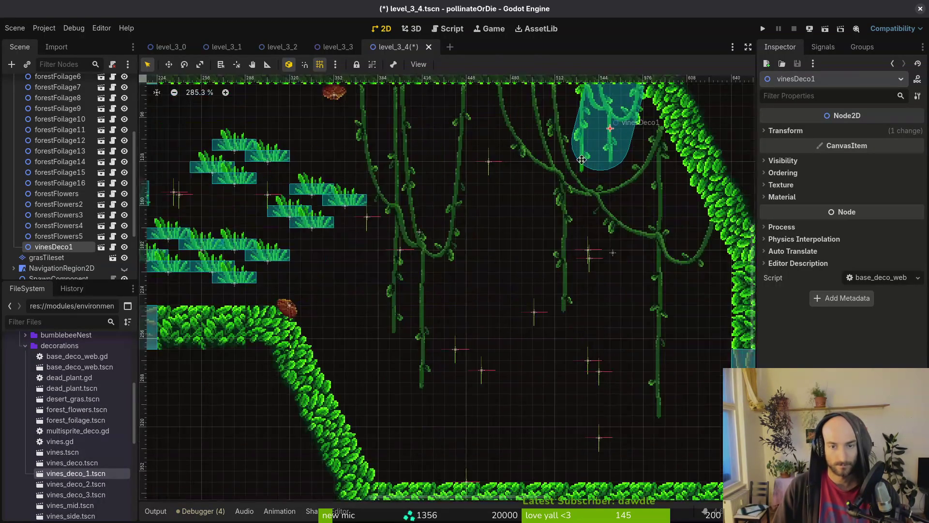
pyautogui.scroll(-1, 539, 238)
pyautogui.moveTo(568, 240); pyautogui.dragTo(545, 243)
pyautogui.scroll(-1, 523, 280)
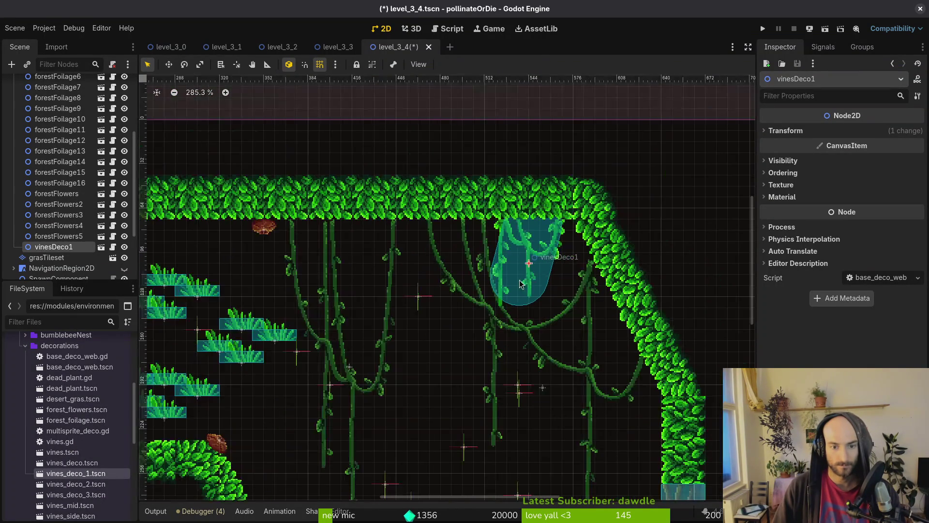
pyautogui.click(784, 130)
pyautogui.click(879, 189)
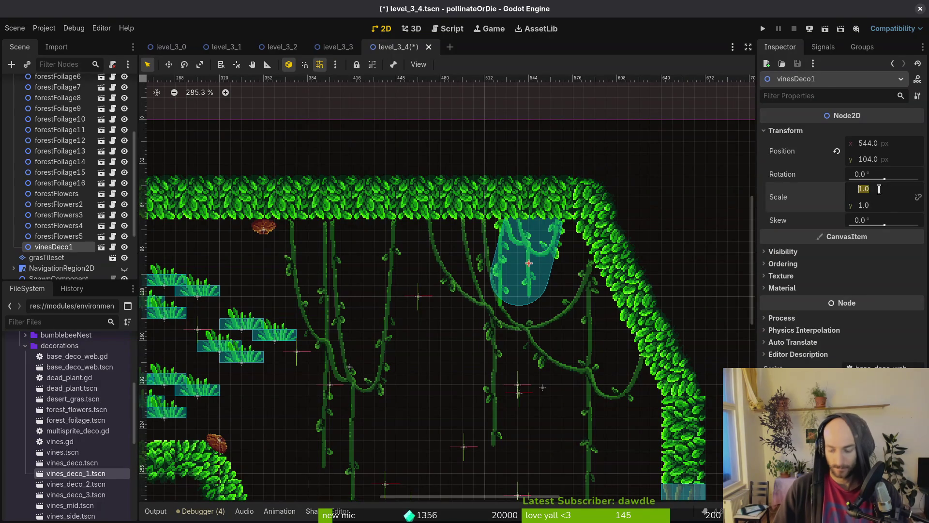
pyautogui.write('-1')
pyautogui.press('Return')
# Add vinesDeco2 and vinesDeco3, moving vinesDeco2 left under the ceiling.
pyautogui.moveTo(76, 484)
pyautogui.mouseDown()
pyautogui.moveTo(458, 272)
pyautogui.moveTo(468, 276)
pyautogui.moveTo(409, 270)
pyautogui.moveTo(424, 265)
pyautogui.mouseUp()
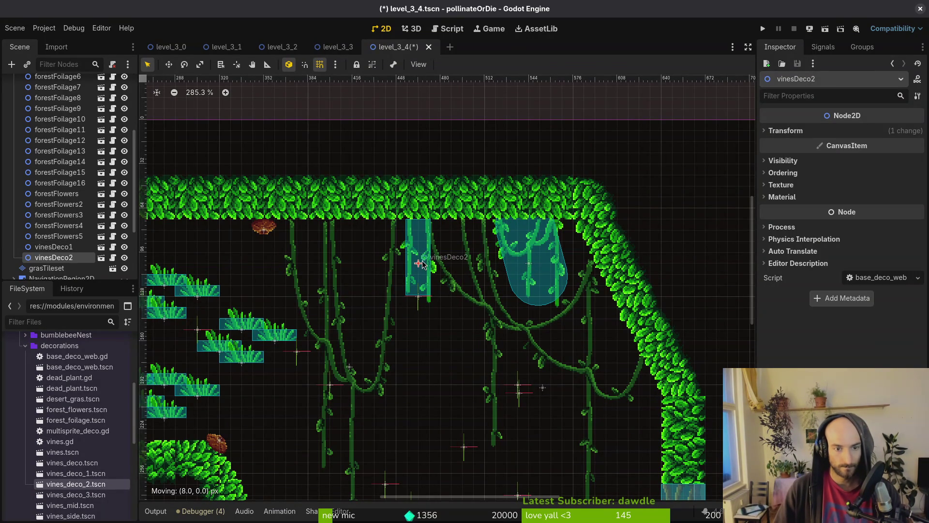
pyautogui.moveTo(76, 495); pyautogui.dragTo(252, 269)
pyautogui.hscroll(-5, 624, 281)
pyautogui.moveTo(693, 277)
pyautogui.mouseDown()
pyautogui.moveTo(438, 271)
pyautogui.moveTo(465, 270)
pyautogui.mouseUp()
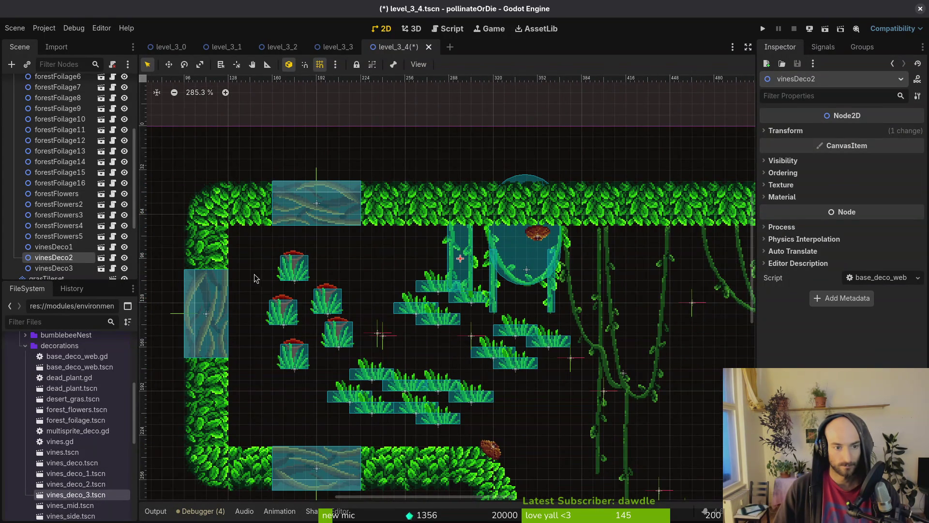
pyautogui.hscroll(5, 318, 262)
pyautogui.scroll(-3, 319, 263)
pyautogui.hscroll(-5, 319, 262)
pyautogui.scroll(2, 319, 262)
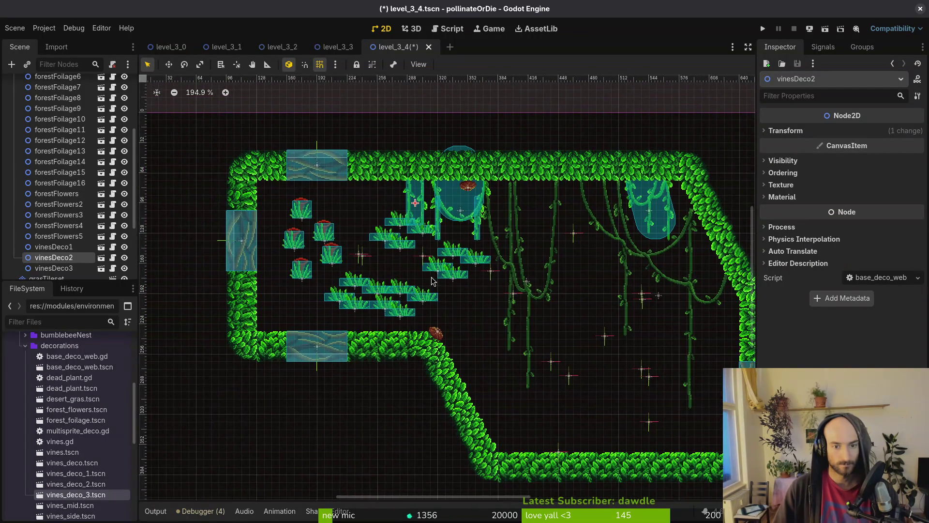
# Add vinesDeco4 and position it at the far left of the ceiling.
pyautogui.moveTo(75, 484)
pyautogui.mouseDown()
pyautogui.moveTo(527, 263)
pyautogui.moveTo(538, 229)
pyautogui.mouseUp()
pyautogui.scroll(4, 528, 264)
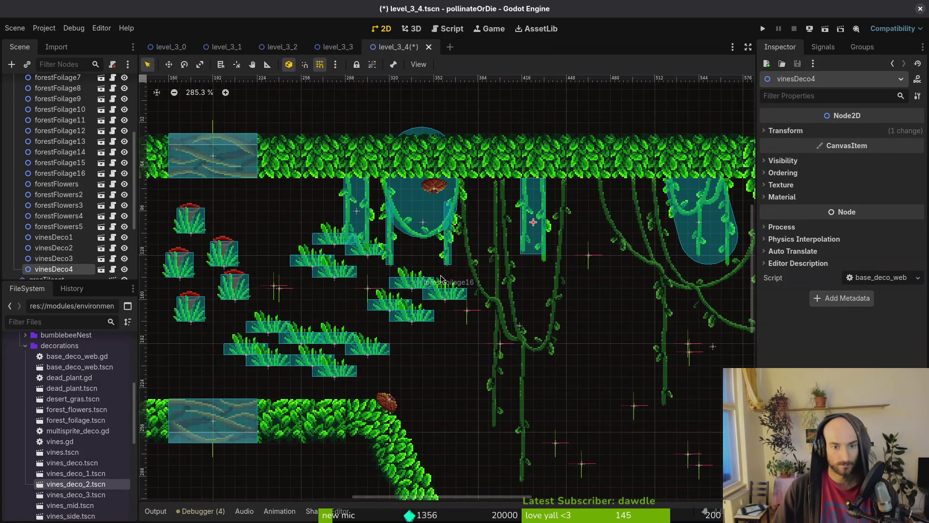
pyautogui.hscroll(-4, 432, 237)
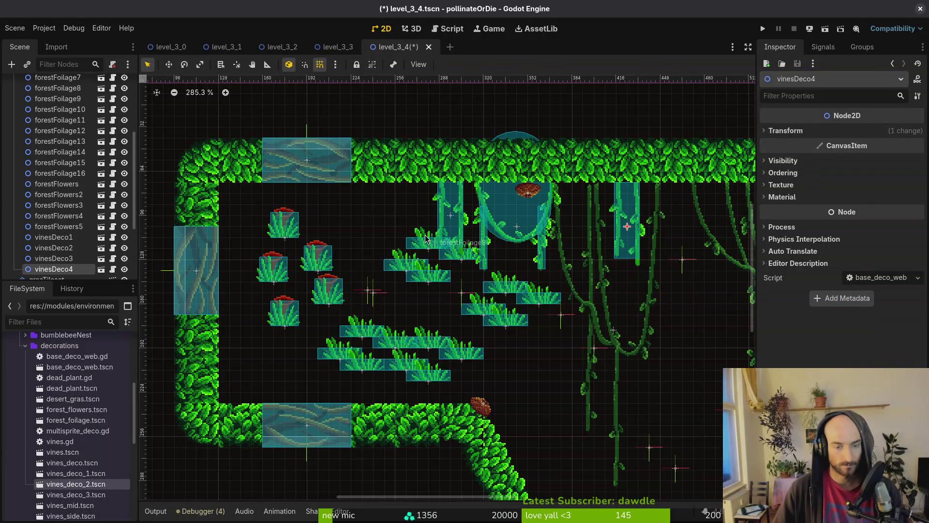
pyautogui.hscroll(3, 617, 243)
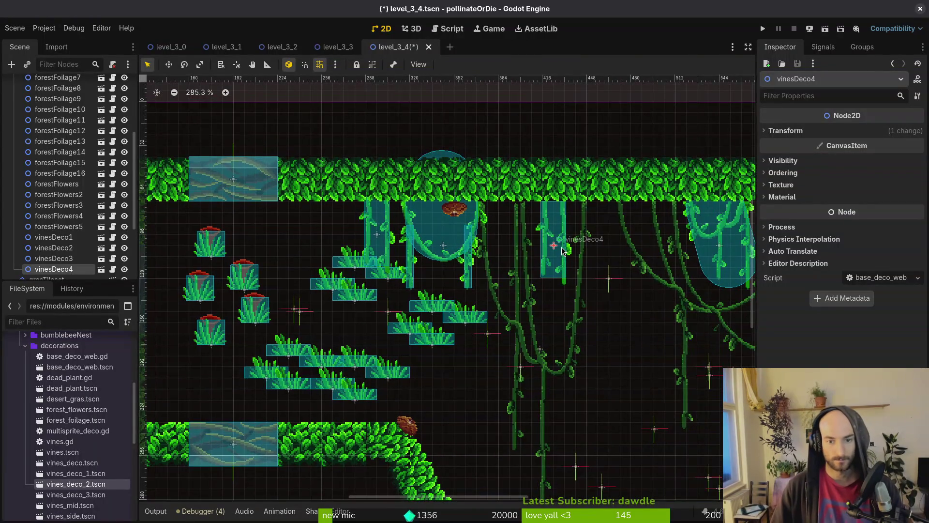
pyautogui.moveTo(564, 249); pyautogui.dragTo(183, 247)
pyautogui.scroll(8, 189, 240)
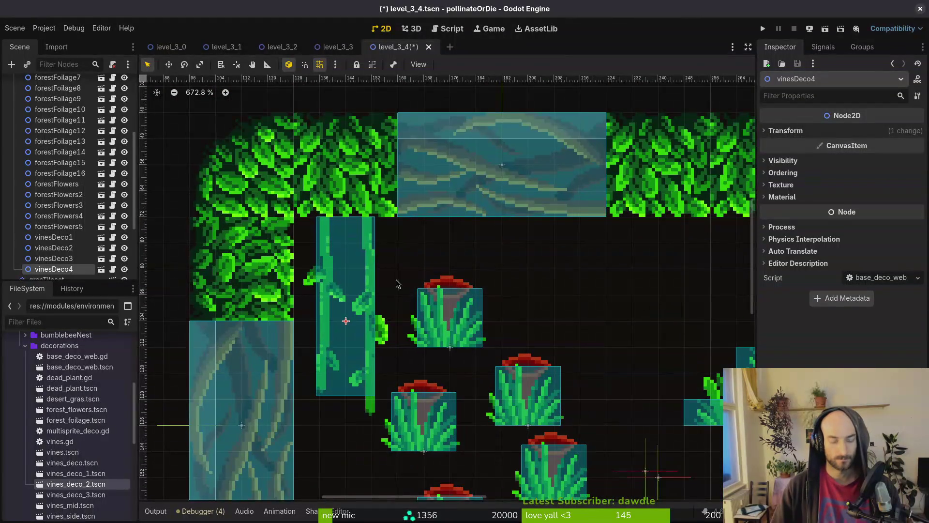
pyautogui.moveTo(371, 306); pyautogui.dragTo(387, 304)
pyautogui.scroll(-9, 386, 304)
pyautogui.click(494, 315)
pyautogui.hscroll(5, 494, 315)
pyautogui.scroll(-3, 494, 315)
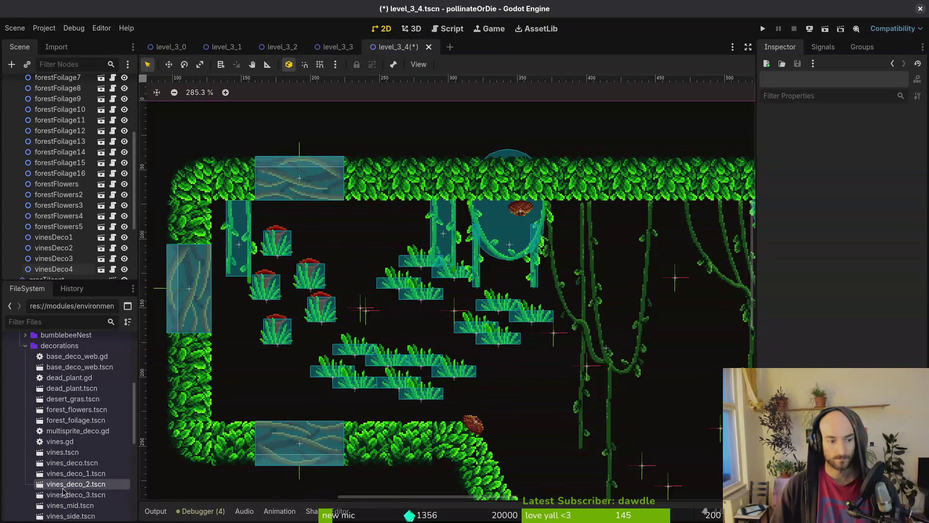
# Remove the extra fifth vine decoration, leaving four vines.
pyautogui.moveTo(91, 499)
pyautogui.mouseDown()
pyautogui.moveTo(653, 264)
pyautogui.moveTo(644, 251)
pyautogui.mouseUp()
pyautogui.hscroll(5, 664, 290)
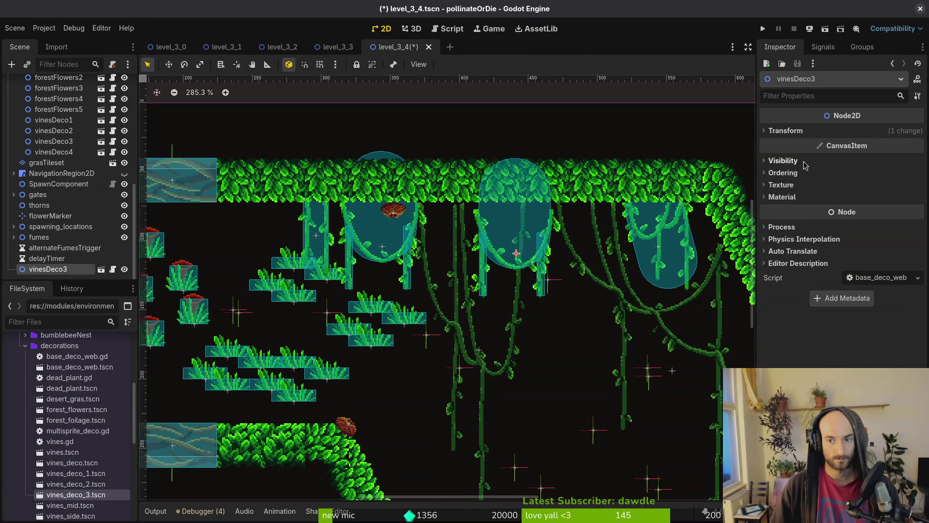
pyautogui.click(785, 130)
pyautogui.click(883, 194)
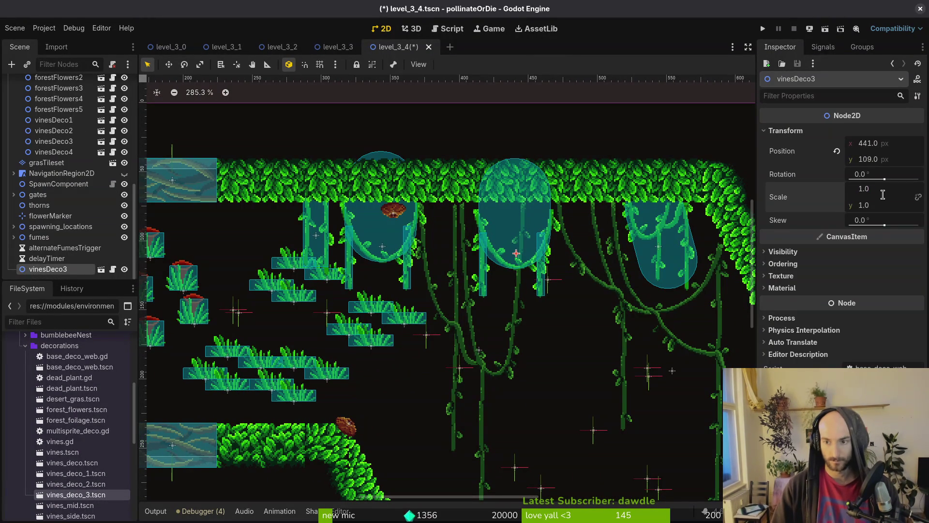
pyautogui.write('-1')
pyautogui.press('Return')
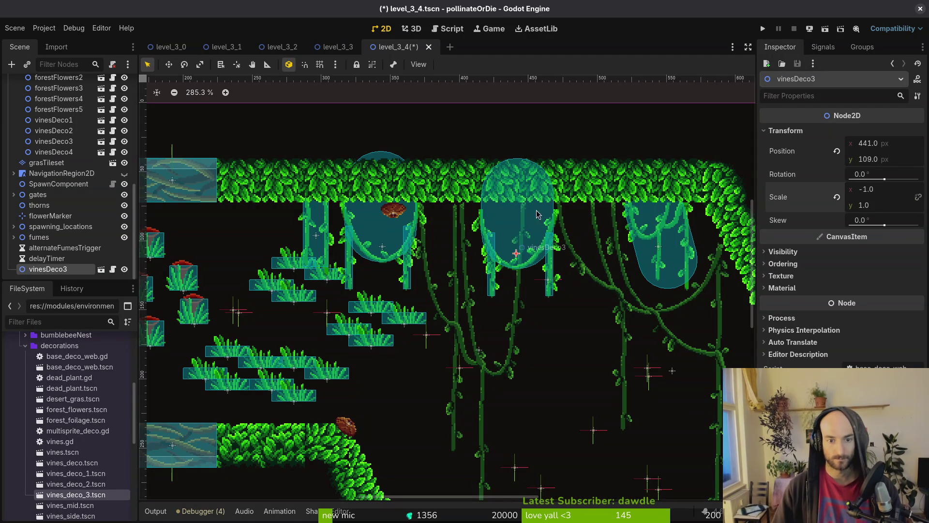
pyautogui.scroll(3, 557, 278)
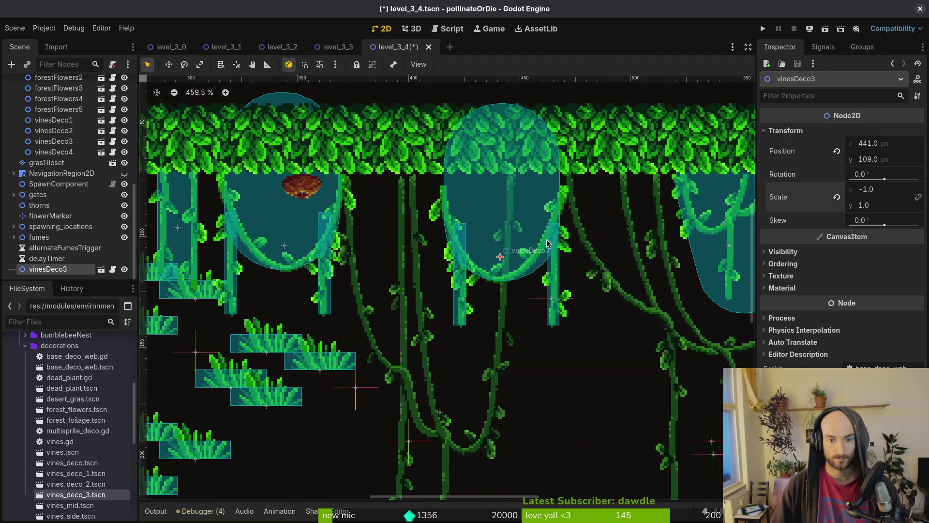
pyautogui.hotkey('ctrl', 'z')
pyautogui.press('Delete')
pyautogui.click(486, 270)
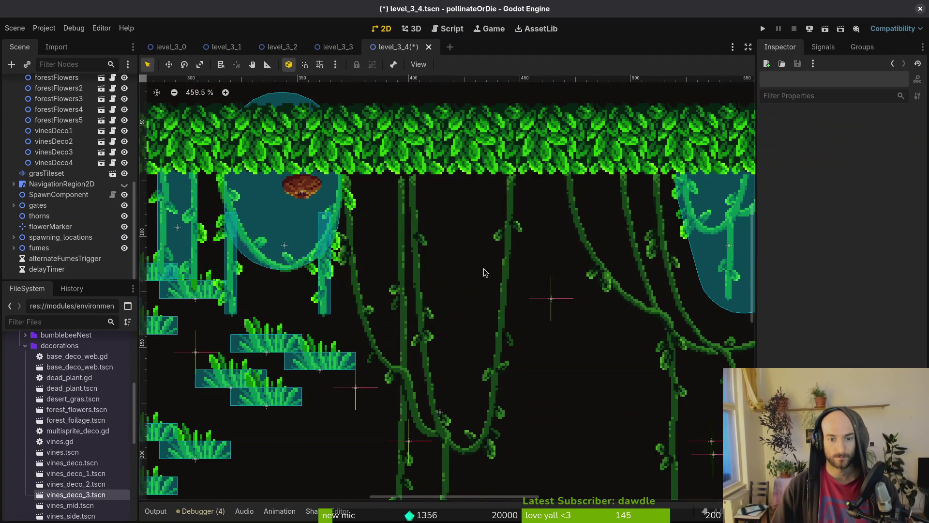
pyautogui.hotkey('ctrl', 'z')
pyautogui.scroll(-6, 485, 271)
pyautogui.scroll(-4, 487, 239)
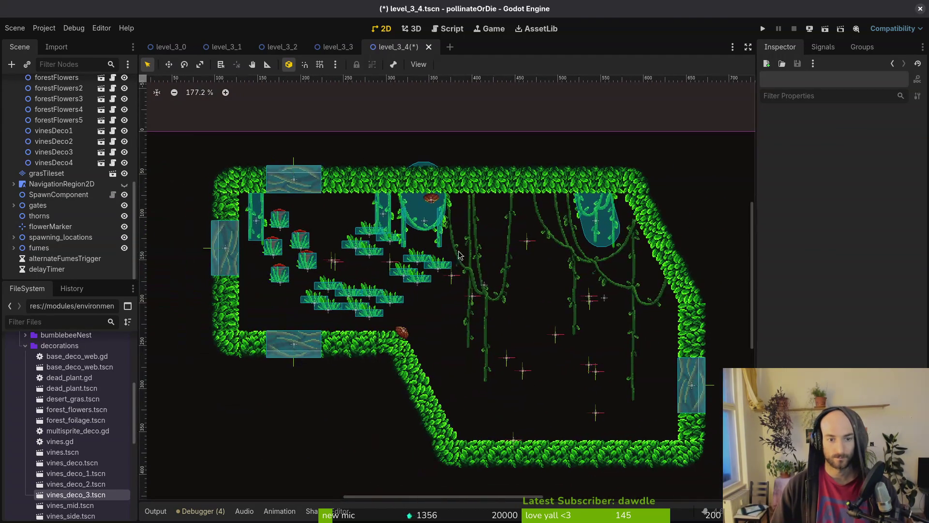
pyautogui.scroll(10, 435, 291)
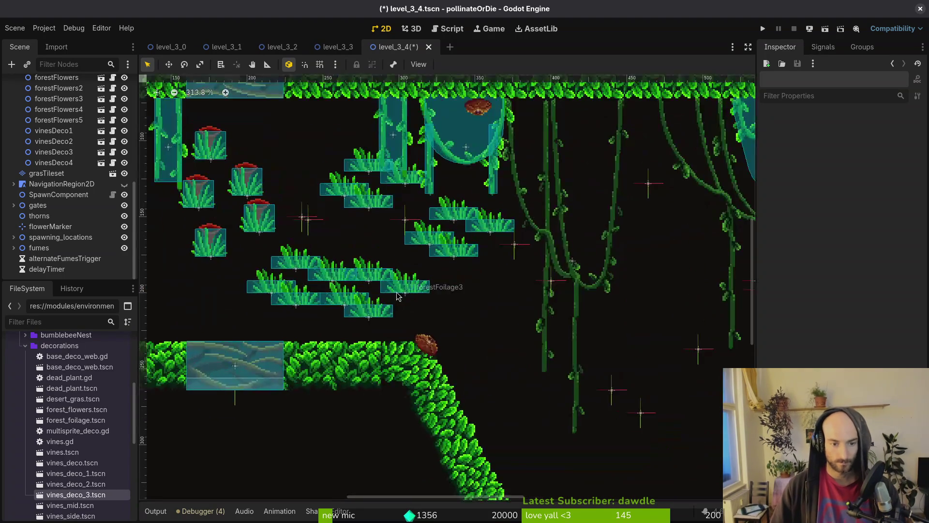
# With grid snapping on, set forestFoliage2, forestFoliage and forestFlowers4 onto the bush ledge.
pyautogui.click(472, 243)
pyautogui.hotkey('shift', 'g')
pyautogui.moveTo(486, 248); pyautogui.dragTo(521, 283)
pyautogui.moveTo(433, 233); pyautogui.dragTo(383, 292)
pyautogui.moveTo(281, 123)
pyautogui.mouseDown()
pyautogui.moveTo(428, 257)
pyautogui.moveTo(431, 278)
pyautogui.mouseUp()
# Place forestFoliage10 and forestFlowers on the left bush ledge.
pyautogui.moveTo(383, 231)
pyautogui.mouseDown()
pyautogui.moveTo(602, 292)
pyautogui.moveTo(493, 250)
pyautogui.moveTo(258, 250)
pyautogui.mouseUp()
pyautogui.hscroll(-5, 489, 260)
pyautogui.moveTo(461, 252)
pyautogui.mouseDown()
pyautogui.moveTo(391, 287)
pyautogui.moveTo(400, 312)
pyautogui.moveTo(364, 222)
pyautogui.mouseUp()
pyautogui.moveTo(460, 163); pyautogui.dragTo(400, 286)
pyautogui.moveTo(354, 209); pyautogui.dragTo(364, 216)
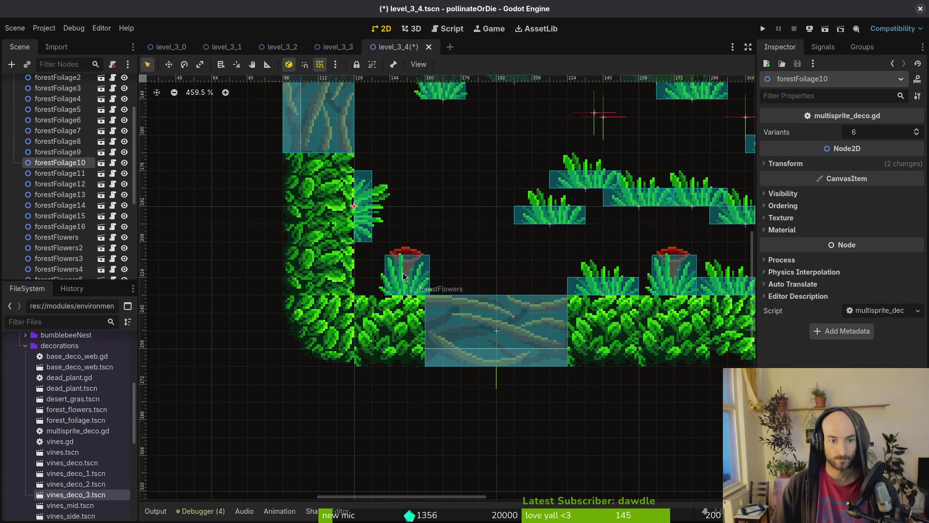
pyautogui.moveTo(401, 270); pyautogui.dragTo(388, 277)
pyautogui.scroll(-5, 419, 266)
pyautogui.scroll(3, 444, 239)
# Tilt forestFlowers5, drop forestFlowers3 on the lower floor and set forestFlowers2 on the slope.
pyautogui.moveTo(411, 232)
pyautogui.mouseDown()
pyautogui.moveTo(481, 228)
pyautogui.moveTo(463, 226)
pyautogui.moveTo(461, 313)
pyautogui.moveTo(503, 317)
pyautogui.mouseUp()
pyautogui.moveTo(494, 255); pyautogui.dragTo(520, 217)
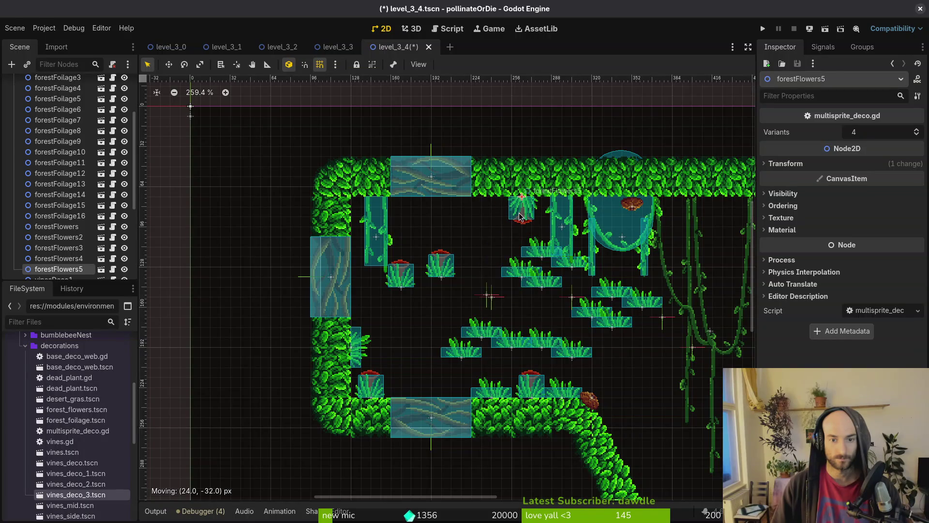
pyautogui.moveTo(459, 269)
pyautogui.mouseDown()
pyautogui.moveTo(235, 164)
pyautogui.moveTo(462, 352)
pyautogui.moveTo(482, 443)
pyautogui.moveTo(642, 452)
pyautogui.moveTo(395, 396)
pyautogui.moveTo(429, 389)
pyautogui.mouseUp()
pyautogui.moveTo(522, 371)
pyautogui.mouseDown()
pyautogui.moveTo(587, 403)
pyautogui.moveTo(437, 311)
pyautogui.moveTo(557, 370)
pyautogui.moveTo(425, 360)
pyautogui.moveTo(339, 341)
pyautogui.mouseUp()
pyautogui.scroll(2, 362, 342)
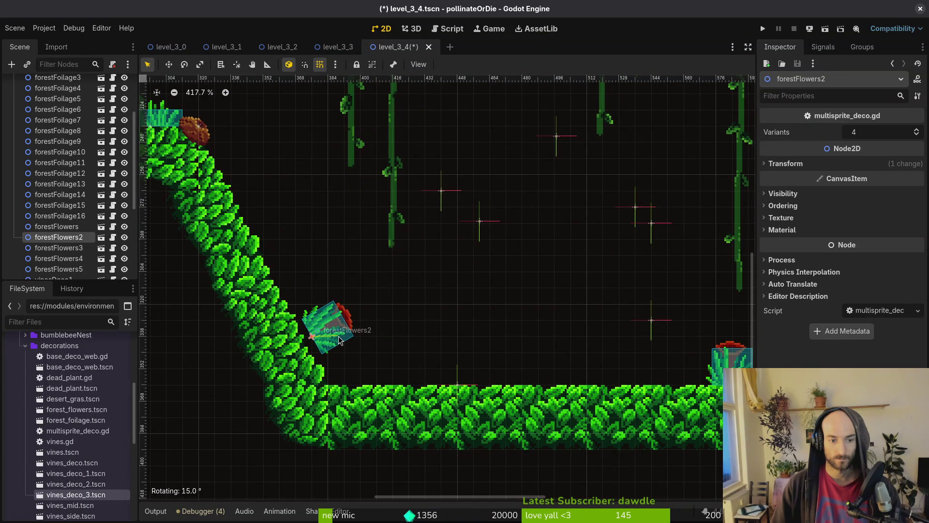
pyautogui.scroll(-2, 415, 315)
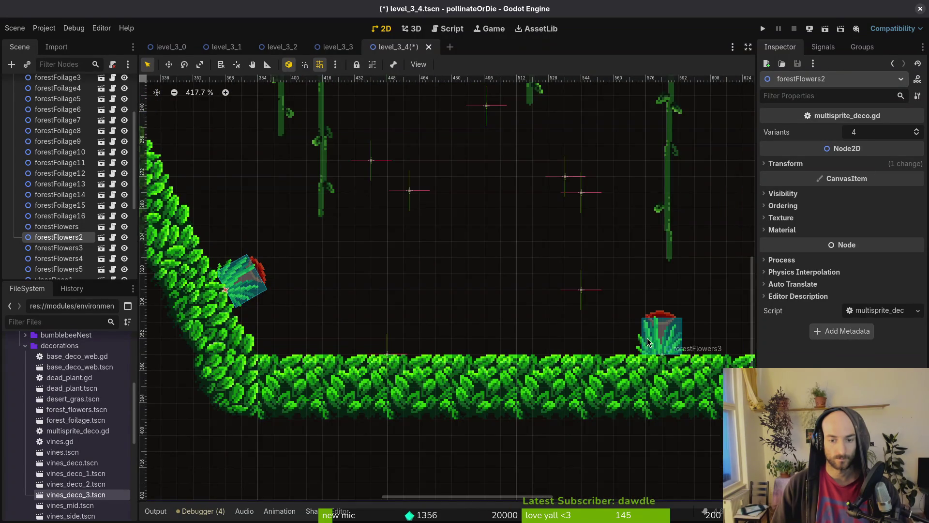
pyautogui.scroll(3, 503, 324)
pyautogui.moveTo(415, 388); pyautogui.dragTo(500, 392)
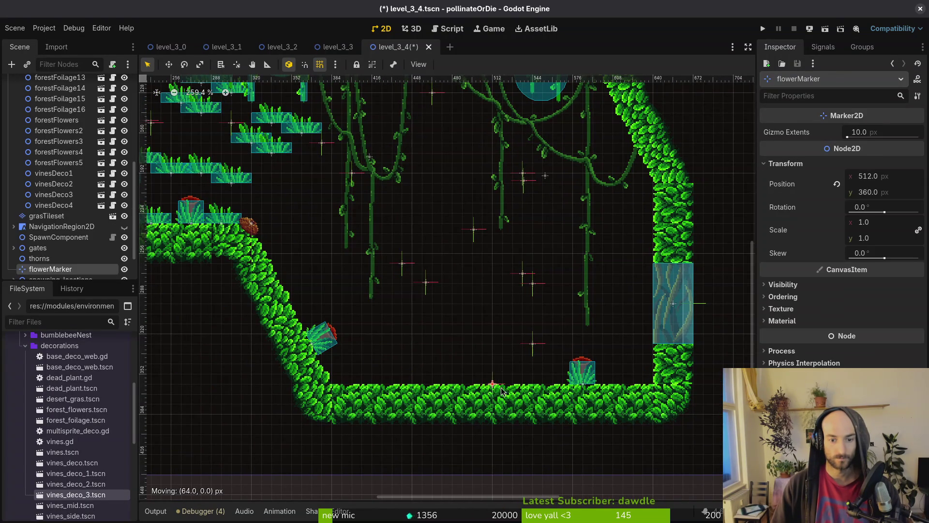
# Slide forestFlowers3 left along the floor and place forestFlowers5 on the right wall.
pyautogui.moveTo(587, 379); pyautogui.dragTo(396, 379)
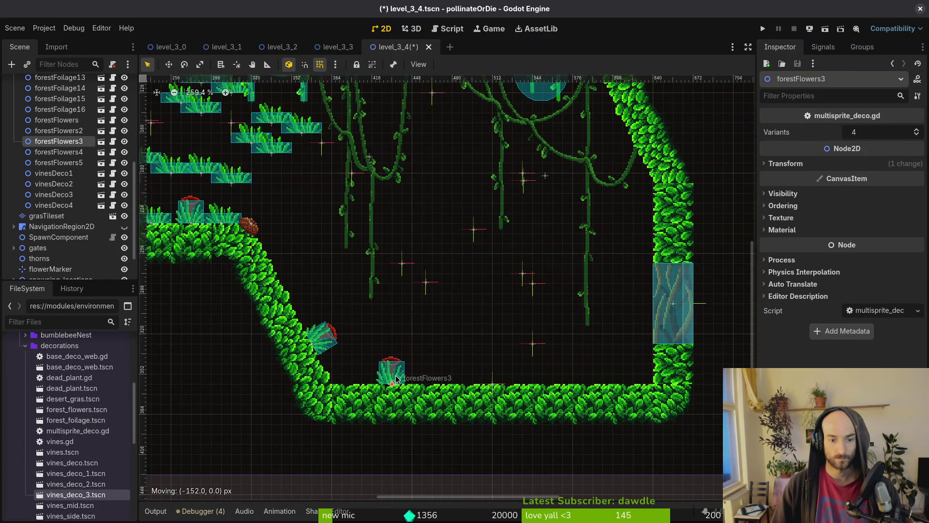
pyautogui.scroll(-4, 379, 326)
pyautogui.moveTo(373, 171)
pyautogui.mouseDown()
pyautogui.moveTo(652, 244)
pyautogui.moveTo(660, 290)
pyautogui.mouseUp()
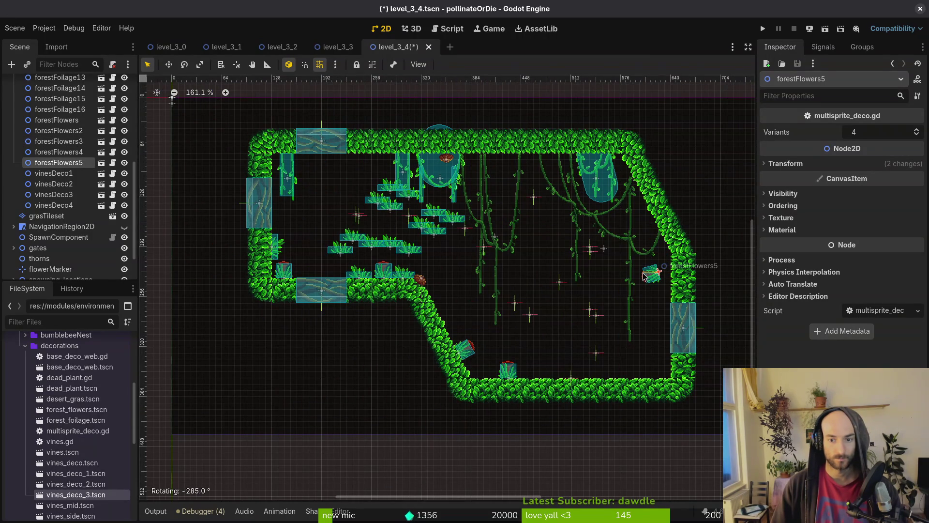
pyautogui.scroll(7, 644, 276)
pyautogui.moveTo(678, 305)
pyautogui.mouseDown()
pyautogui.moveTo(680, 320)
pyautogui.moveTo(565, 292)
pyautogui.mouseUp()
pyautogui.moveTo(555, 245)
pyautogui.mouseDown()
pyautogui.moveTo(556, 226)
pyautogui.moveTo(547, 240)
pyautogui.mouseUp()
pyautogui.scroll(-4, 547, 240)
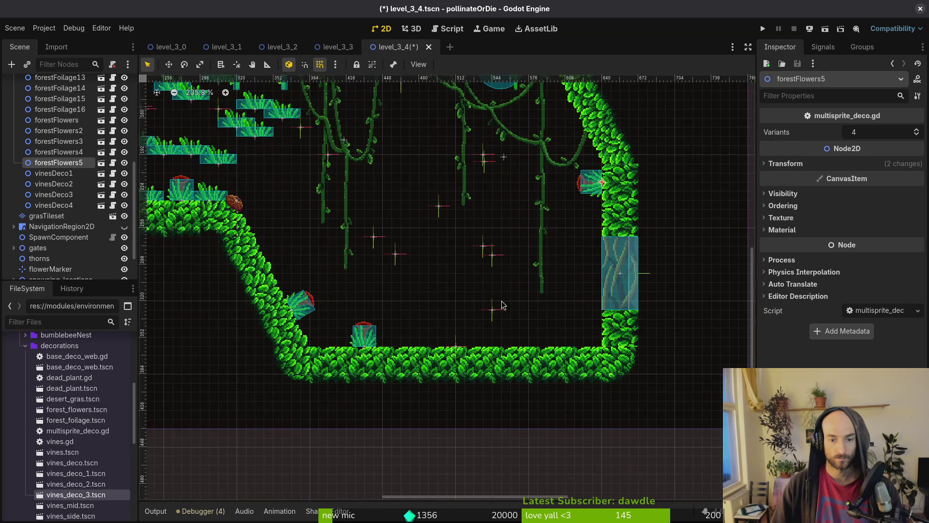
# Delete the extra forestFlowers clump.
pyautogui.click(360, 350)
pyautogui.scroll(-4, 377, 324)
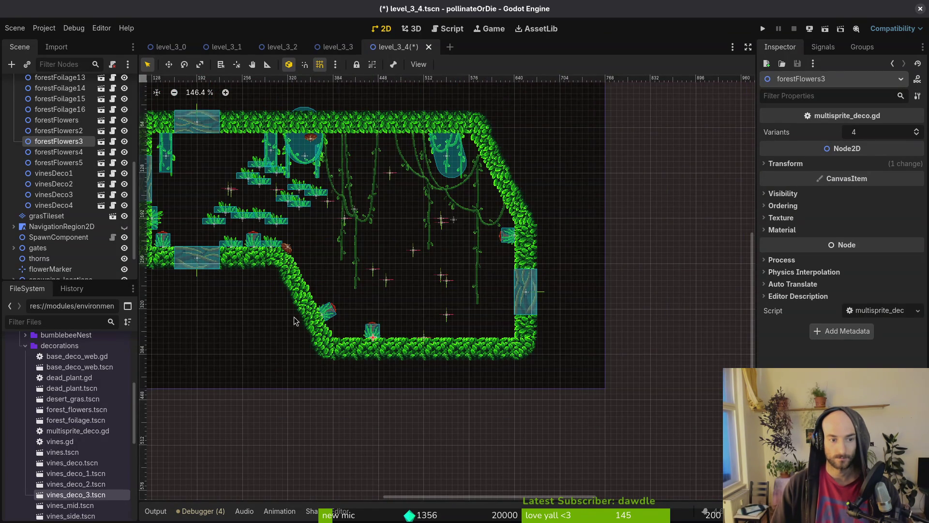
pyautogui.moveTo(171, 241); pyautogui.dragTo(460, 319)
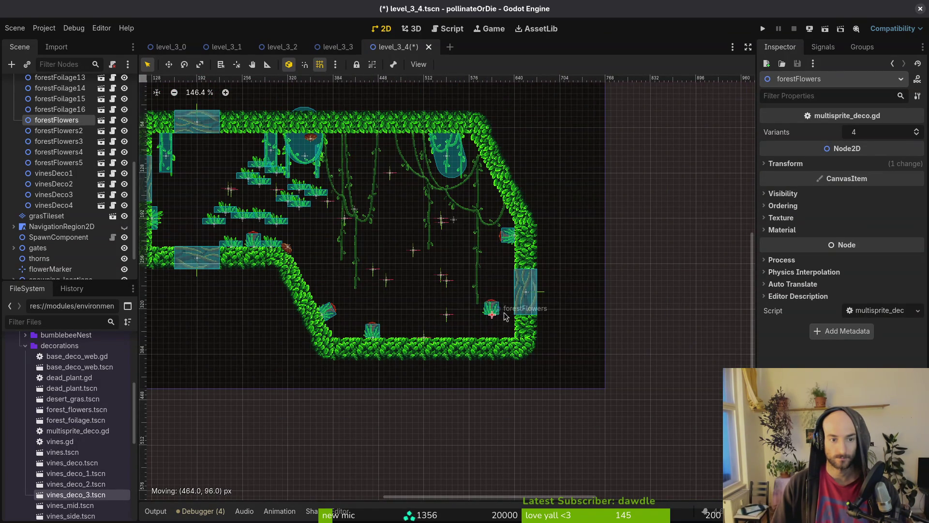
pyautogui.moveTo(257, 366); pyautogui.dragTo(256, 365)
pyautogui.press('Delete')
pyautogui.press('Return')
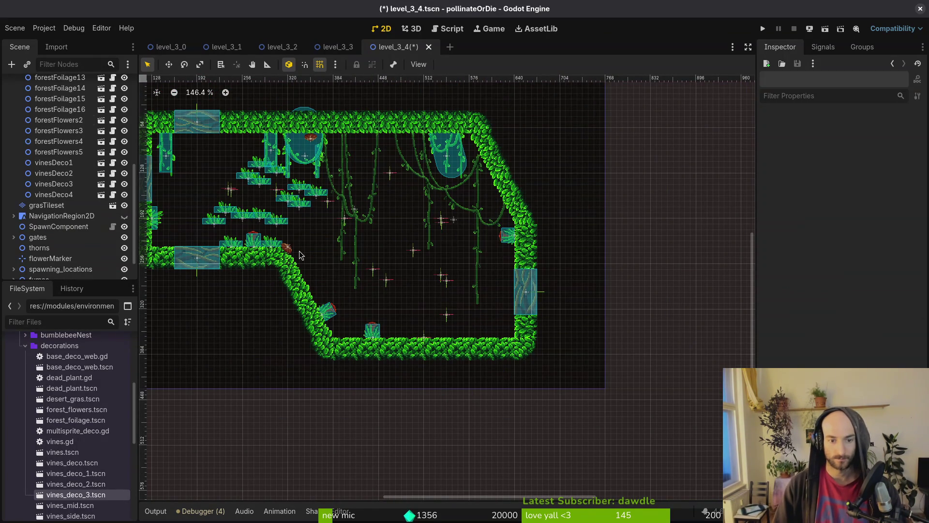
# Lower forestFoliage10 slightly and move forestFoliage9 down and left.
pyautogui.moveTo(300, 250); pyautogui.dragTo(482, 268)
pyautogui.scroll(3, 322, 270)
pyautogui.moveTo(301, 250)
pyautogui.mouseDown()
pyautogui.moveTo(300, 279)
pyautogui.moveTo(300, 263)
pyautogui.mouseUp()
pyautogui.moveTo(405, 252); pyautogui.dragTo(315, 294)
pyautogui.scroll(-4, 348, 265)
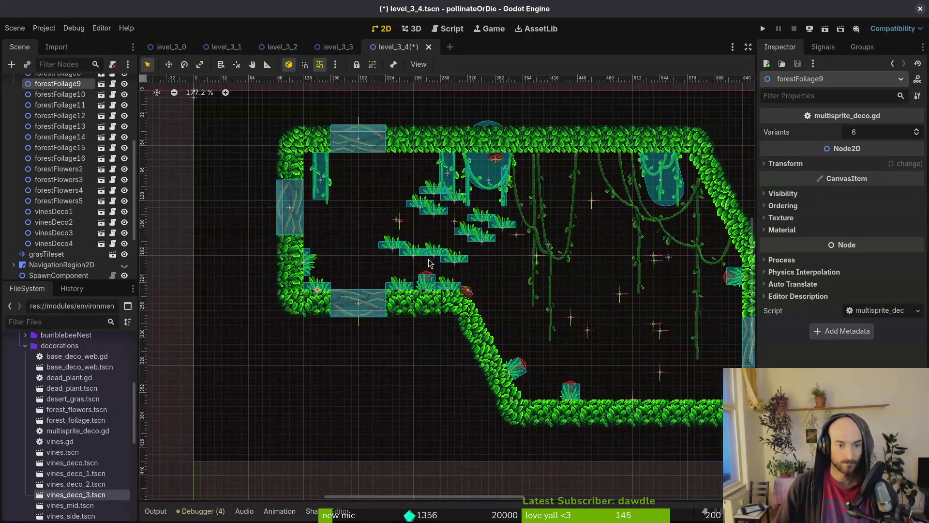
# Flip forestFoliage5 and forestFoliage6 upside down onto the ceiling.
pyautogui.moveTo(477, 265)
pyautogui.mouseDown()
pyautogui.moveTo(315, 200)
pyautogui.moveTo(359, 274)
pyautogui.moveTo(294, 182)
pyautogui.moveTo(313, 140)
pyautogui.moveTo(333, 145)
pyautogui.mouseUp()
pyautogui.scroll(3, 291, 172)
pyautogui.moveTo(328, 213)
pyautogui.mouseDown()
pyautogui.moveTo(310, 203)
pyautogui.moveTo(300, 218)
pyautogui.moveTo(330, 227)
pyautogui.mouseUp()
pyautogui.moveTo(290, 189); pyautogui.dragTo(293, 138)
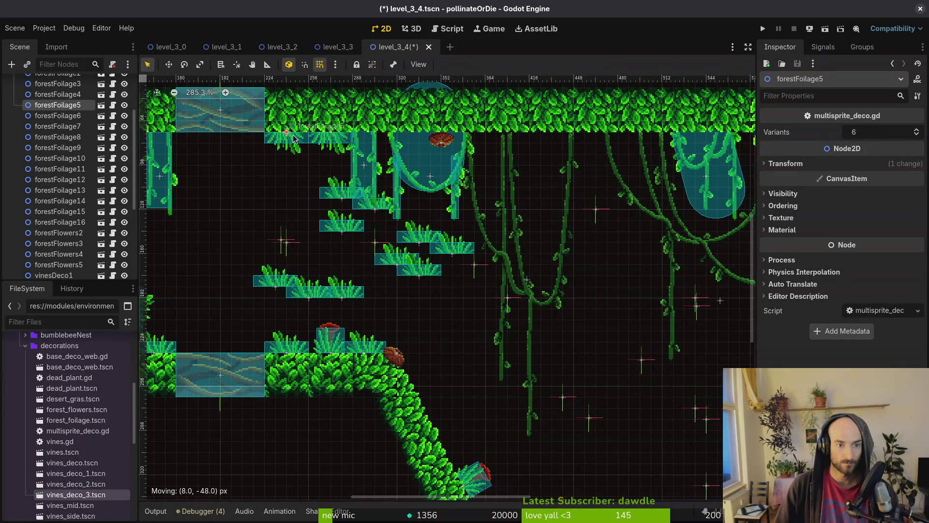
pyautogui.moveTo(337, 236)
pyautogui.mouseDown()
pyautogui.moveTo(528, 163)
pyautogui.moveTo(541, 139)
pyautogui.mouseUp()
# Move forestFoliage15 down onto the floor and nudge forestFlowers3 left.
pyautogui.moveTo(363, 216); pyautogui.dragTo(443, 484)
pyautogui.moveTo(396, 412); pyautogui.dragTo(375, 406)
pyautogui.moveTo(432, 400); pyautogui.dragTo(418, 411)
pyautogui.click(347, 364)
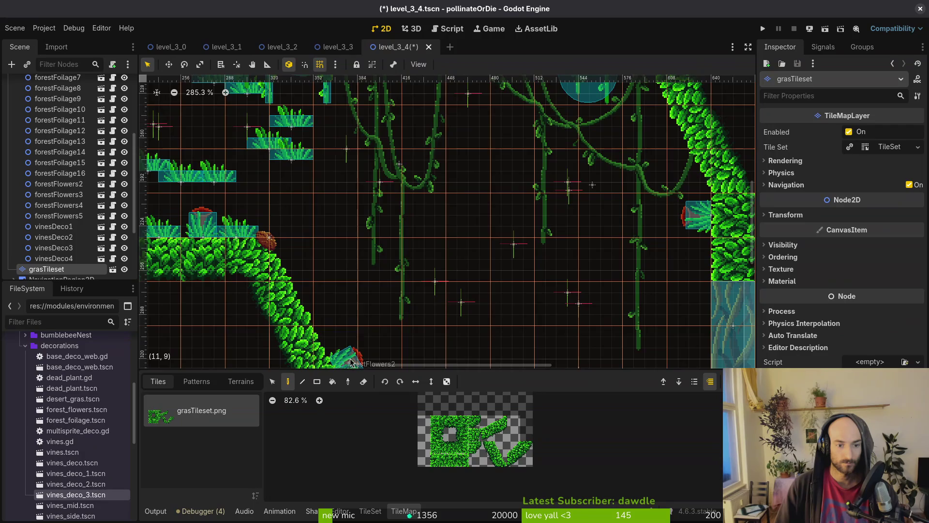
pyautogui.scroll(4, 348, 291)
pyautogui.press('Escape')
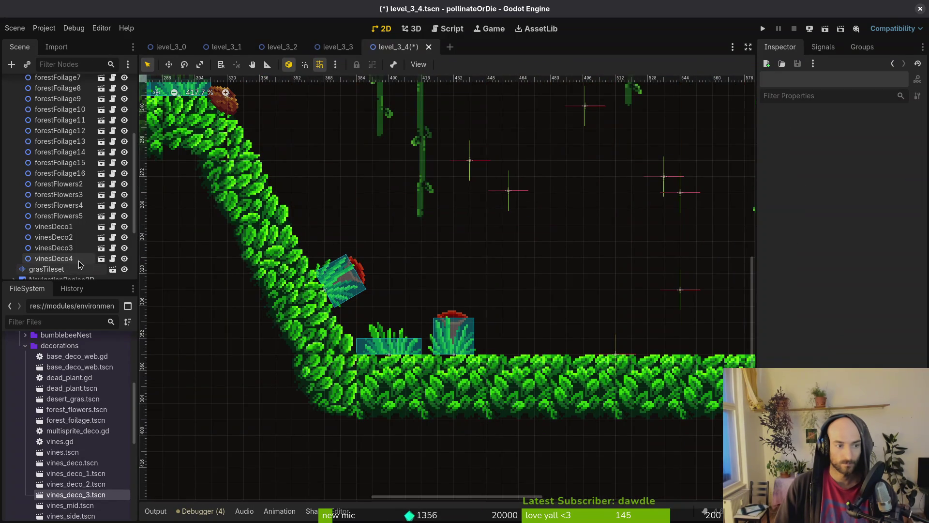
# Adjust forestFlowers2 on the slope and tilt forestFoliage14 onto the slope below it.
pyautogui.click(68, 216)
pyautogui.click(68, 205)
pyautogui.click(63, 184)
pyautogui.moveTo(352, 280); pyautogui.dragTo(337, 246)
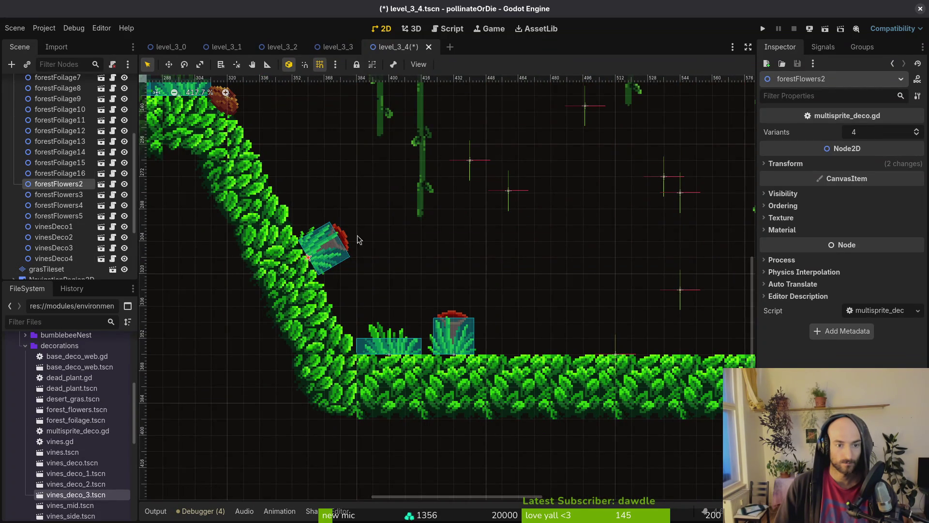
pyautogui.scroll(-4, 307, 197)
pyautogui.click(422, 360)
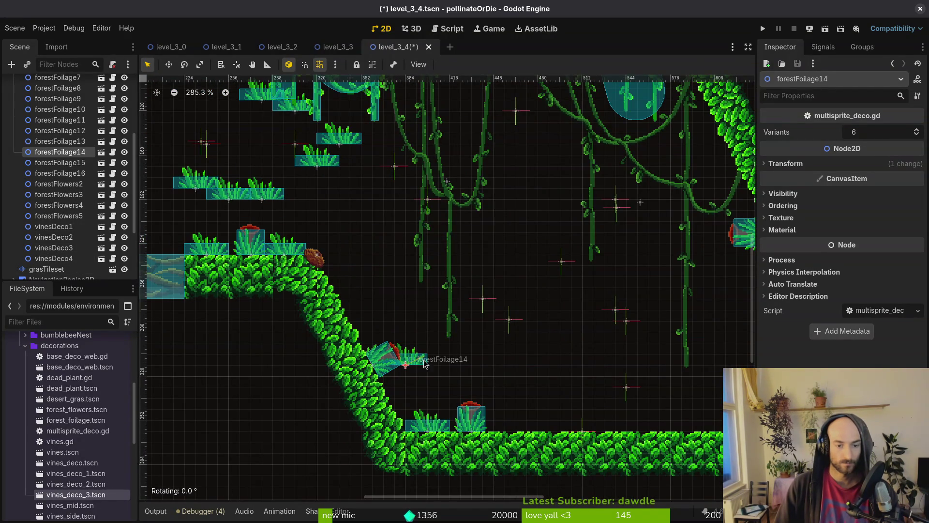
pyautogui.scroll(9, 432, 446)
pyautogui.moveTo(412, 289)
pyautogui.mouseDown()
pyautogui.moveTo(385, 341)
pyautogui.moveTo(356, 365)
pyautogui.mouseUp()
# Drop forestFoliage14, move forestFoliage13 onto the slope and forestFoliage4 down to the floor.
pyautogui.click(393, 320)
pyautogui.scroll(-5, 392, 320)
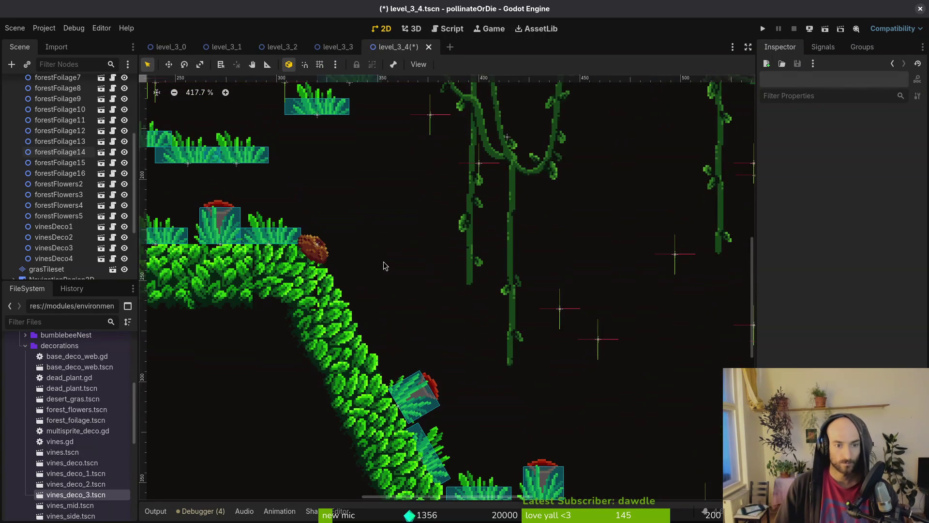
pyautogui.moveTo(332, 107)
pyautogui.mouseDown()
pyautogui.moveTo(396, 280)
pyautogui.moveTo(389, 302)
pyautogui.moveTo(393, 213)
pyautogui.moveTo(303, 316)
pyautogui.mouseUp()
pyautogui.scroll(6, 390, 302)
pyautogui.scroll(-5, 418, 295)
pyautogui.click(419, 295)
pyautogui.scroll(-4, 418, 291)
pyautogui.hscroll(3, 437, 304)
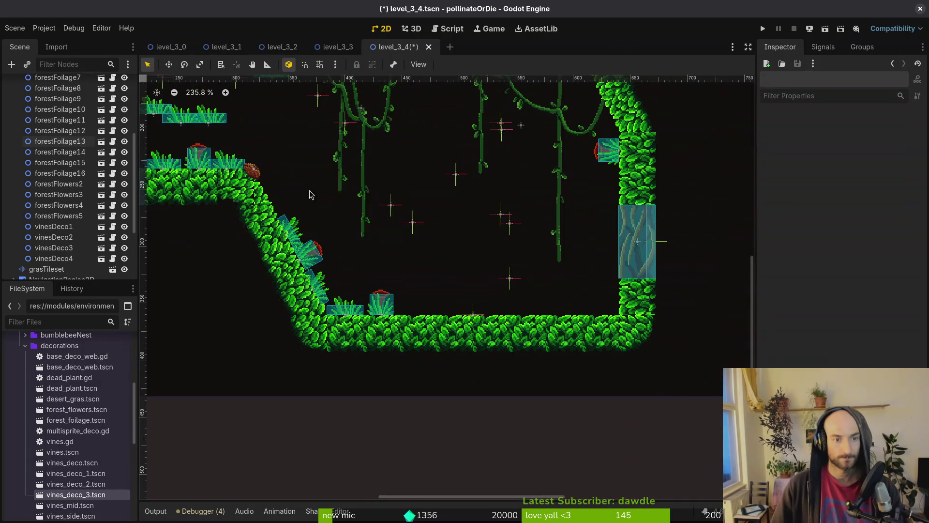
pyautogui.scroll(5, 412, 312)
pyautogui.moveTo(210, 121); pyautogui.dragTo(419, 325)
# Turn on grid snapping and place forestFoliage11 and forestFoliage12 on the floor.
pyautogui.hotkey('shift', 'g')
pyautogui.scroll(-4, 397, 260)
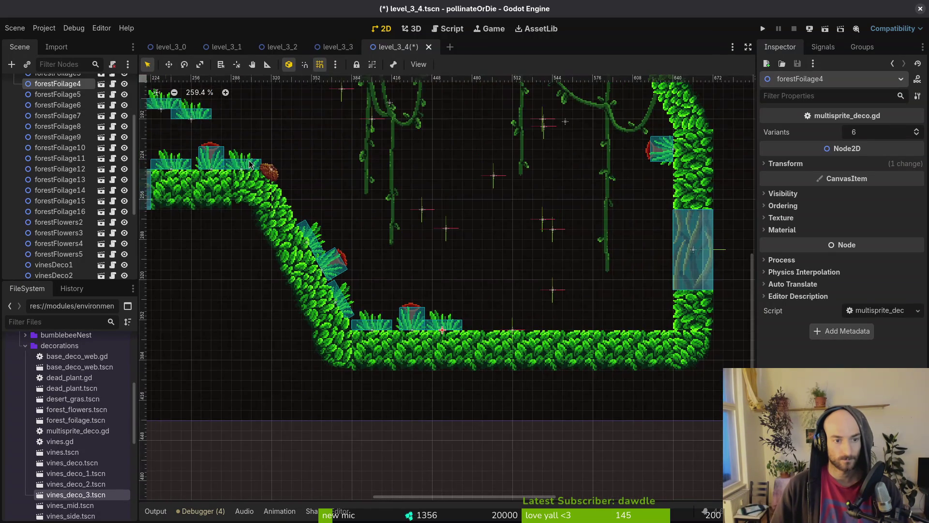
pyautogui.moveTo(193, 120); pyautogui.dragTo(490, 334)
pyautogui.moveTo(165, 106); pyautogui.dragTo(697, 322)
pyautogui.scroll(3, 436, 227)
pyautogui.hscroll(-5, 436, 228)
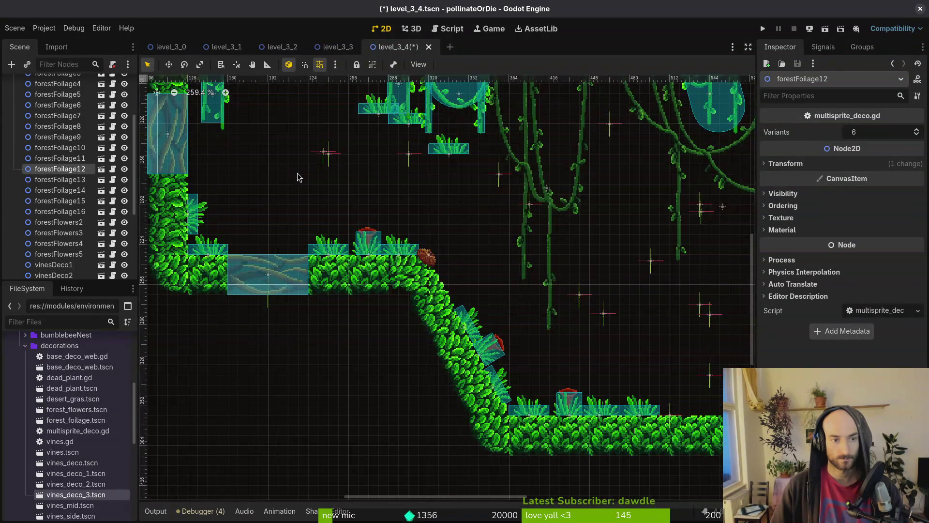
pyautogui.scroll(-4, 293, 176)
# Move forestFoliage16 onto the right wall and forestFoliage7 down and to the right.
pyautogui.moveTo(402, 157)
pyautogui.mouseDown()
pyautogui.moveTo(653, 300)
pyautogui.moveTo(649, 251)
pyautogui.moveTo(664, 248)
pyautogui.mouseUp()
pyautogui.scroll(2, 659, 263)
pyautogui.scroll(-4, 466, 227)
pyautogui.moveTo(326, 142); pyautogui.dragTo(346, 196)
pyautogui.scroll(2, 552, 324)
pyautogui.moveTo(552, 324); pyautogui.dragTo(576, 324)
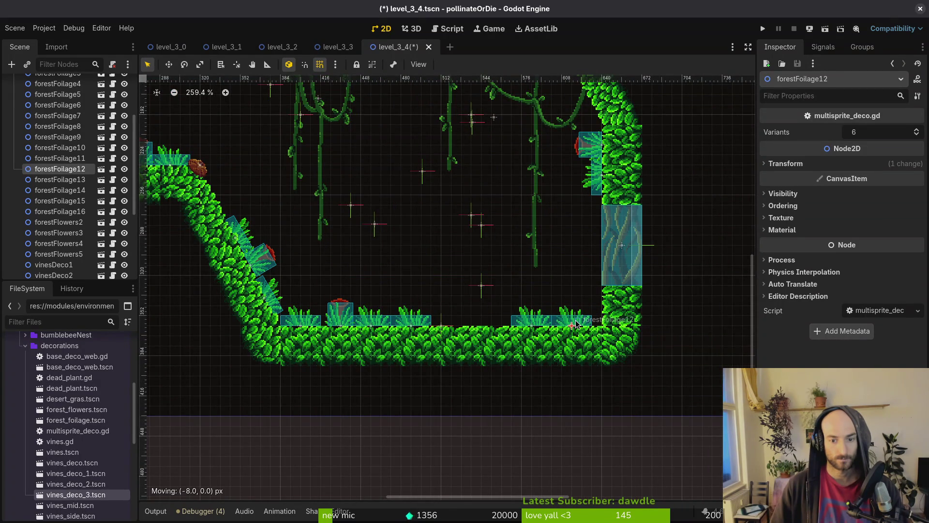
pyautogui.moveTo(300, 193); pyautogui.dragTo(306, 216)
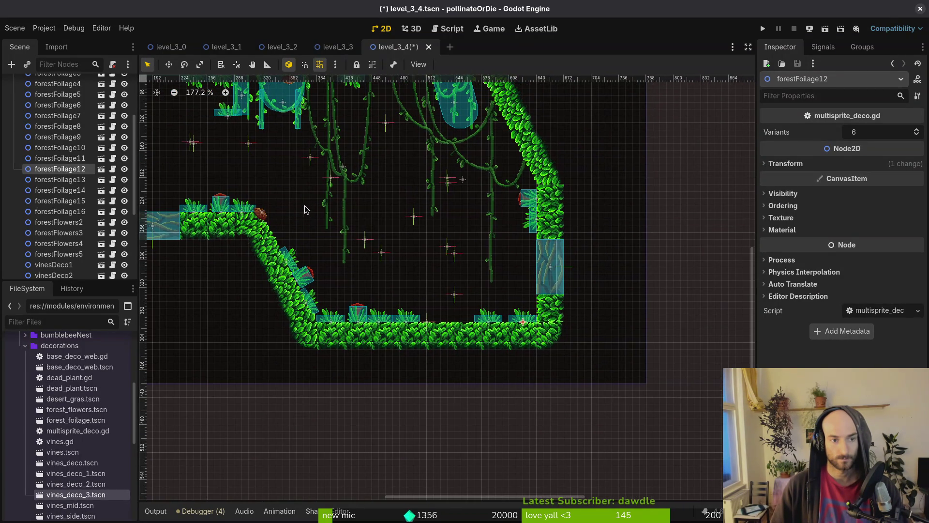
# Move forestFoliage8 to the room's centre tilted to -135°, and nudge forestFoliage7 left.
pyautogui.moveTo(224, 118)
pyautogui.mouseDown()
pyautogui.moveTo(360, 215)
pyautogui.moveTo(471, 255)
pyautogui.moveTo(409, 187)
pyautogui.mouseUp()
pyautogui.scroll(4, 416, 203)
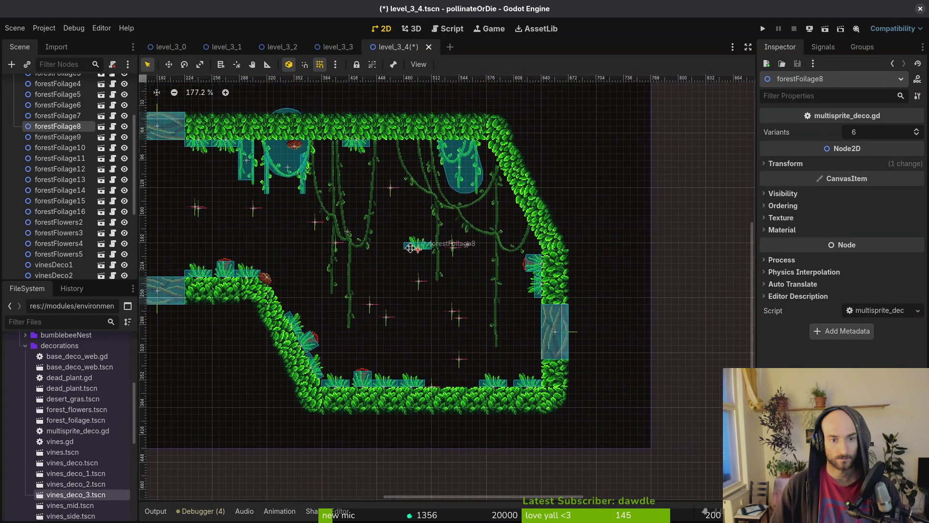
pyautogui.moveTo(426, 242)
pyautogui.mouseDown()
pyautogui.moveTo(396, 201)
pyautogui.moveTo(408, 261)
pyautogui.moveTo(383, 123)
pyautogui.mouseUp()
pyautogui.scroll(-3, 466, 240)
pyautogui.scroll(3, 494, 285)
pyautogui.moveTo(505, 285); pyautogui.dragTo(495, 286)
# Save the level_3_4 scene with Ctrl+S and collapse the decorations folder.
pyautogui.click(543, 282)
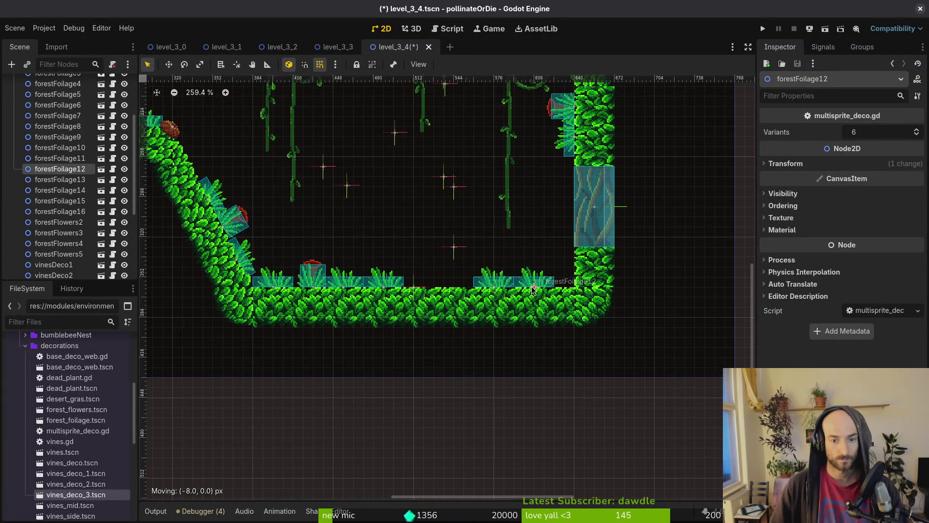
pyautogui.scroll(-6, 568, 318)
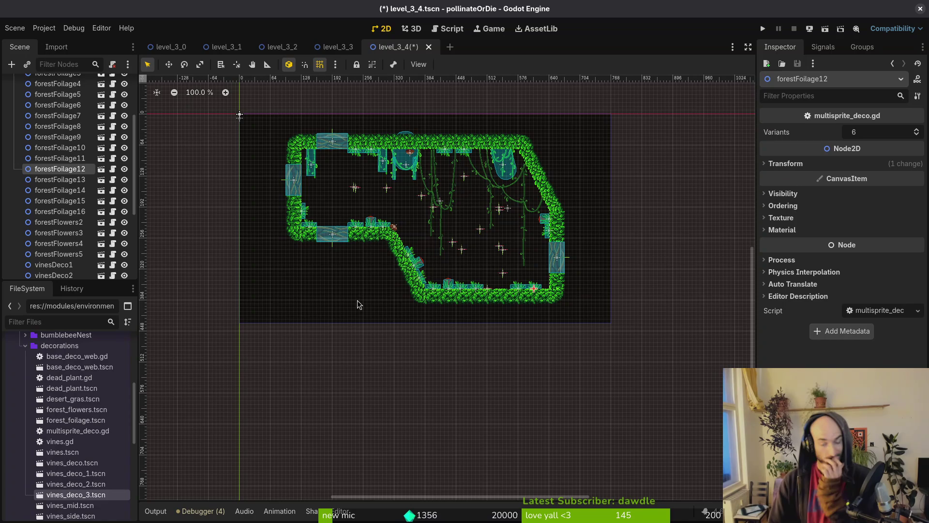
pyautogui.scroll(3, 366, 294)
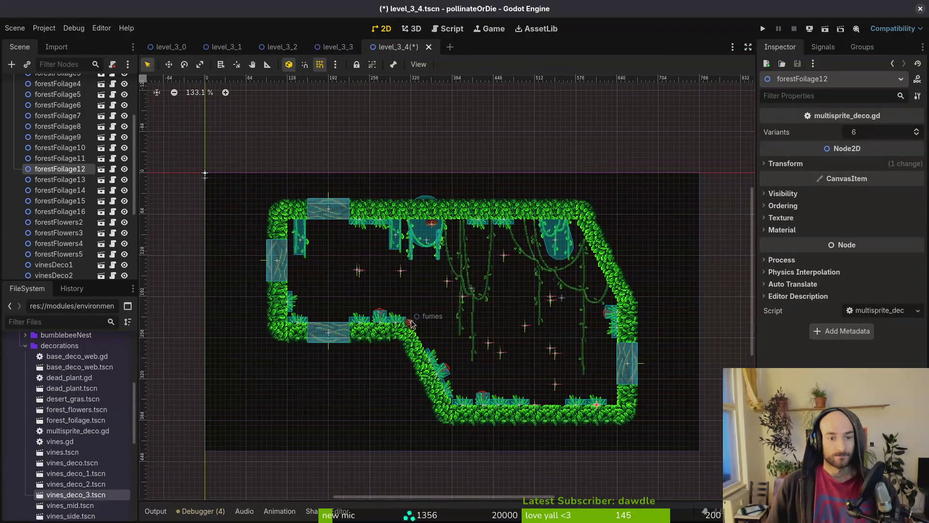
pyautogui.hotkey('ctrl', 's')
pyautogui.click(14, 105)
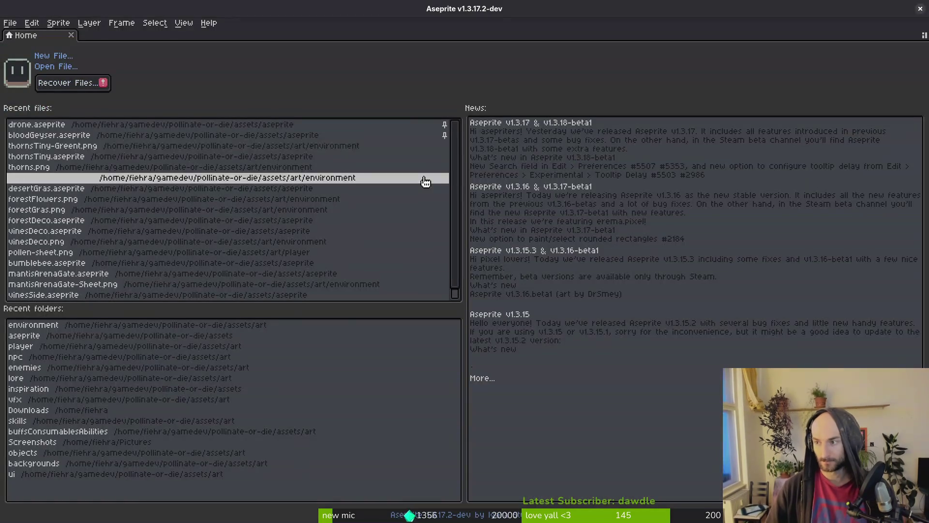
# Open 1_4_BG.png from the art backgrounds folder and zoom in on the hexagon outlines.
pyautogui.hotkey('ctrl', 'o')
pyautogui.click(100, 60)
pyautogui.doubleClick(127, 116)
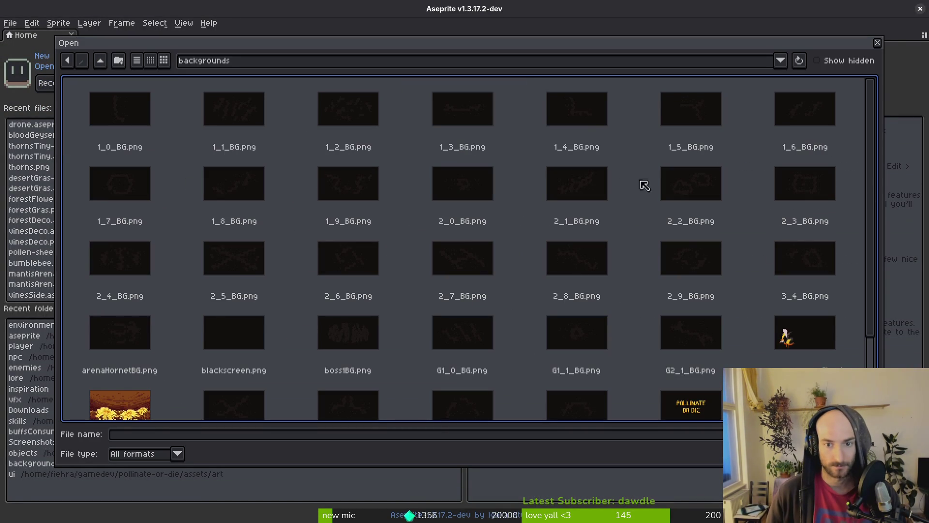
pyautogui.doubleClick(588, 118)
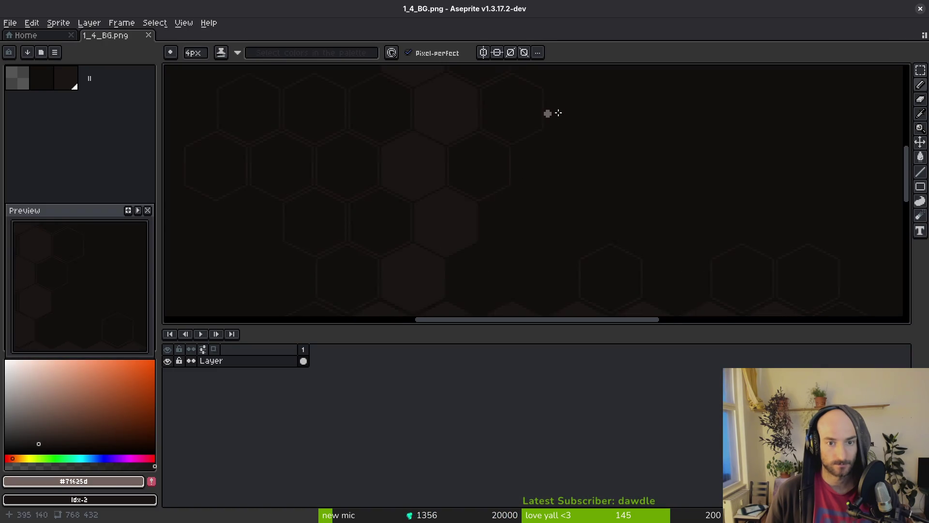
pyautogui.scroll(3, 543, 194)
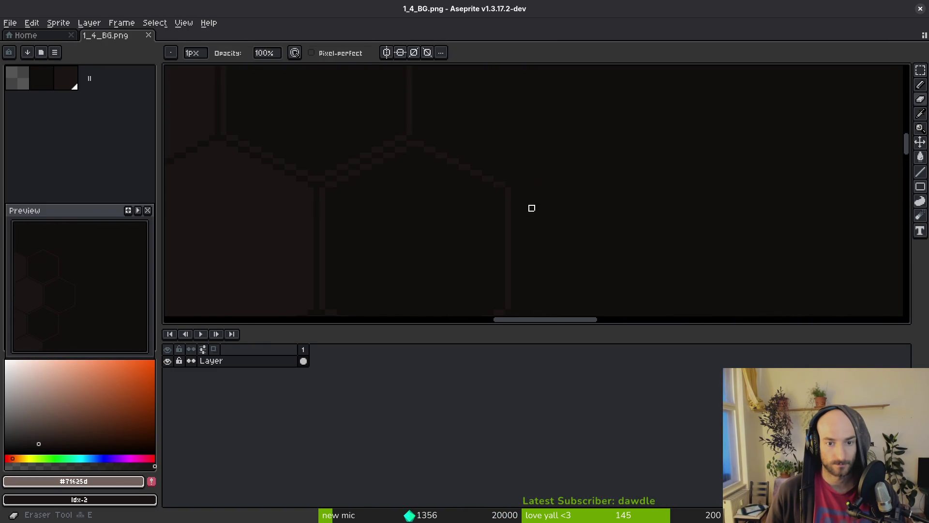
pyautogui.moveTo(544, 190); pyautogui.dragTo(530, 119)
# Fix the hexagon outline pixels with Pencil, Paint Bucket and Line, then save, close and return to Godot.
pyautogui.press('f')
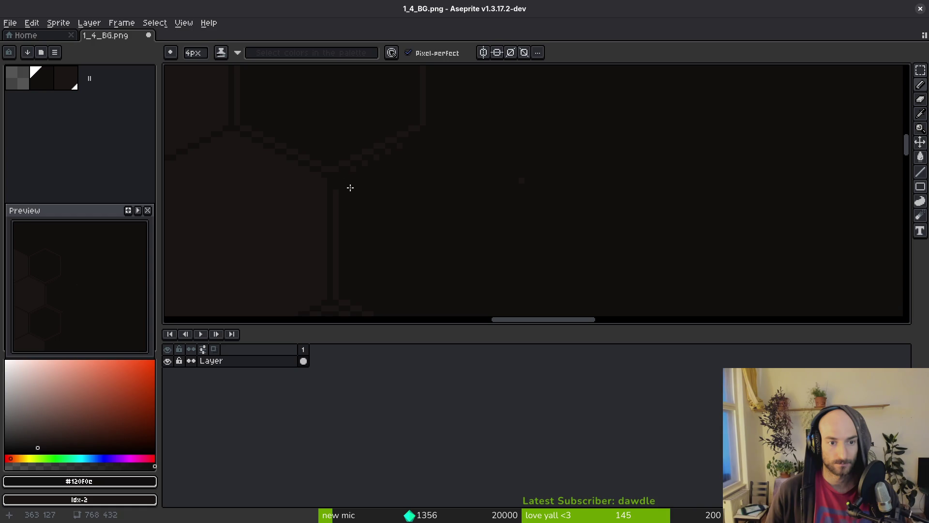
pyautogui.press('g')
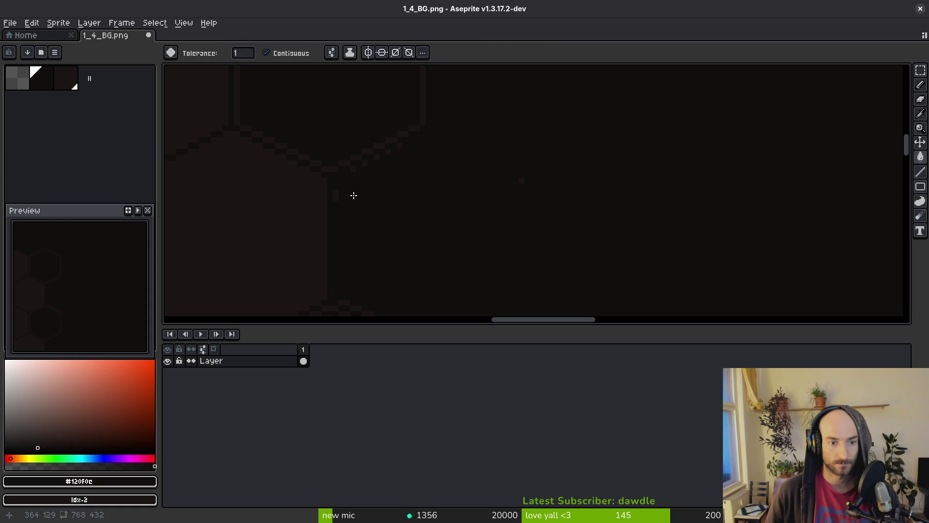
pyautogui.press('z')
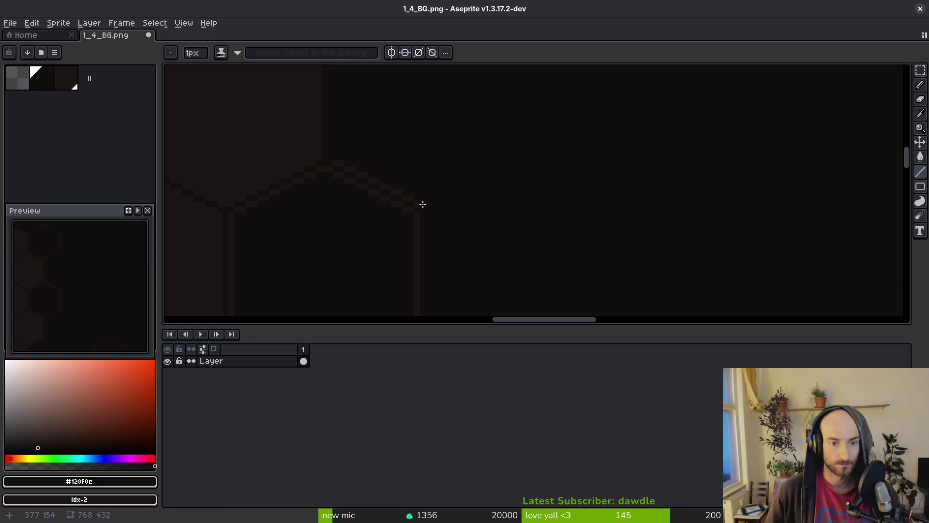
pyautogui.scroll(-2, 448, 165)
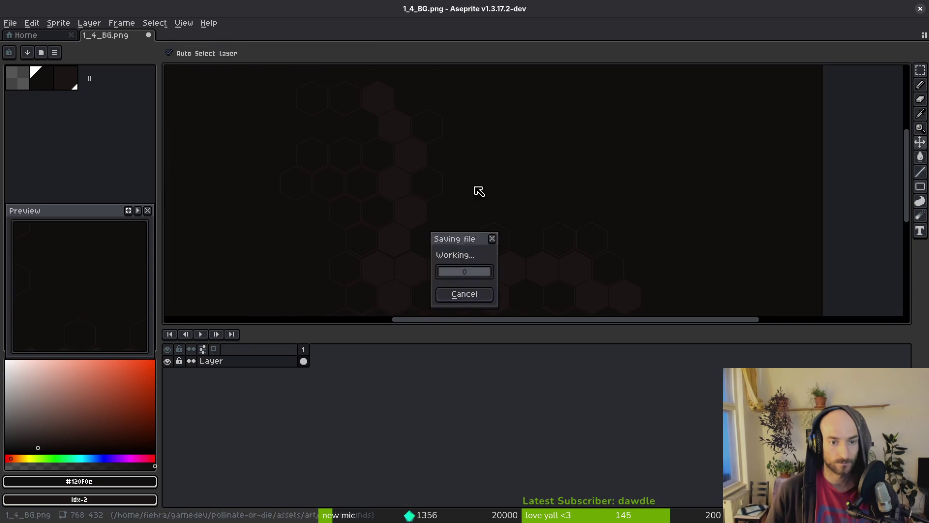
pyautogui.hotkey('ctrl', 'w')
pyautogui.hotkey('alt', 'Tab')
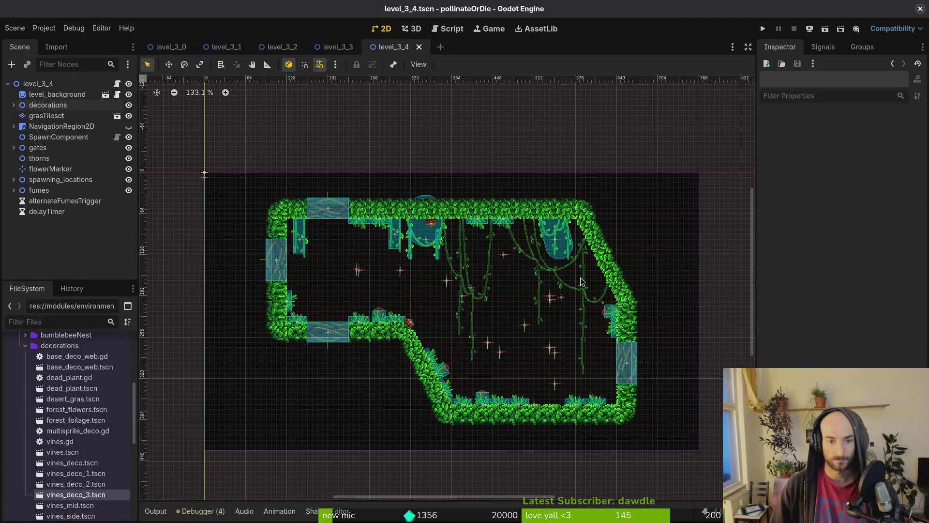
# Quick-open level_3_5 and place a web_2x_2 web down against the wall.
pyautogui.hotkey('ctrl', 'shift', 'o')
pyautogui.write('l35')
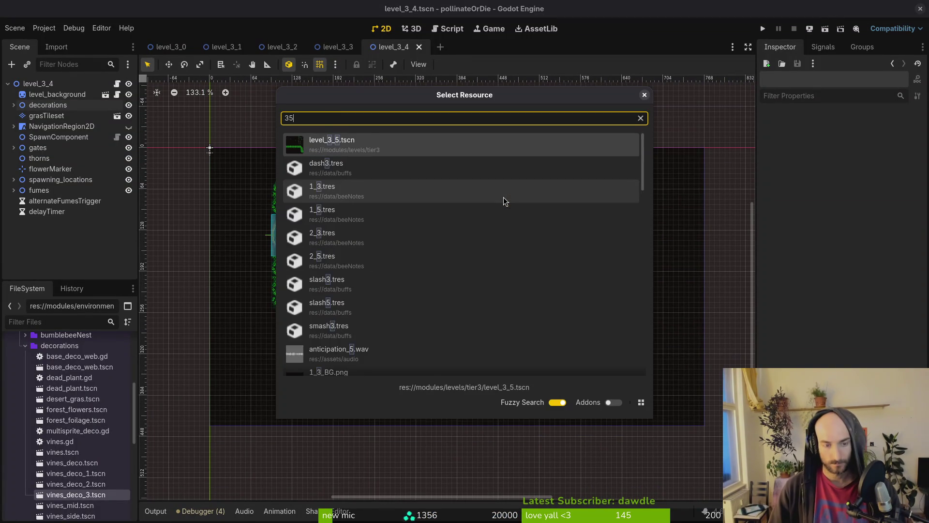
pyautogui.press('Return')
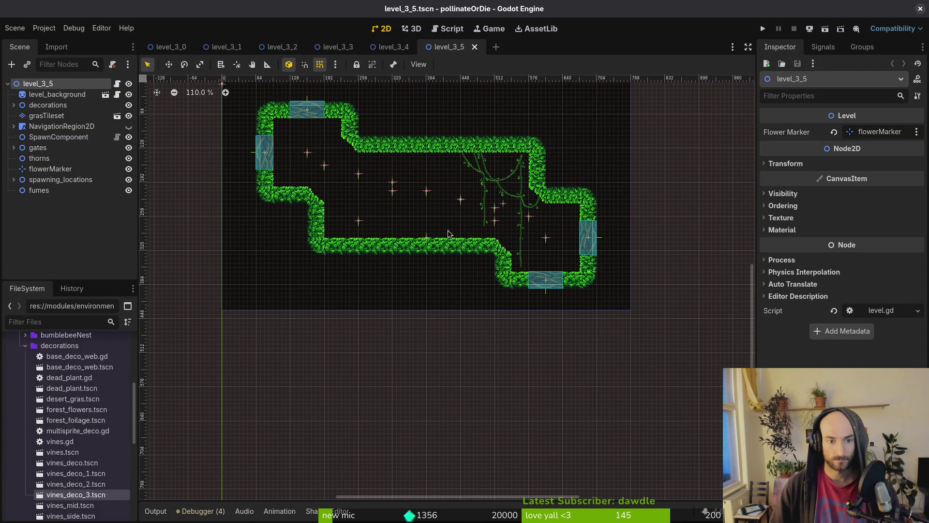
pyautogui.scroll(-5, 72, 411)
pyautogui.moveTo(70, 402)
pyautogui.mouseDown()
pyautogui.moveTo(318, 237)
pyautogui.moveTo(330, 209)
pyautogui.mouseUp()
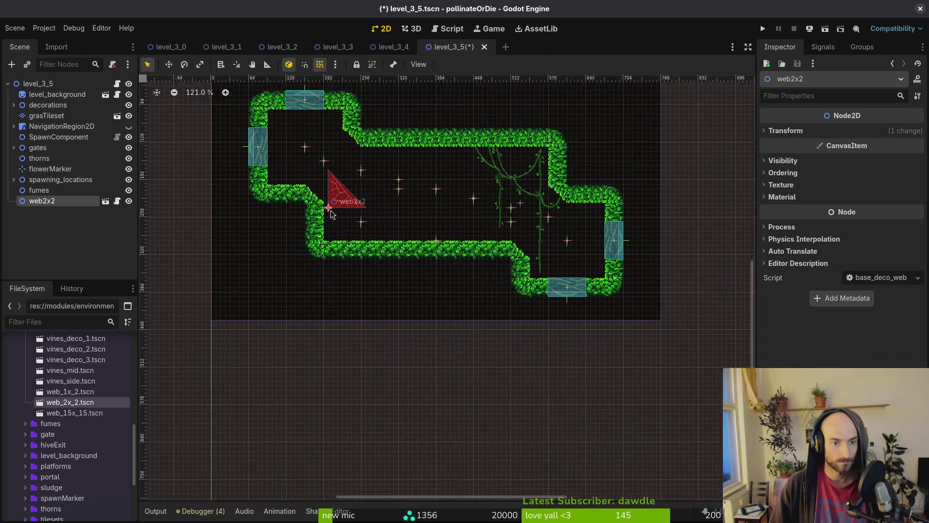
pyautogui.scroll(6, 332, 214)
pyautogui.moveTo(331, 174); pyautogui.dragTo(324, 228)
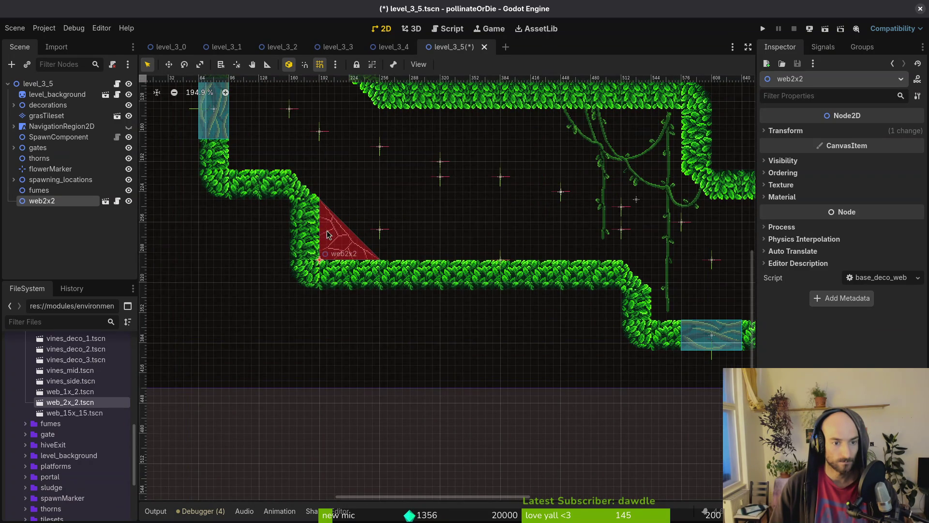
# Add web_15x_15, rotate web2x2 onto the lower-left ledge corner, and rotate web15x15 into place.
pyautogui.hscroll(4, 338, 230)
pyautogui.scroll(2, 339, 224)
pyautogui.moveTo(72, 415)
pyautogui.mouseDown()
pyautogui.moveTo(257, 333)
pyautogui.moveTo(368, 172)
pyautogui.moveTo(509, 235)
pyautogui.moveTo(466, 230)
pyautogui.moveTo(409, 201)
pyautogui.mouseUp()
pyautogui.scroll(2, 450, 227)
pyautogui.hscroll(-3, 450, 227)
pyautogui.moveTo(319, 302)
pyautogui.mouseDown()
pyautogui.moveTo(444, 210)
pyautogui.moveTo(462, 230)
pyautogui.moveTo(455, 232)
pyautogui.mouseUp()
pyautogui.moveTo(455, 232)
pyautogui.keyDown('ctrl'); pyautogui.mouseDown()
pyautogui.moveTo(356, 239)
pyautogui.moveTo(358, 225)
pyautogui.moveTo(361, 236)
pyautogui.moveTo(460, 252)
pyautogui.moveTo(477, 265)
pyautogui.moveTo(446, 189)
pyautogui.mouseUp(); pyautogui.keyUp('ctrl')
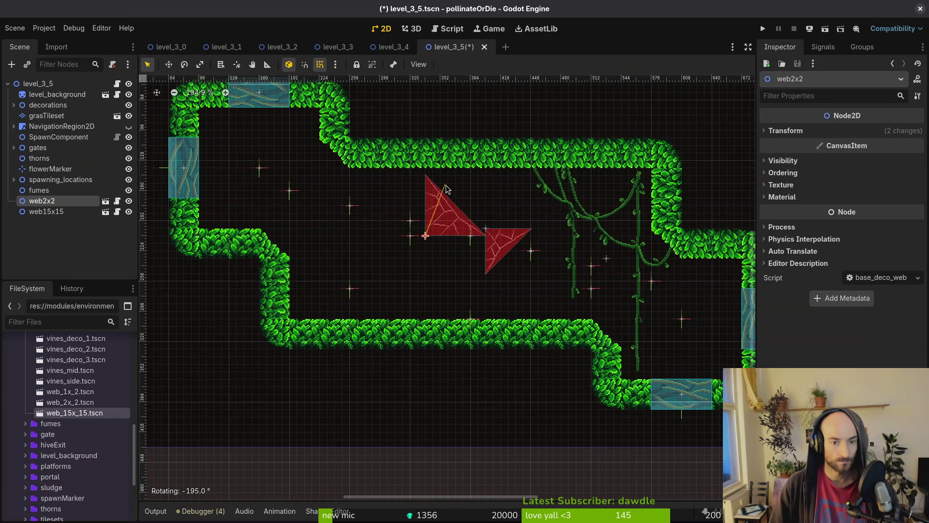
pyautogui.moveTo(432, 226); pyautogui.dragTo(301, 303)
pyautogui.moveTo(498, 240)
pyautogui.mouseDown()
pyautogui.moveTo(530, 193)
pyautogui.moveTo(481, 208)
pyautogui.moveTo(491, 229)
pyautogui.moveTo(500, 203)
pyautogui.moveTo(690, 186)
pyautogui.moveTo(697, 175)
pyautogui.mouseUp()
# Raise the vinesSide vines by 8 px.
pyautogui.scroll(2, 491, 229)
pyautogui.scroll(1, 697, 175)
pyautogui.click(489, 271)
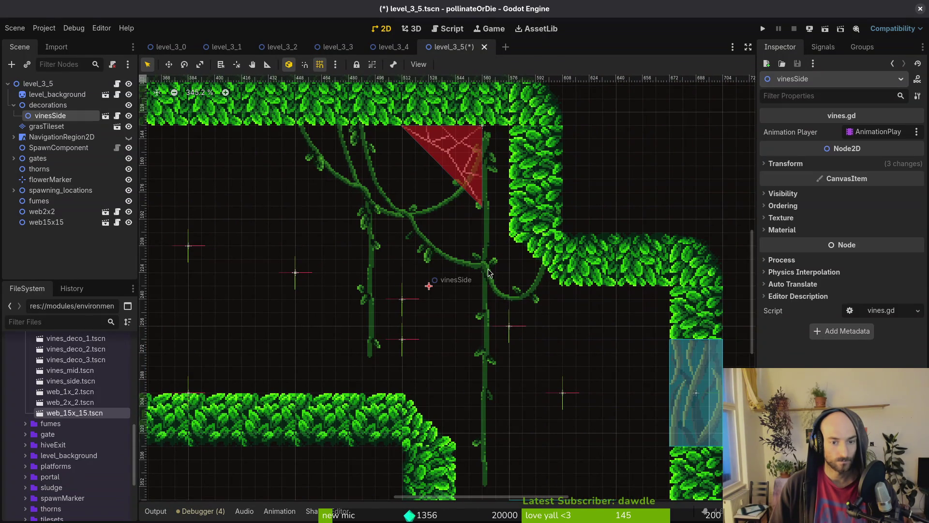
pyautogui.moveTo(490, 269); pyautogui.dragTo(489, 266)
pyautogui.click(446, 268)
# Enable grid snapping, move web2x2 and web15x15 under decorations, and save level_3_5.
pyautogui.hotkey('shift', 'g')
pyautogui.scroll(-3, 446, 272)
pyautogui.scroll(2, 292, 255)
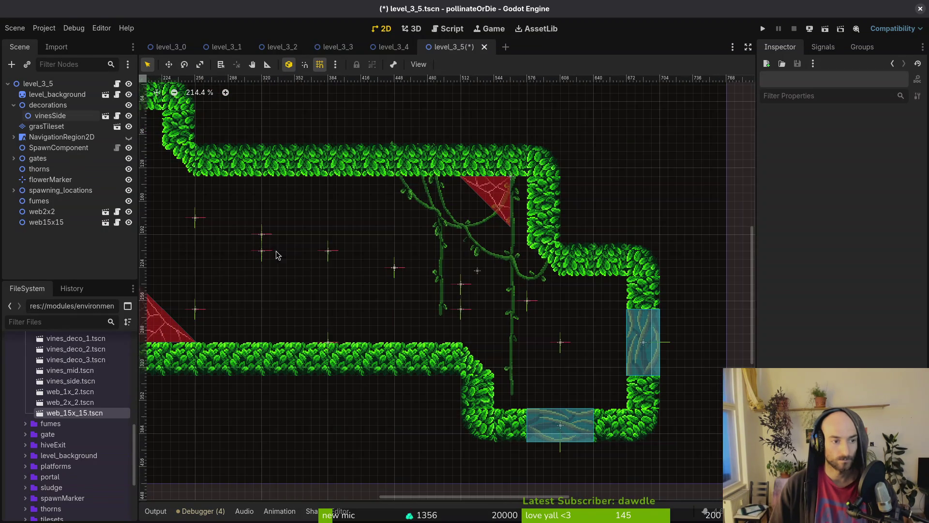
pyautogui.click(42, 211)
pyautogui.keyDown('shift'); pyautogui.click(45, 222); pyautogui.keyUp('shift')
pyautogui.moveTo(51, 108); pyautogui.dragTo(57, 113)
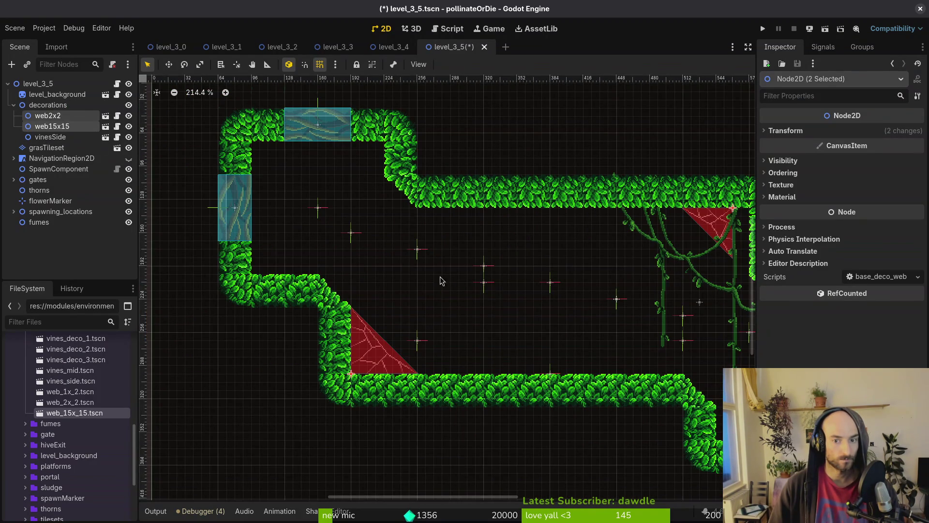
pyautogui.hotkey('ctrl', 's')
# Add a web_1x_2 web, flip it horizontally and rotate it into place.
pyautogui.scroll(-3, 454, 289)
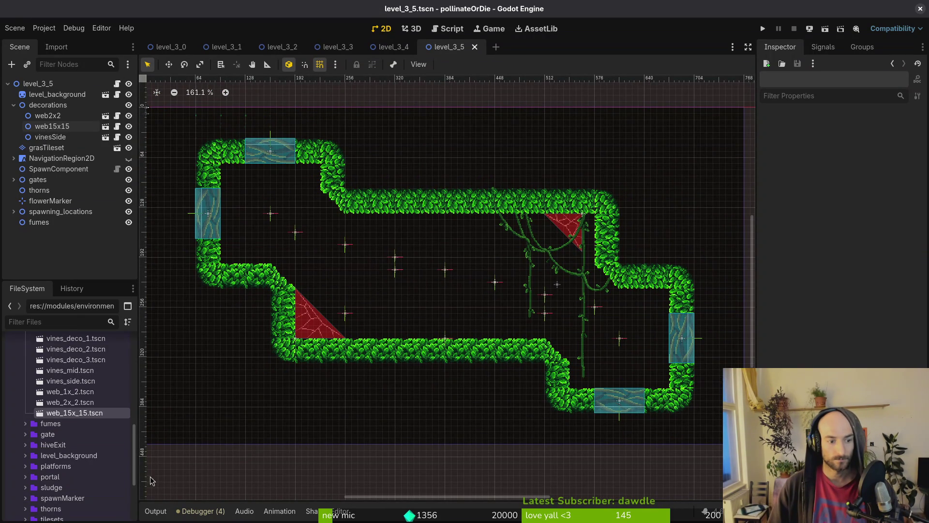
pyautogui.moveTo(73, 391)
pyautogui.mouseDown()
pyautogui.moveTo(252, 244)
pyautogui.moveTo(508, 257)
pyautogui.moveTo(414, 263)
pyautogui.mouseUp()
pyautogui.moveTo(481, 290); pyautogui.dragTo(414, 201)
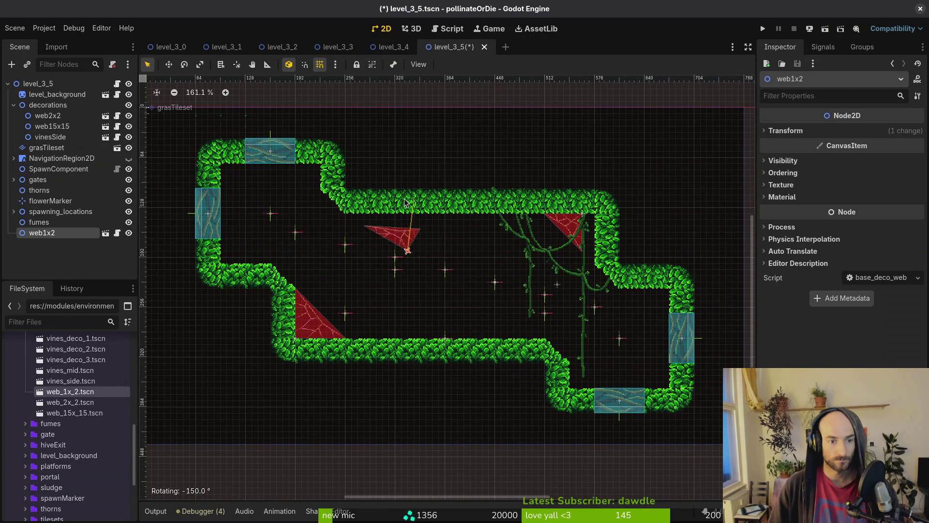
pyautogui.click(786, 130)
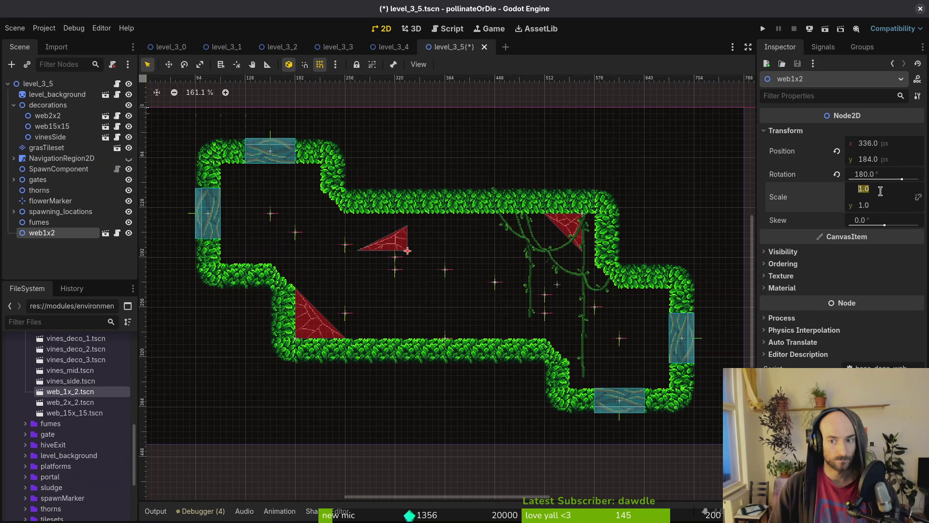
pyautogui.write('-1')
pyautogui.press('Return')
pyautogui.moveTo(457, 250)
pyautogui.mouseDown()
pyautogui.moveTo(411, 300)
pyautogui.moveTo(245, 235)
pyautogui.mouseUp()
# Fit web1x2 into the right-hand corner under decorations, then add vines_deco_3 to the level.
pyautogui.scroll(2, 429, 290)
pyautogui.scroll(3, 428, 291)
pyautogui.moveTo(339, 243); pyautogui.dragTo(569, 288)
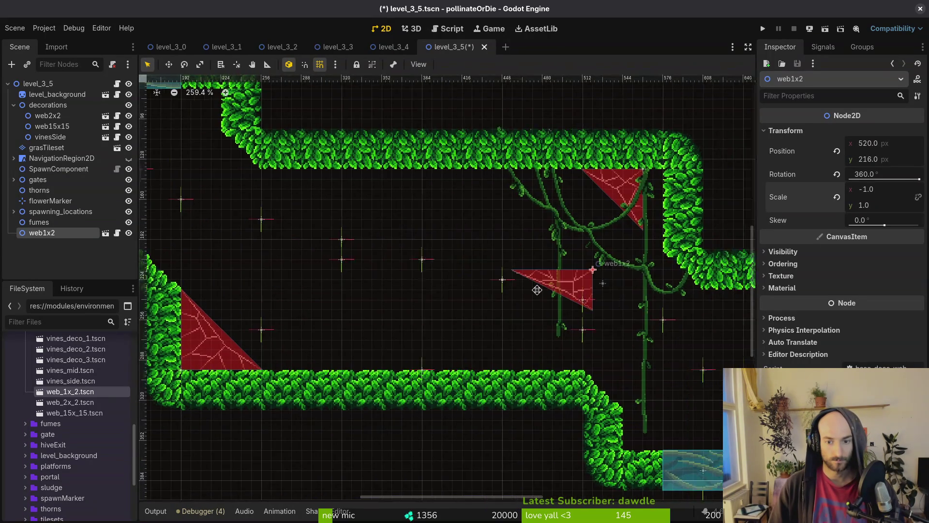
pyautogui.moveTo(392, 265)
pyautogui.mouseDown()
pyautogui.moveTo(595, 300)
pyautogui.moveTo(587, 287)
pyautogui.mouseUp()
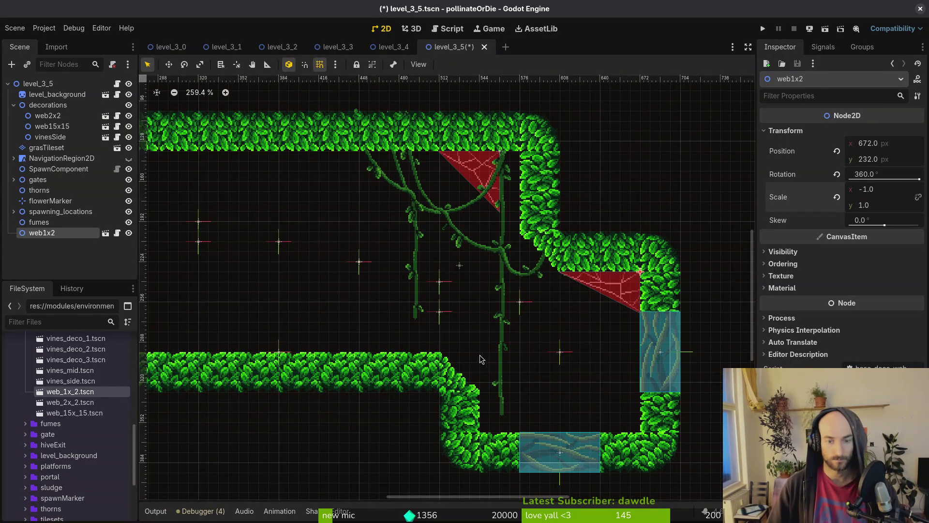
pyautogui.moveTo(69, 125); pyautogui.dragTo(71, 124)
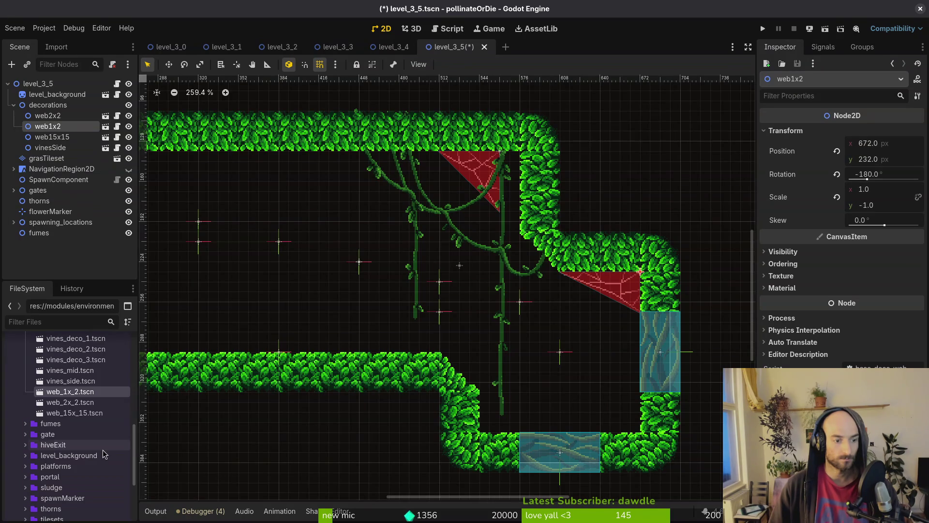
pyautogui.moveTo(86, 363)
pyautogui.mouseDown()
pyautogui.moveTo(468, 228)
pyautogui.moveTo(477, 207)
pyautogui.moveTo(471, 229)
pyautogui.moveTo(475, 209)
pyautogui.mouseUp()
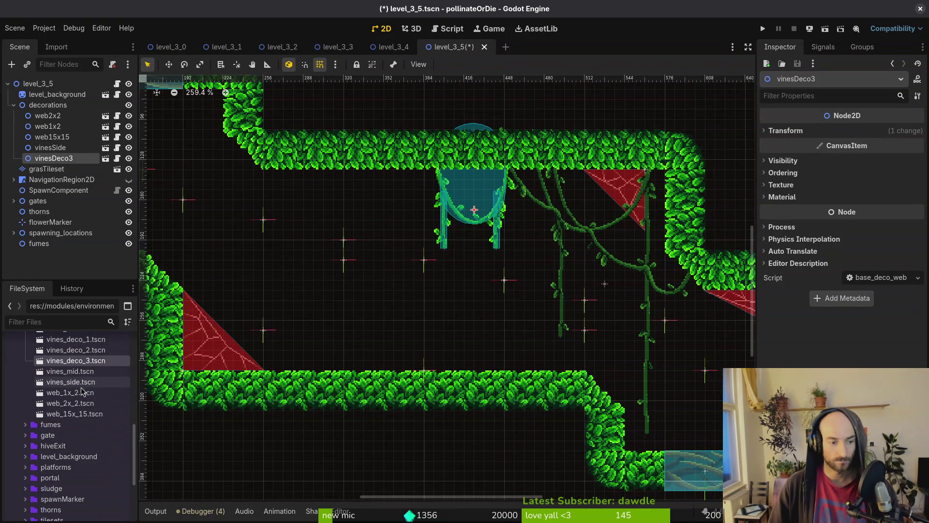
# Add vines_deco_2 and vines_deco_1 to the level, undoing the last vine move.
pyautogui.moveTo(85, 350)
pyautogui.mouseDown()
pyautogui.moveTo(586, 278)
pyautogui.moveTo(311, 204)
pyautogui.moveTo(268, 207)
pyautogui.mouseUp()
pyautogui.scroll(1, 88, 355)
pyautogui.moveTo(87, 355)
pyautogui.mouseDown()
pyautogui.moveTo(251, 299)
pyautogui.moveTo(358, 216)
pyautogui.moveTo(402, 211)
pyautogui.moveTo(611, 321)
pyautogui.moveTo(595, 298)
pyautogui.moveTo(514, 286)
pyautogui.mouseUp()
pyautogui.scroll(-2, 414, 283)
pyautogui.hotkey('ctrl', 'z')
pyautogui.scroll(2, 386, 217)
# Reposition vinesDeco3 under the ceiling and move vinesDeco1 to the lower right.
pyautogui.moveTo(458, 220)
pyautogui.mouseDown()
pyautogui.moveTo(651, 355)
pyautogui.moveTo(672, 330)
pyautogui.moveTo(673, 322)
pyautogui.moveTo(426, 235)
pyautogui.moveTo(446, 235)
pyautogui.mouseUp()
pyautogui.moveTo(398, 218)
pyautogui.mouseDown()
pyautogui.moveTo(661, 337)
pyautogui.moveTo(685, 319)
pyautogui.mouseUp()
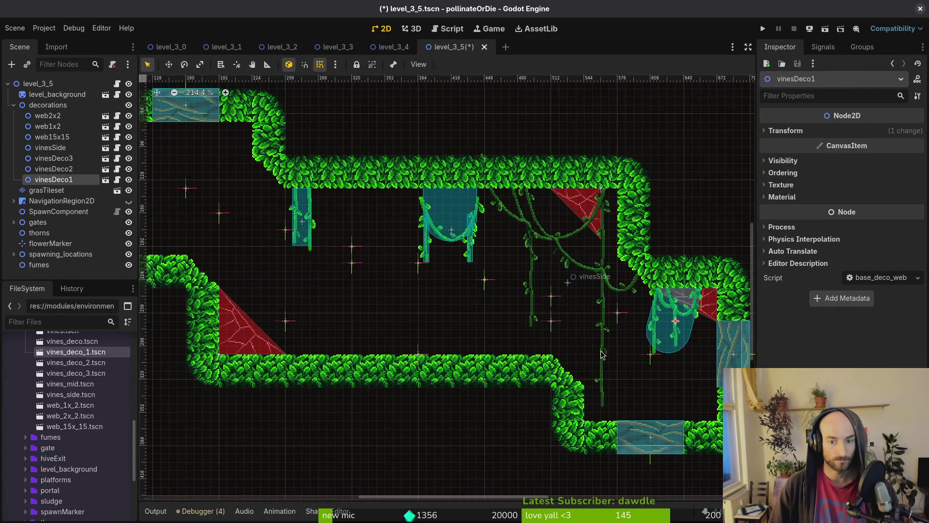
pyautogui.moveTo(455, 237)
pyautogui.mouseDown()
pyautogui.moveTo(478, 227)
pyautogui.moveTo(465, 228)
pyautogui.mouseUp()
pyautogui.scroll(2, 440, 258)
pyautogui.click(467, 240)
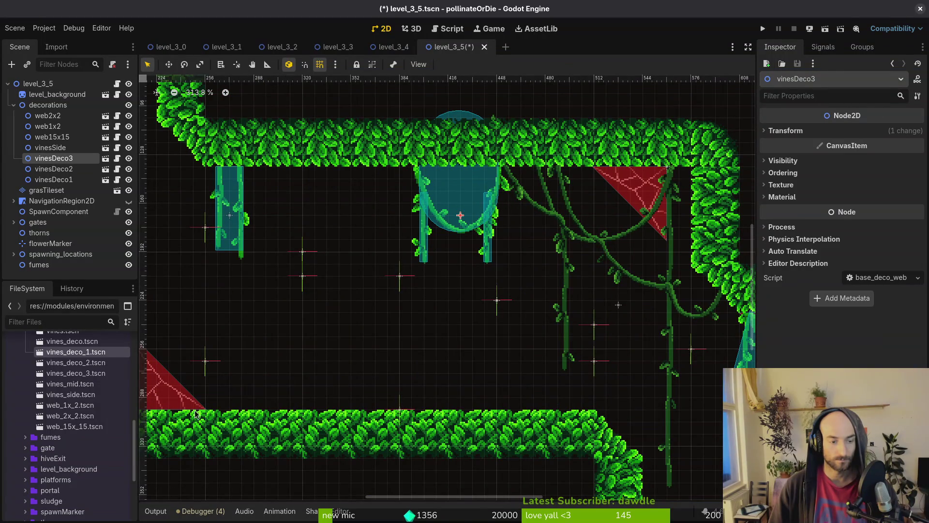
# Discard an extra vines_deco_3 clump and add another vines_deco_1 clump under the ceiling.
pyautogui.moveTo(78, 373); pyautogui.dragTo(311, 265)
pyautogui.hotkey('ctrl', 'z')
pyautogui.moveTo(76, 354)
pyautogui.mouseDown()
pyautogui.moveTo(267, 288)
pyautogui.moveTo(371, 237)
pyautogui.moveTo(376, 218)
pyautogui.mouseUp()
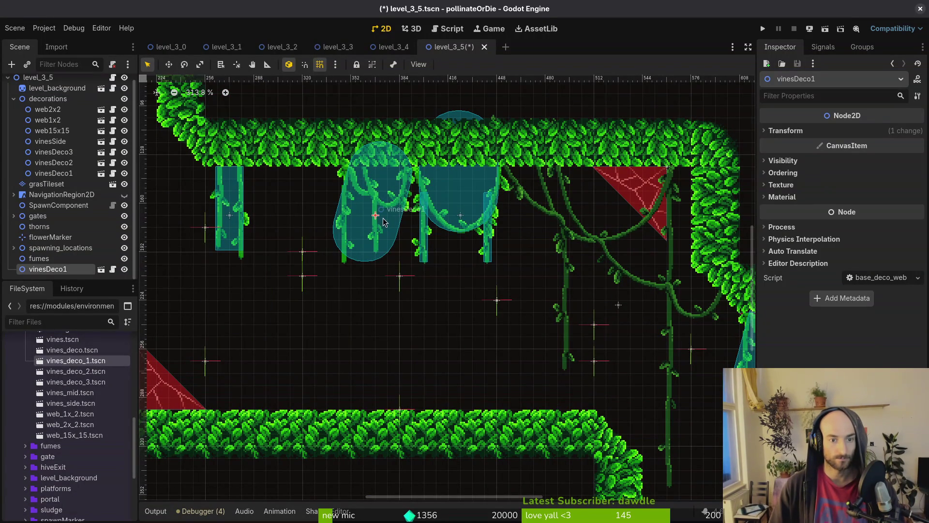
pyautogui.scroll(-2, 426, 235)
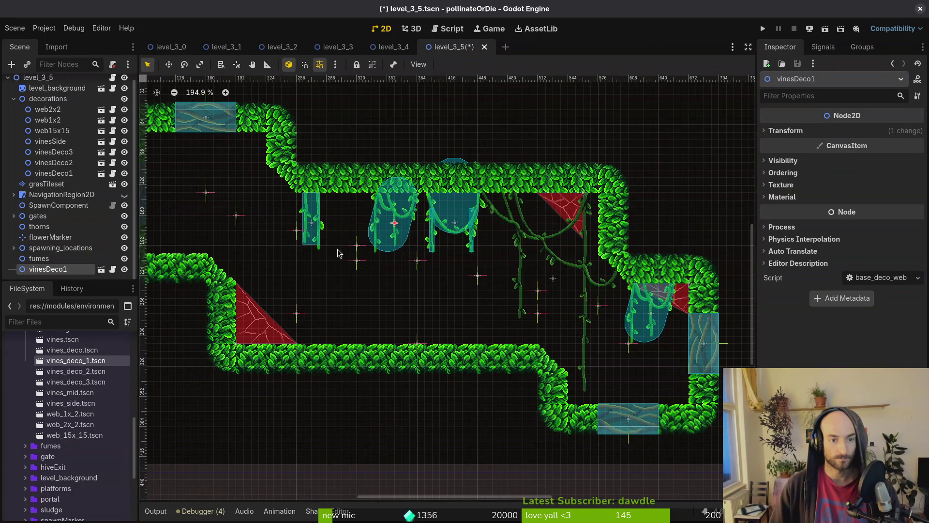
# Duplicate vinesDeco2 under the top ledge and move the original up-left below the ceiling.
pyautogui.moveTo(338, 251); pyautogui.dragTo(456, 271)
pyautogui.click(430, 244)
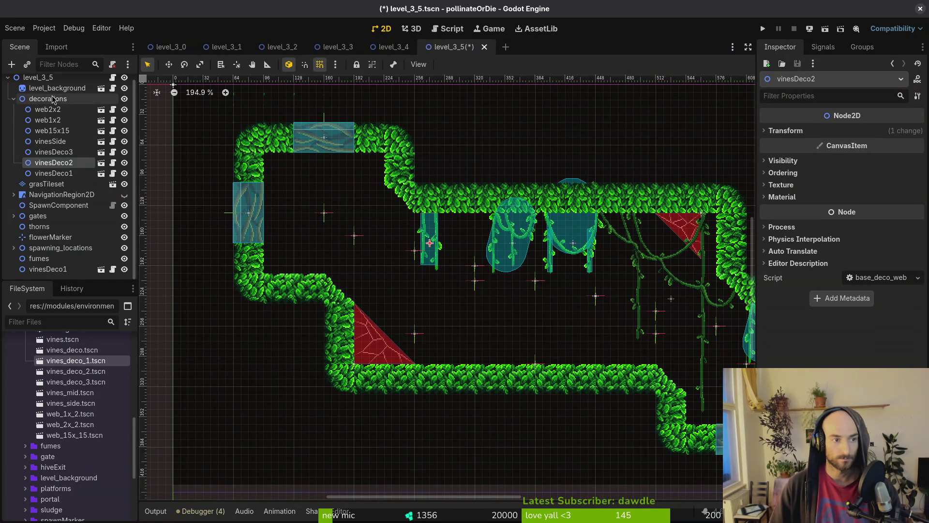
pyautogui.hotkey('ctrl', 'd')
pyautogui.moveTo(419, 241)
pyautogui.mouseDown()
pyautogui.moveTo(302, 189)
pyautogui.moveTo(368, 189)
pyautogui.mouseUp()
pyautogui.moveTo(429, 242)
pyautogui.mouseDown()
pyautogui.moveTo(400, 216)
pyautogui.moveTo(401, 223)
pyautogui.mouseUp()
pyautogui.scroll(4, 401, 224)
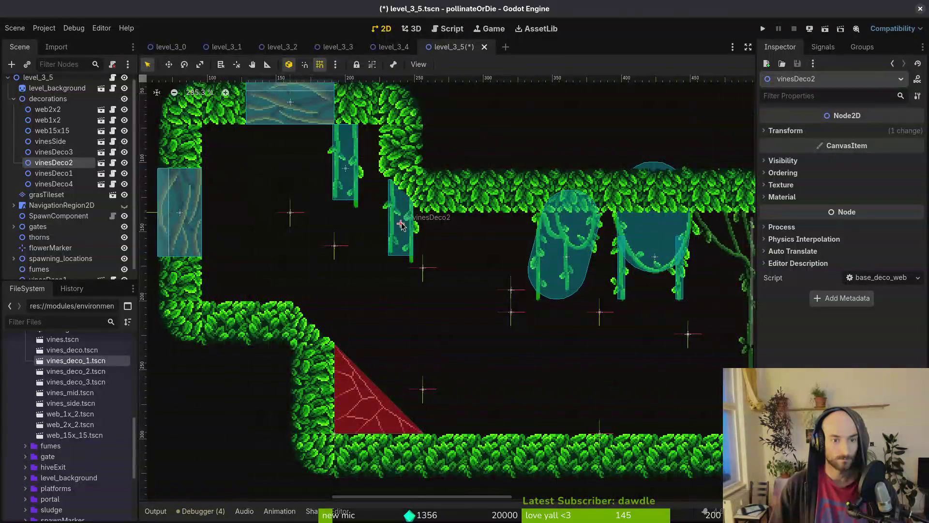
pyautogui.scroll(1, 401, 224)
pyautogui.click(399, 220)
pyautogui.scroll(-2, 397, 230)
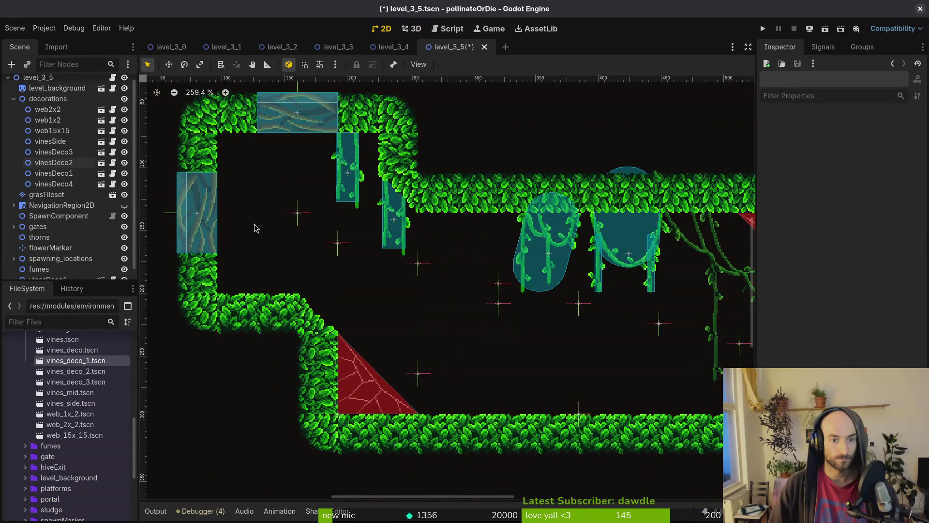
# Select vinesDeco1 and add another vines clump to decorations.
pyautogui.moveTo(556, 261); pyautogui.dragTo(551, 255)
pyautogui.hscroll(5, 609, 286)
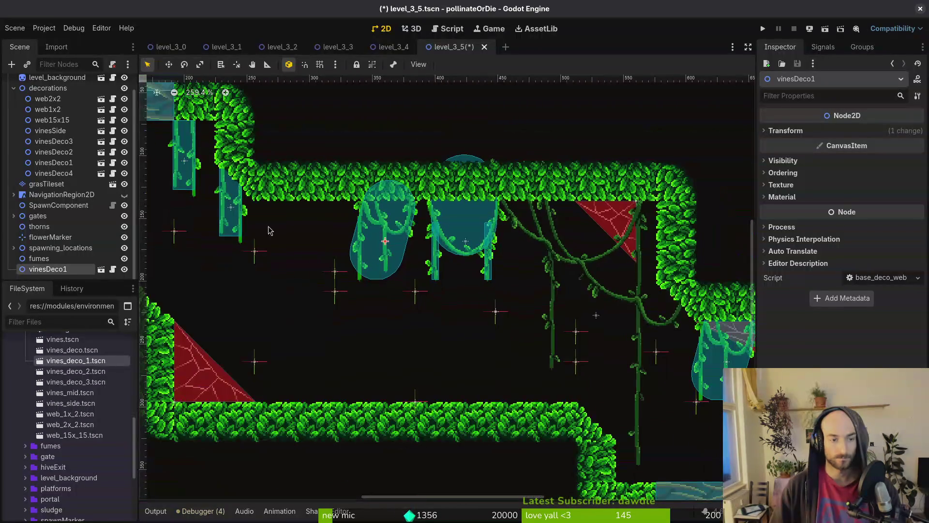
pyautogui.moveTo(60, 169); pyautogui.dragTo(60, 170)
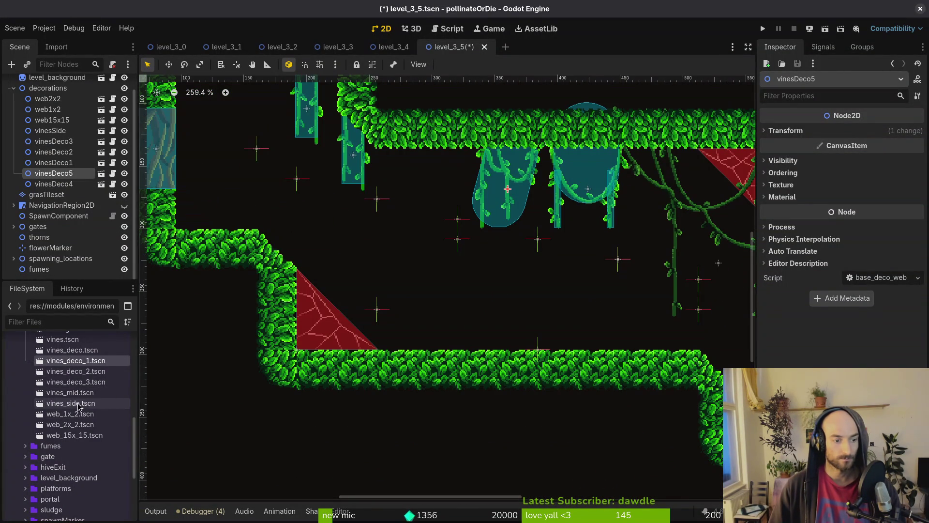
pyautogui.scroll(-3, 377, 317)
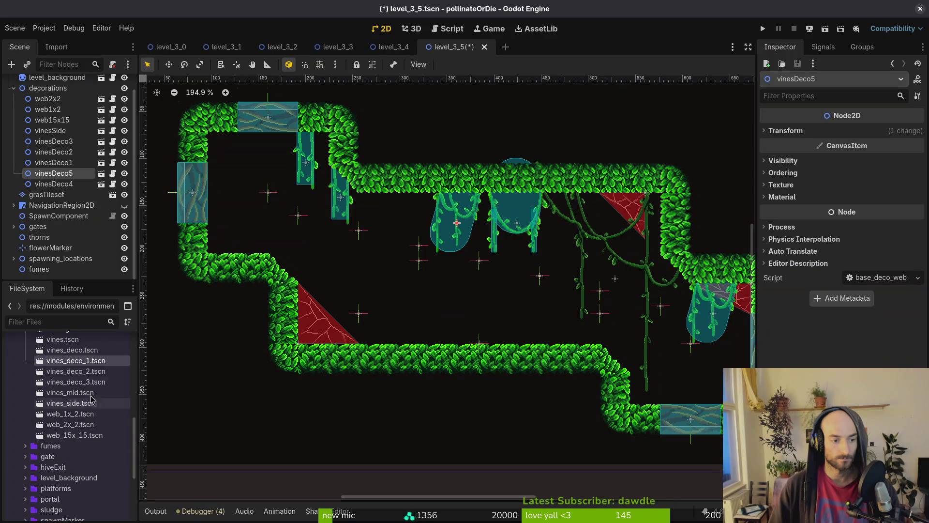
# Place a side vine mirrored with scale x -1 at the upper-left wall, then delete it.
pyautogui.moveTo(73, 404)
pyautogui.mouseDown()
pyautogui.moveTo(315, 262)
pyautogui.moveTo(343, 296)
pyautogui.mouseUp()
pyautogui.click(806, 164)
pyautogui.click(867, 224)
pyautogui.write('-1')
pyautogui.press('Return')
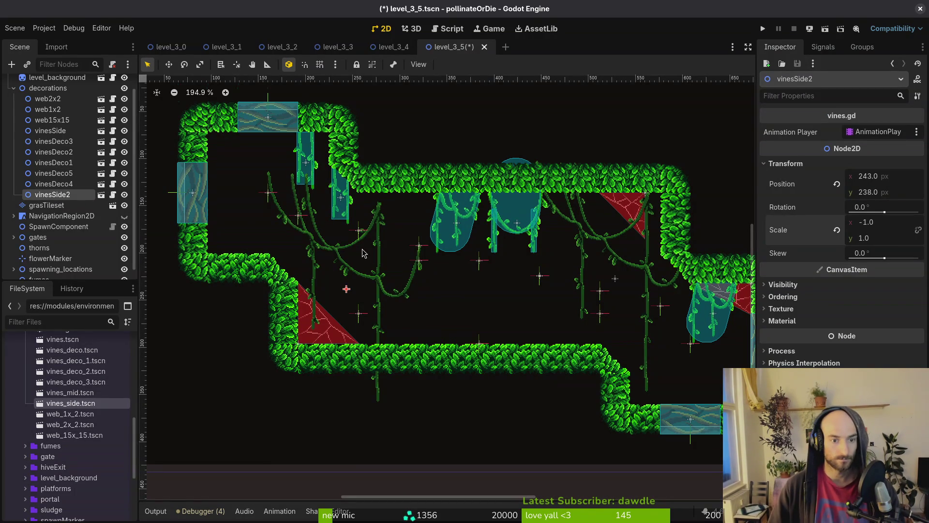
pyautogui.moveTo(347, 252)
pyautogui.mouseDown()
pyautogui.moveTo(286, 183)
pyautogui.moveTo(267, 177)
pyautogui.moveTo(273, 190)
pyautogui.moveTo(286, 191)
pyautogui.moveTo(277, 210)
pyautogui.mouseUp()
pyautogui.press('Delete')
# Save level_3_5, add a forest_foliage clump under decorations, and duplicate it.
pyautogui.hotkey('ctrl', 's')
pyautogui.scroll(5, 91, 382)
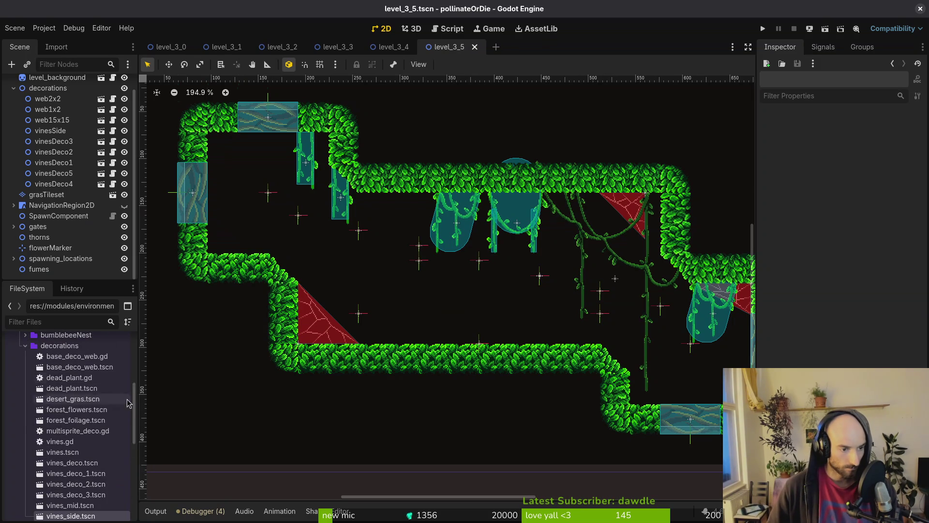
pyautogui.moveTo(75, 420); pyautogui.dragTo(415, 312)
pyautogui.moveTo(49, 235); pyautogui.dragTo(63, 177)
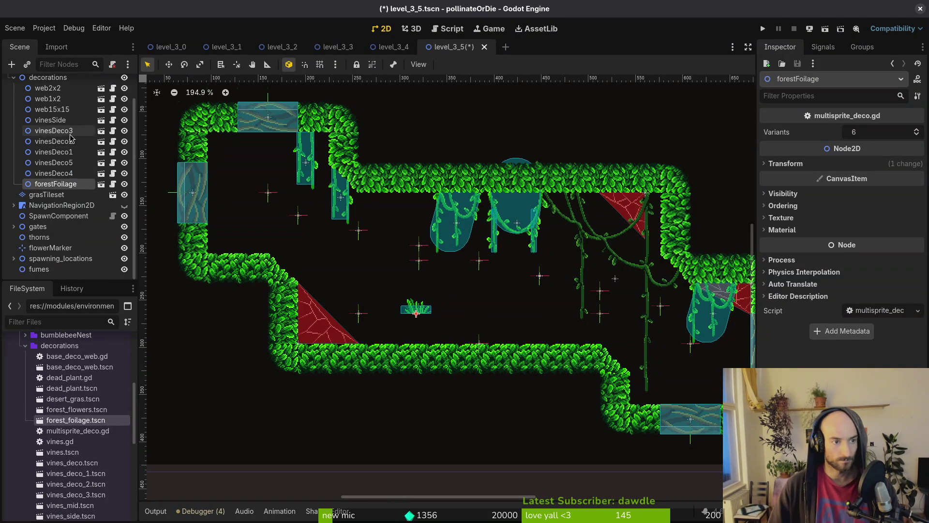
pyautogui.hotkey('ctrl', 'd')
pyautogui.hotkey('ctrl', 'd')
# Duplicate the three foliage clumps twice and arrange the copies into a mid-room cluster.
pyautogui.moveTo(420, 310)
pyautogui.mouseDown()
pyautogui.moveTo(391, 303)
pyautogui.moveTo(426, 296)
pyautogui.mouseUp()
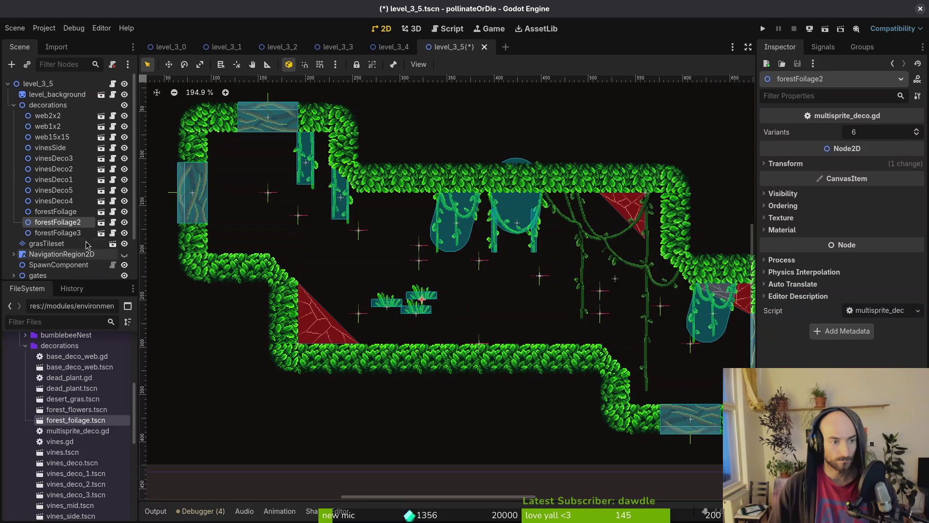
pyautogui.click(57, 211)
pyautogui.keyDown('shift'); pyautogui.click(56, 233); pyautogui.keyUp('shift')
pyautogui.hotkey('ctrl', 'd')
pyautogui.moveTo(416, 312); pyautogui.dragTo(486, 312)
pyautogui.hotkey('ctrl', 'd')
pyautogui.moveTo(416, 312)
pyautogui.mouseDown()
pyautogui.moveTo(356, 250)
pyautogui.moveTo(395, 284)
pyautogui.moveTo(383, 272)
pyautogui.mouseUp()
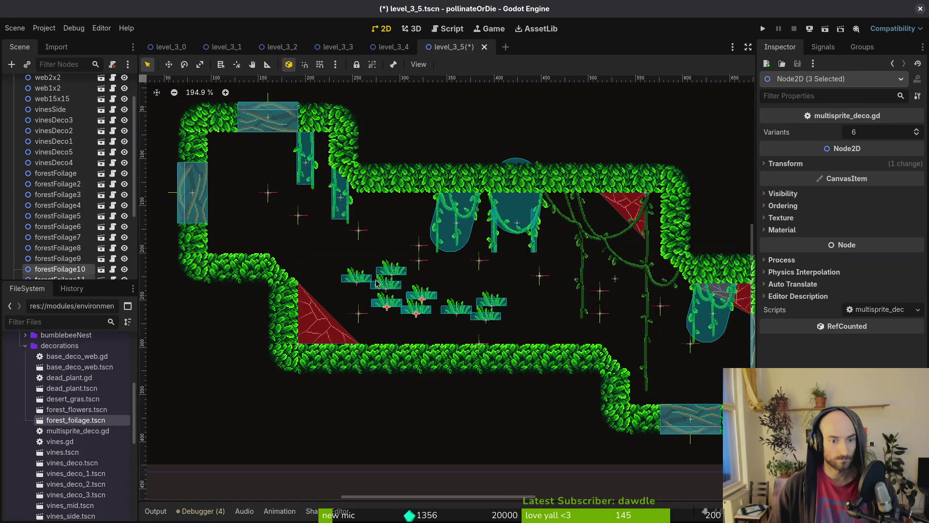
# Move three clumps into the lower-right corridor, duplicate them again, and enable grid snapping.
pyautogui.moveTo(400, 316)
pyautogui.mouseDown()
pyautogui.moveTo(457, 291)
pyautogui.moveTo(439, 289)
pyautogui.mouseUp()
pyautogui.click(515, 257)
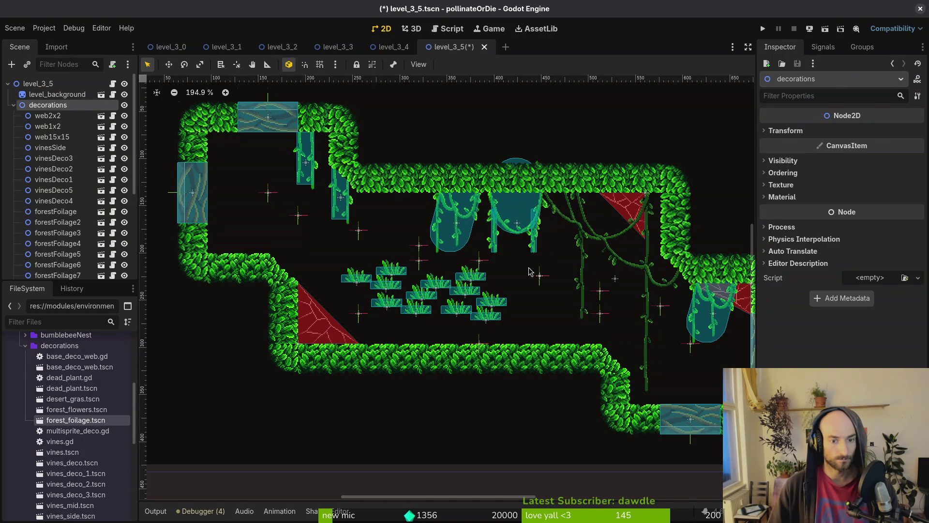
pyautogui.hotkey('ctrl', 'z')
pyautogui.moveTo(266, 191)
pyautogui.mouseDown()
pyautogui.moveTo(255, 167)
pyautogui.moveTo(280, 238)
pyautogui.moveTo(576, 305)
pyautogui.moveTo(606, 346)
pyautogui.mouseUp()
pyautogui.hotkey('ctrl', 'd')
pyautogui.scroll(2, 576, 291)
pyautogui.hotkey('shift', 'g')
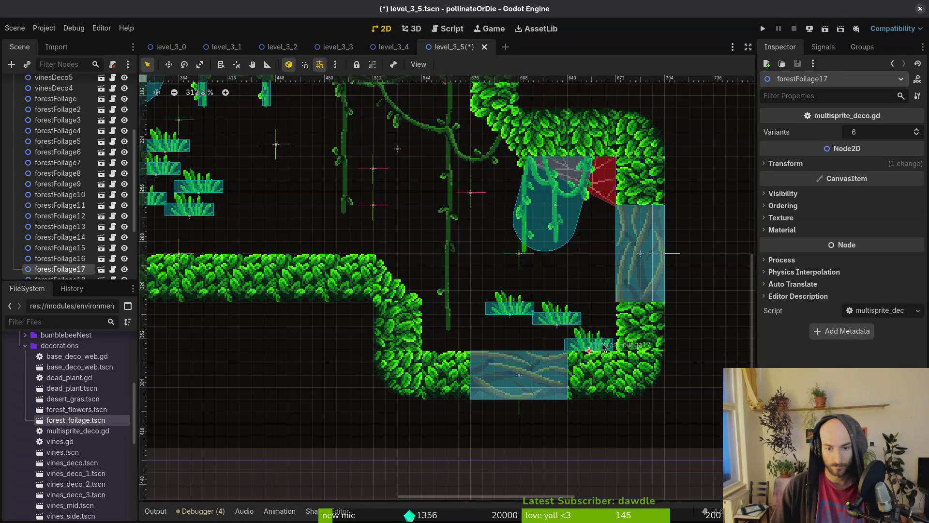
# Tilt grass clump forestFoliage18 by 45° and fit it onto the sloped ledge corner.
pyautogui.moveTo(540, 318)
pyautogui.mouseDown()
pyautogui.moveTo(428, 344)
pyautogui.moveTo(409, 269)
pyautogui.moveTo(405, 281)
pyautogui.mouseUp()
pyautogui.scroll(4, 404, 281)
pyautogui.click(390, 262)
pyautogui.click(390, 262)
pyautogui.click(390, 262)
pyautogui.click(92, 259)
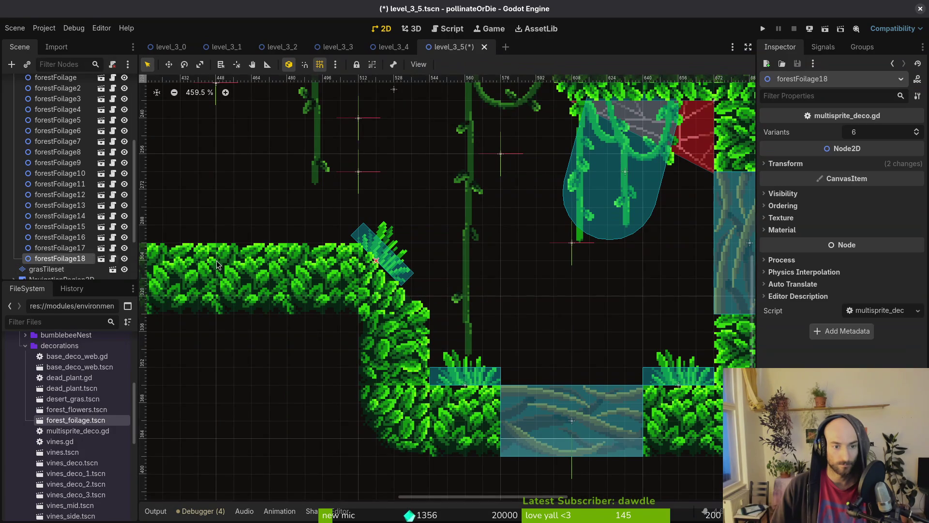
pyautogui.moveTo(410, 274)
pyautogui.mouseDown()
pyautogui.moveTo(425, 289)
pyautogui.moveTo(411, 289)
pyautogui.moveTo(423, 306)
pyautogui.mouseUp()
# Add a red forestFlowers clump just above forestFoliage18 at the ledge corner.
pyautogui.scroll(5, 411, 290)
pyautogui.scroll(-3, 423, 306)
pyautogui.moveTo(80, 412)
pyautogui.mouseDown()
pyautogui.moveTo(458, 218)
pyautogui.moveTo(467, 239)
pyautogui.moveTo(446, 250)
pyautogui.moveTo(455, 260)
pyautogui.mouseUp()
pyautogui.scroll(5, 467, 239)
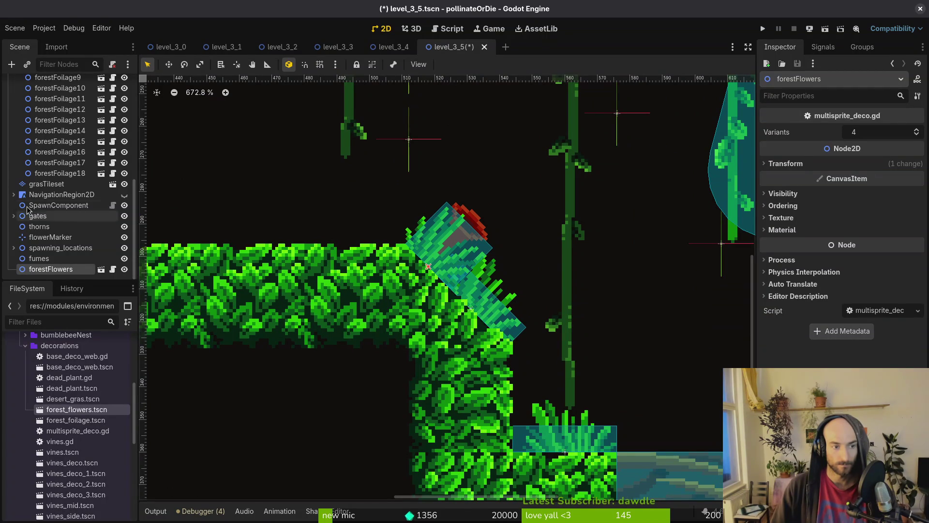
# Move forestFlowers after forestFoliage18 in the tree, then grid-snap forestFoliage3, 5, 6 and 10 onto the floor.
pyautogui.moveTo(57, 270); pyautogui.dragTo(56, 179)
pyautogui.scroll(-3, 541, 268)
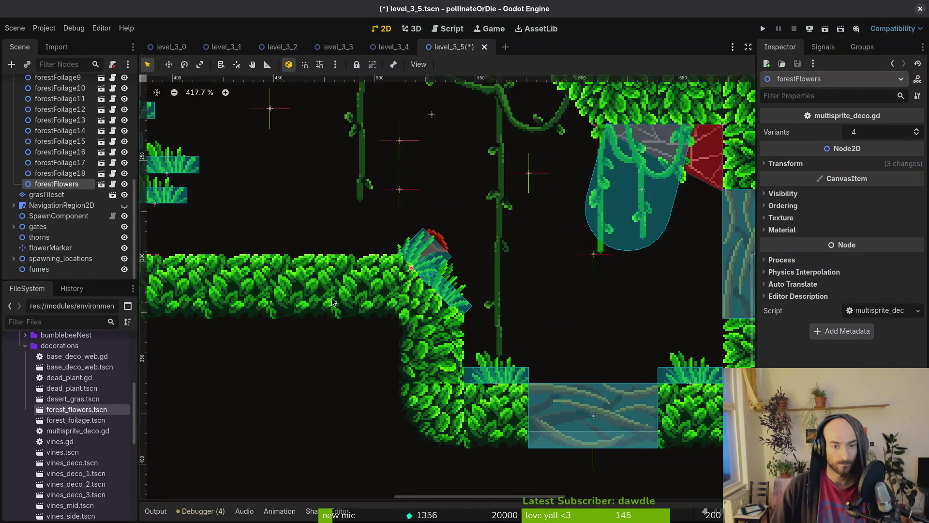
pyautogui.moveTo(546, 246)
pyautogui.mouseDown()
pyautogui.moveTo(602, 280)
pyautogui.moveTo(460, 266)
pyautogui.moveTo(629, 304)
pyautogui.moveTo(666, 303)
pyautogui.mouseUp()
pyautogui.hotkey('shift', 'g')
pyautogui.moveTo(471, 230); pyautogui.dragTo(579, 310)
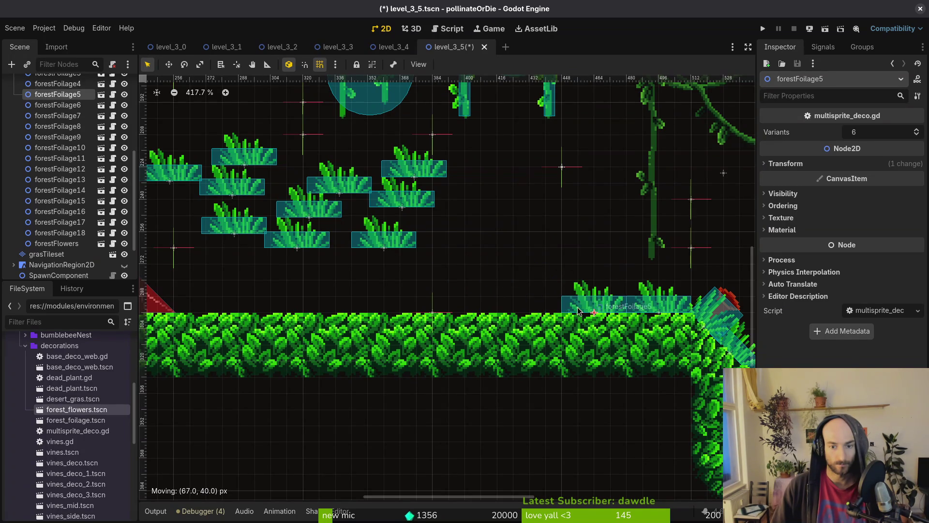
pyautogui.moveTo(392, 241); pyautogui.dragTo(498, 302)
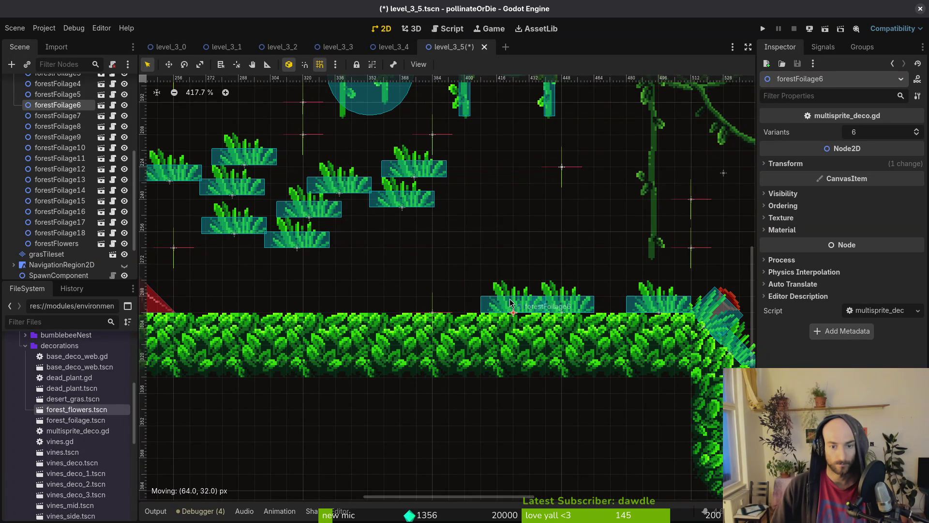
pyautogui.moveTo(400, 211); pyautogui.dragTo(380, 312)
pyautogui.hscroll(-5, 386, 257)
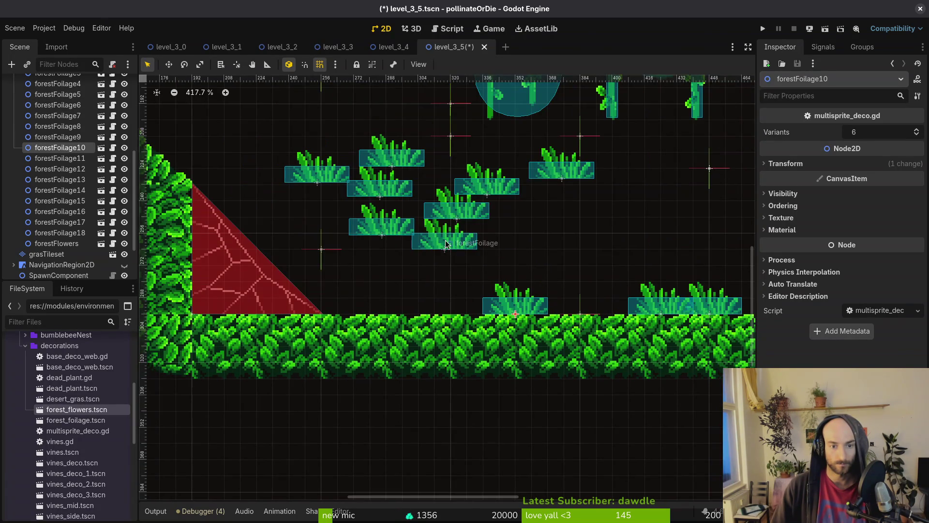
pyautogui.moveTo(448, 237); pyautogui.dragTo(335, 308)
pyautogui.moveTo(388, 229)
pyautogui.mouseDown()
pyautogui.moveTo(406, 309)
pyautogui.moveTo(383, 307)
pyautogui.moveTo(391, 308)
pyautogui.mouseUp()
# Set forestFoliage2 on the red slope and tilt forestFoliage9 against the leafy wall.
pyautogui.moveTo(457, 191)
pyautogui.mouseDown()
pyautogui.moveTo(257, 237)
pyautogui.moveTo(270, 262)
pyautogui.moveTo(198, 220)
pyautogui.moveTo(458, 292)
pyautogui.mouseUp()
pyautogui.moveTo(533, 244)
pyautogui.mouseDown()
pyautogui.moveTo(386, 200)
pyautogui.moveTo(393, 211)
pyautogui.mouseUp()
pyautogui.click(392, 211)
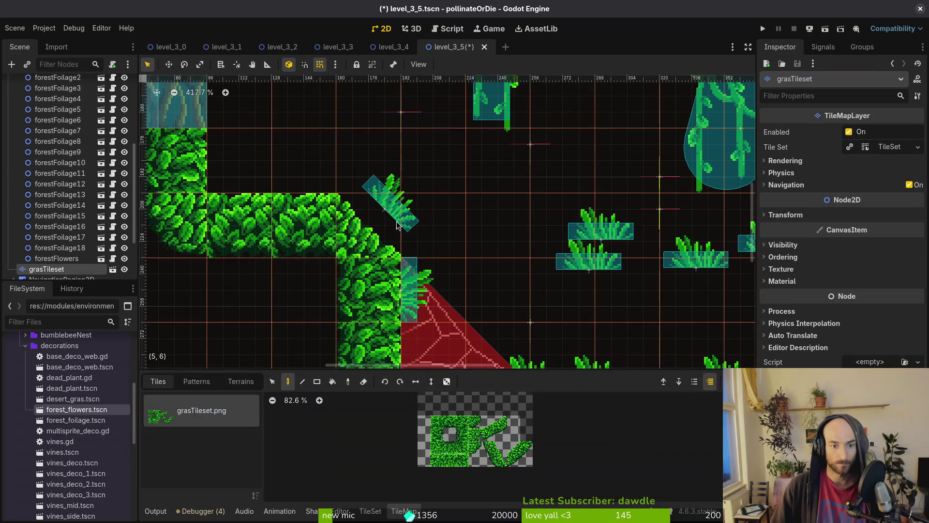
# Undo and redo forestFoliage9's tilt, then nudge it down onto the wall's sloped corner.
pyautogui.click(484, 221)
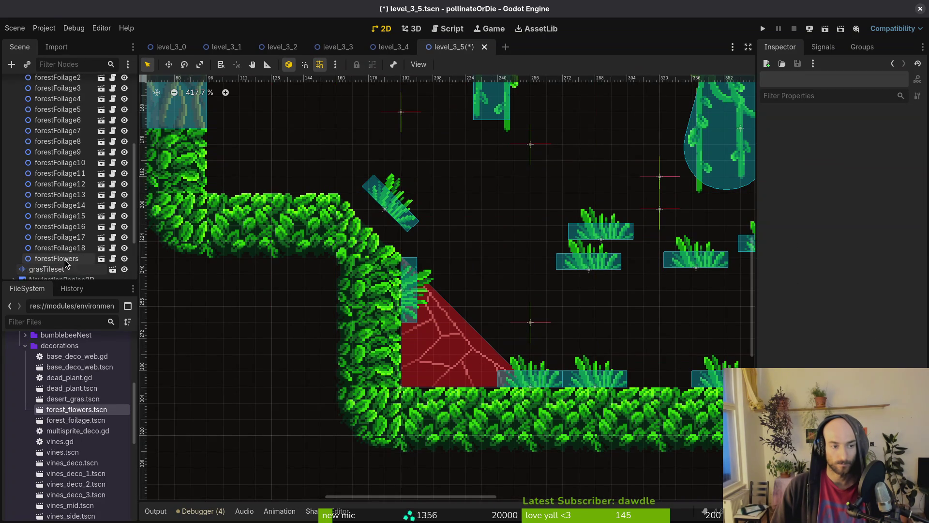
pyautogui.click(60, 247)
pyautogui.hotkey('ctrl', 'z')
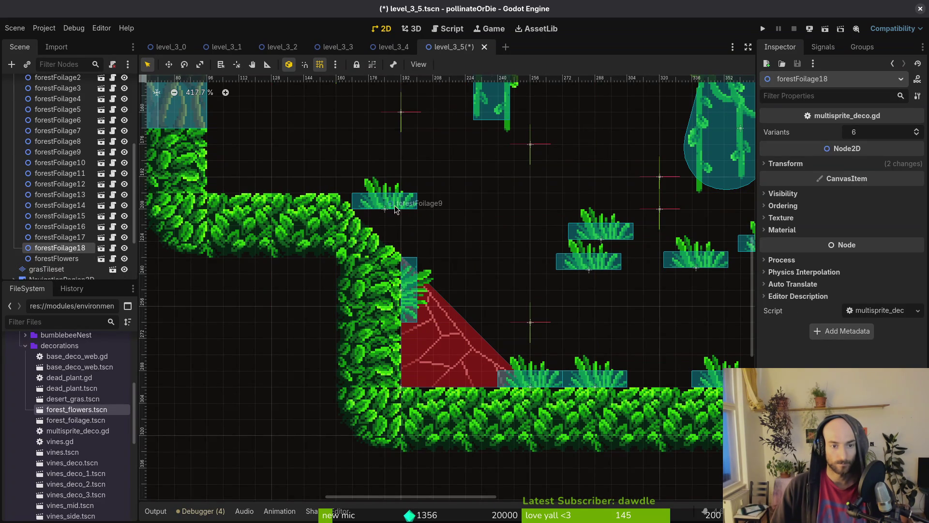
pyautogui.click(405, 208)
pyautogui.hotkey('ctrl', 'shift', 'z')
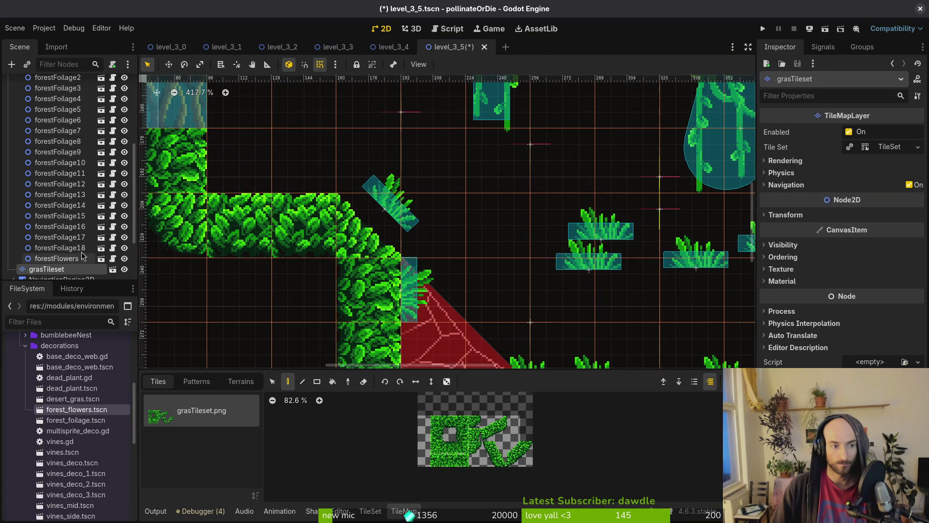
pyautogui.click(54, 205)
pyautogui.press('Up')
pyautogui.press('Up')
pyautogui.press('Up')
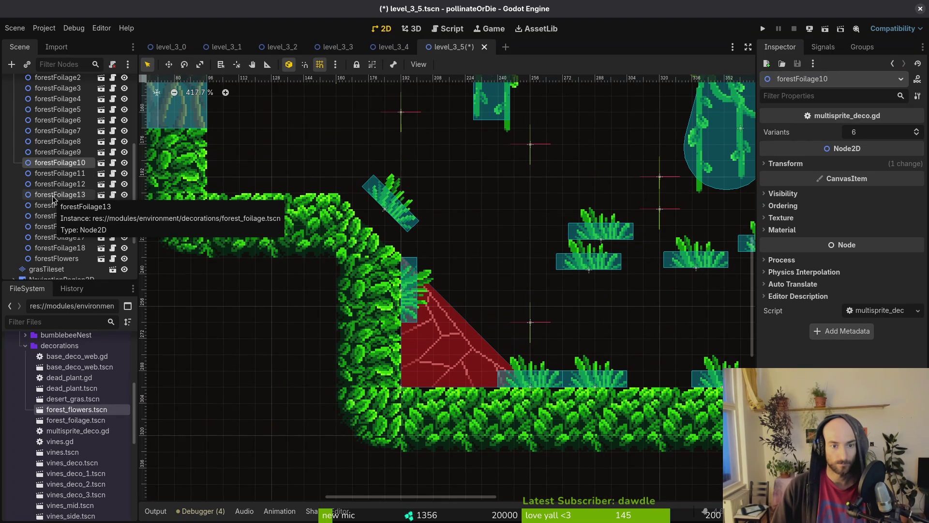
pyautogui.press('Down')
pyautogui.scroll(3, 372, 204)
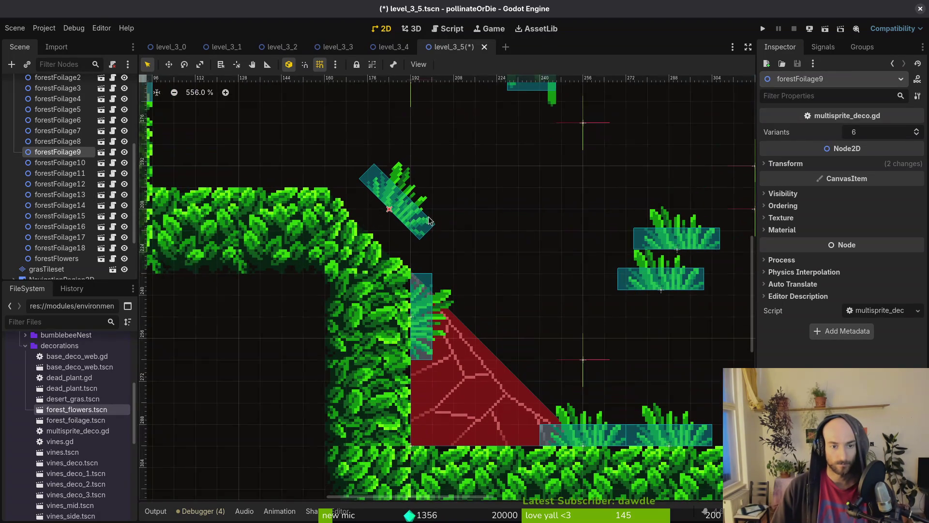
pyautogui.moveTo(400, 215); pyautogui.dragTo(390, 249)
# Move forestFoliage8 onto the top of the upper-left leafy ledge, toggling grid snap.
pyautogui.moveTo(665, 248)
pyautogui.mouseDown()
pyautogui.moveTo(278, 172)
pyautogui.moveTo(319, 181)
pyautogui.mouseUp()
pyautogui.hotkey('shift', 'g')
pyautogui.scroll(-4, 439, 207)
pyautogui.scroll(5, 439, 225)
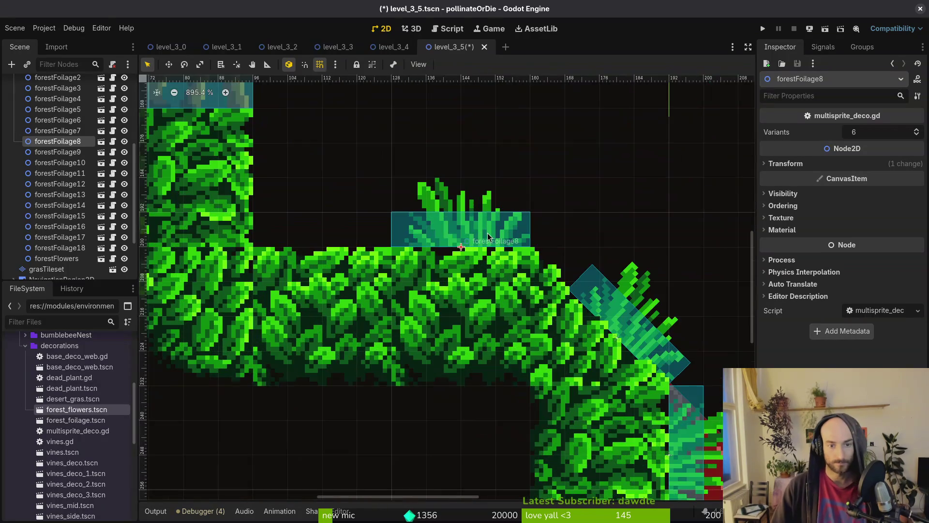
pyautogui.scroll(-4, 480, 243)
pyautogui.scroll(-4, 474, 262)
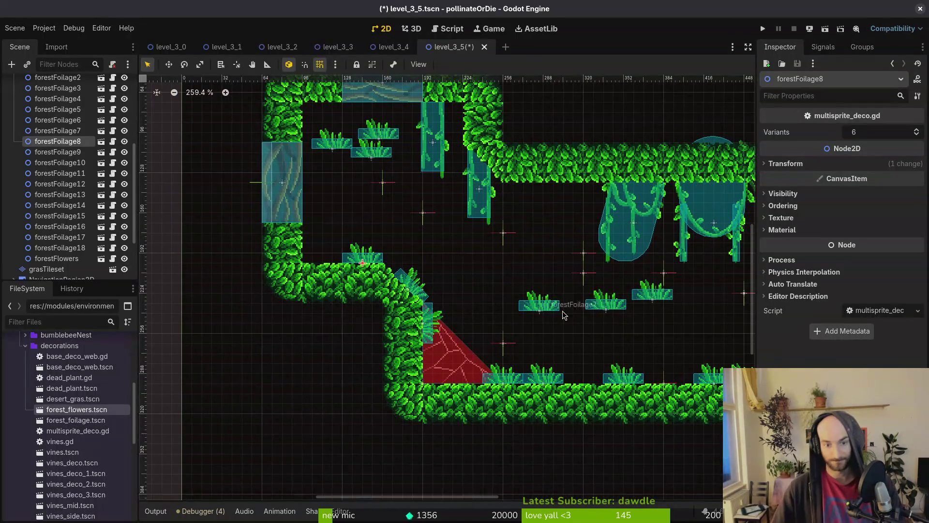
# Flip a grass clump upside down under the ceiling and raise another toward it.
pyautogui.scroll(2, 454, 295)
pyautogui.moveTo(455, 294); pyautogui.dragTo(476, 342)
pyautogui.moveTo(334, 290)
pyautogui.mouseDown()
pyautogui.moveTo(348, 213)
pyautogui.moveTo(324, 214)
pyautogui.moveTo(318, 180)
pyautogui.mouseUp()
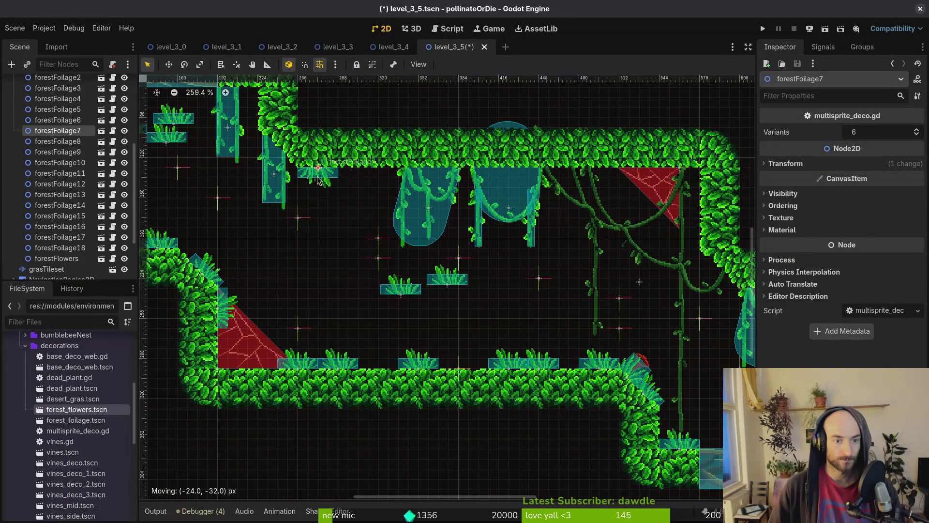
pyautogui.moveTo(406, 289)
pyautogui.mouseDown()
pyautogui.moveTo(356, 200)
pyautogui.moveTo(359, 182)
pyautogui.mouseUp()
# Add two more red forestFlowers clumps on the floor.
pyautogui.moveTo(51, 409)
pyautogui.mouseDown()
pyautogui.moveTo(97, 420)
pyautogui.moveTo(344, 359)
pyautogui.moveTo(374, 370)
pyautogui.moveTo(484, 358)
pyautogui.moveTo(577, 363)
pyautogui.mouseUp()
pyautogui.scroll(3, 577, 362)
pyautogui.scroll(-3, 508, 382)
pyautogui.moveTo(76, 409)
pyautogui.mouseDown()
pyautogui.moveTo(311, 257)
pyautogui.moveTo(248, 284)
pyautogui.mouseUp()
pyautogui.scroll(2, 324, 254)
pyautogui.scroll(2, 325, 250)
pyautogui.scroll(-3, 386, 290)
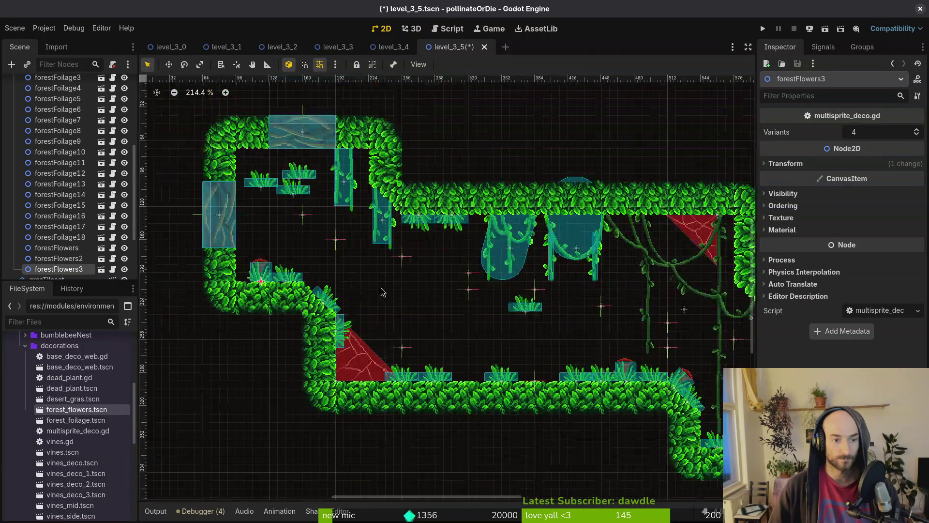
pyautogui.scroll(1, 262, 220)
# Turn further grass clumps 180° and hang them from the ceiling near the vine.
pyautogui.moveTo(236, 172); pyautogui.dragTo(280, 225)
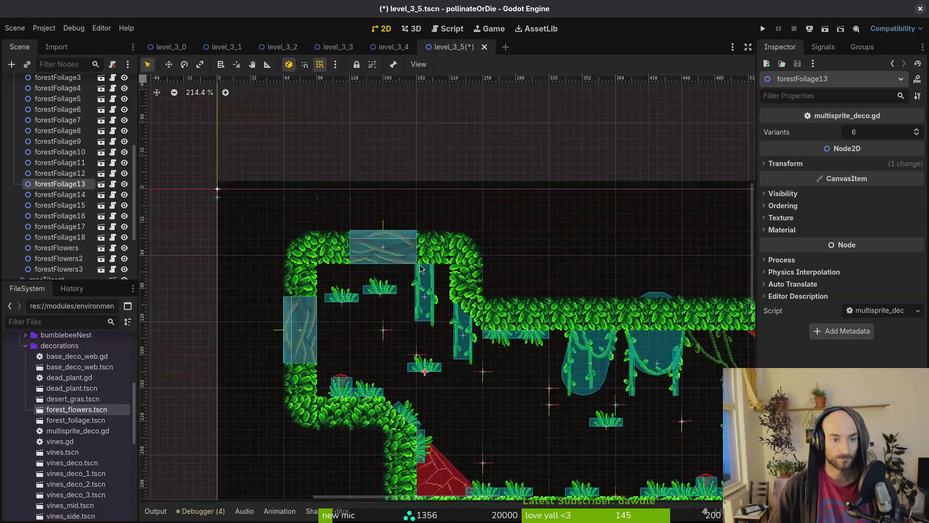
pyautogui.scroll(2, 338, 291)
pyautogui.moveTo(470, 380)
pyautogui.mouseDown()
pyautogui.moveTo(403, 349)
pyautogui.moveTo(354, 439)
pyautogui.moveTo(369, 465)
pyautogui.mouseUp()
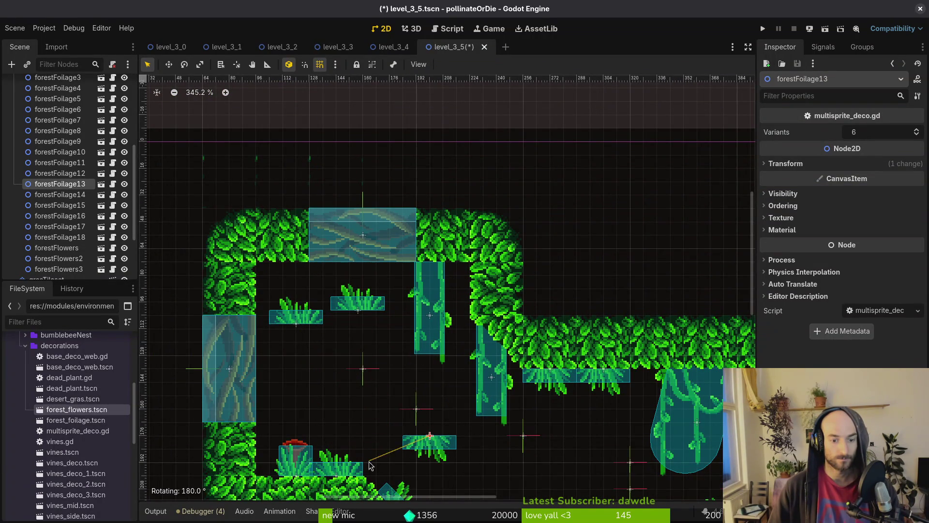
pyautogui.moveTo(437, 448); pyautogui.dragTo(451, 270)
pyautogui.moveTo(361, 310)
pyautogui.mouseDown()
pyautogui.moveTo(299, 293)
pyautogui.moveTo(303, 300)
pyautogui.moveTo(290, 303)
pyautogui.moveTo(275, 276)
pyautogui.mouseUp()
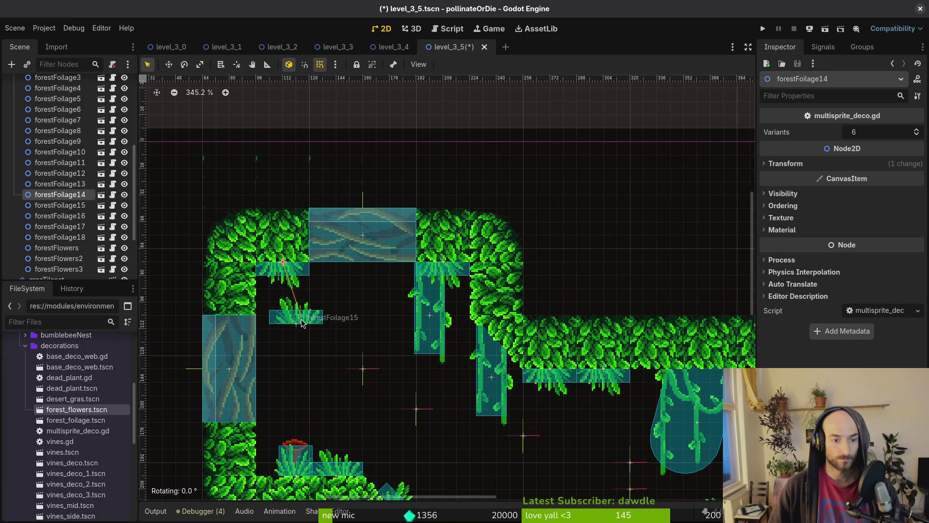
pyautogui.moveTo(303, 321)
pyautogui.mouseDown()
pyautogui.moveTo(321, 343)
pyautogui.moveTo(329, 378)
pyautogui.moveTo(242, 317)
pyautogui.moveTo(352, 345)
pyautogui.moveTo(359, 312)
pyautogui.moveTo(485, 371)
pyautogui.moveTo(264, 300)
pyautogui.moveTo(402, 293)
pyautogui.moveTo(580, 170)
pyautogui.moveTo(593, 184)
pyautogui.moveTo(551, 170)
pyautogui.moveTo(552, 201)
pyautogui.moveTo(580, 143)
pyautogui.mouseUp()
pyautogui.scroll(-1, 343, 381)
# Hang one more clump from the ceiling, shift another right, and save level_3_5.
pyautogui.moveTo(340, 299)
pyautogui.mouseDown()
pyautogui.moveTo(636, 250)
pyautogui.moveTo(587, 277)
pyautogui.moveTo(678, 241)
pyautogui.moveTo(678, 174)
pyautogui.moveTo(674, 231)
pyautogui.mouseUp()
pyautogui.scroll(-6, 651, 272)
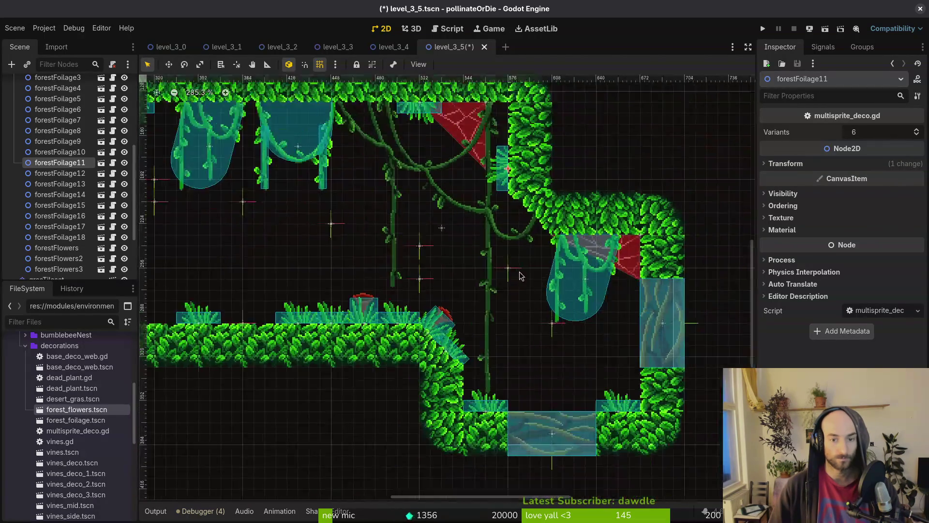
pyautogui.click(468, 267)
pyautogui.hotkey('ctrl', 's')
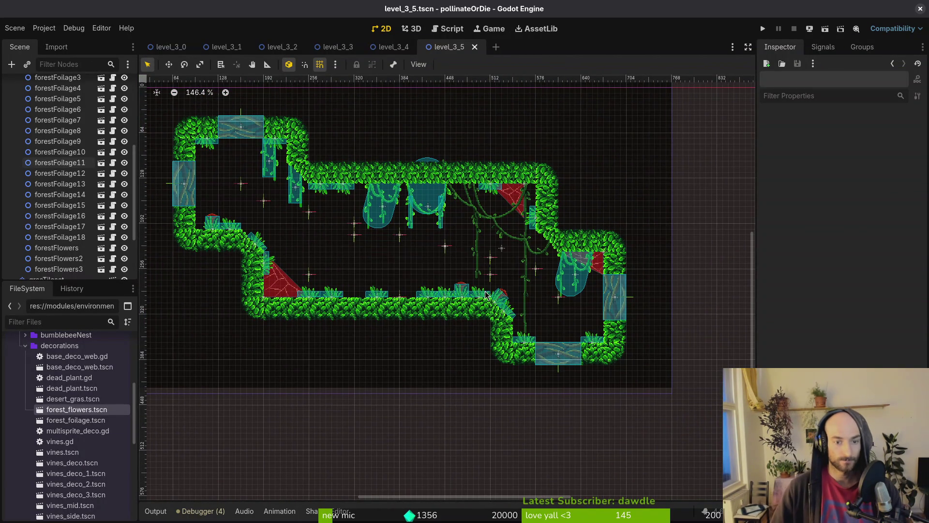
# Collapse the decorations group and quick-open the level_3_6 scene by searching 'lev3_6'.
pyautogui.scroll(5, 72, 218)
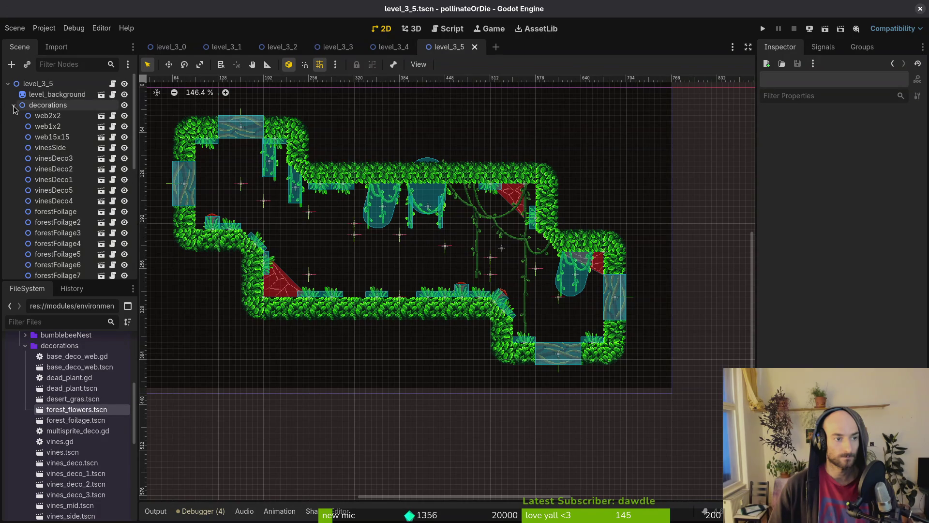
pyautogui.click(14, 105)
pyautogui.hotkey('ctrl', 'shift', 'o')
pyautogui.write('lev3_6')
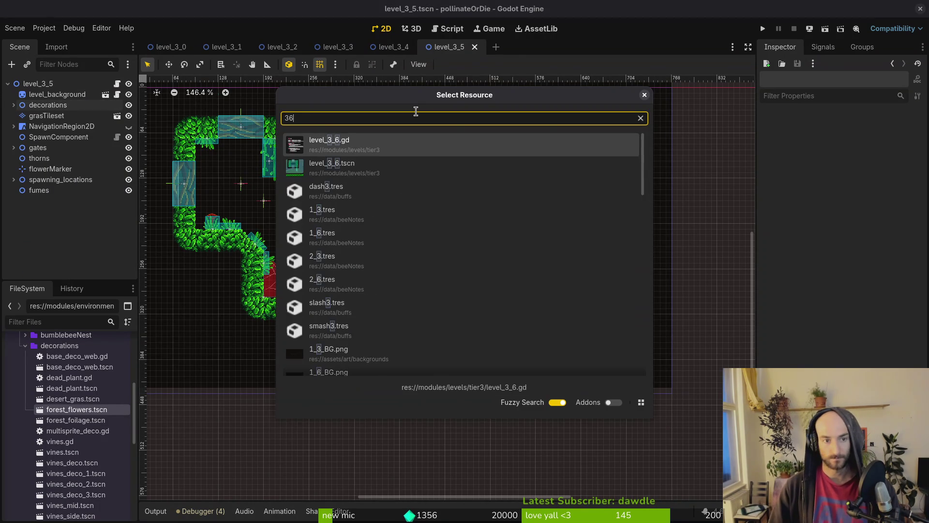
pyautogui.press('Return')
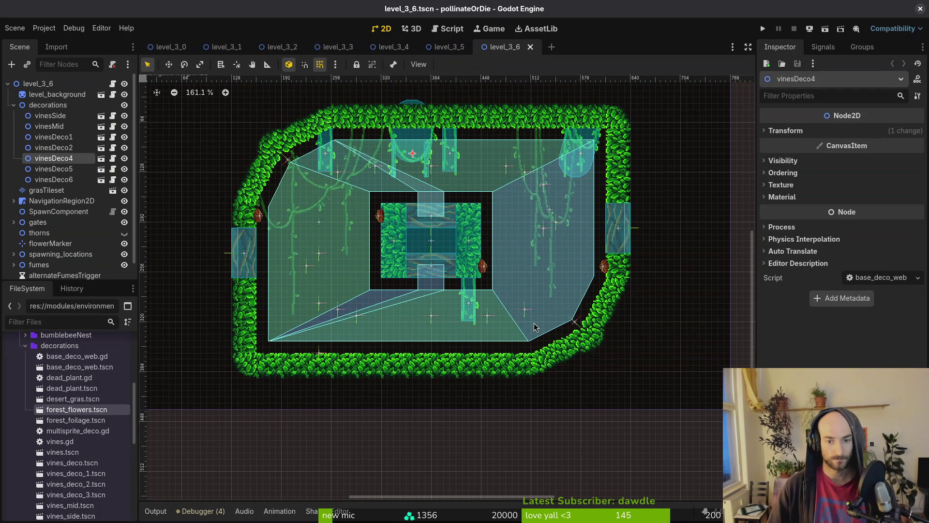
# Add a red forestFlowers clump near level_3_6's floor.
pyautogui.click(446, 47)
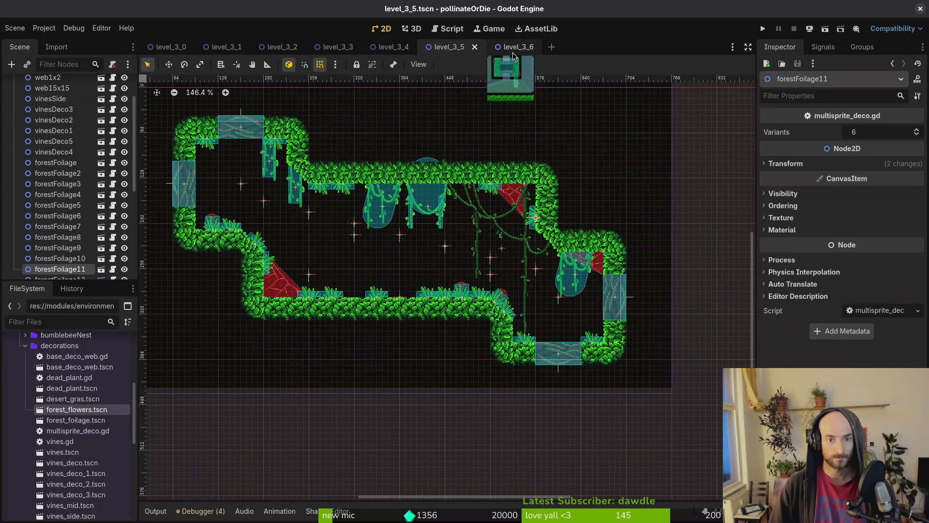
pyautogui.click(511, 47)
pyautogui.moveTo(69, 414)
pyautogui.mouseDown()
pyautogui.moveTo(381, 345)
pyautogui.moveTo(364, 349)
pyautogui.mouseUp()
pyautogui.scroll(3, 357, 350)
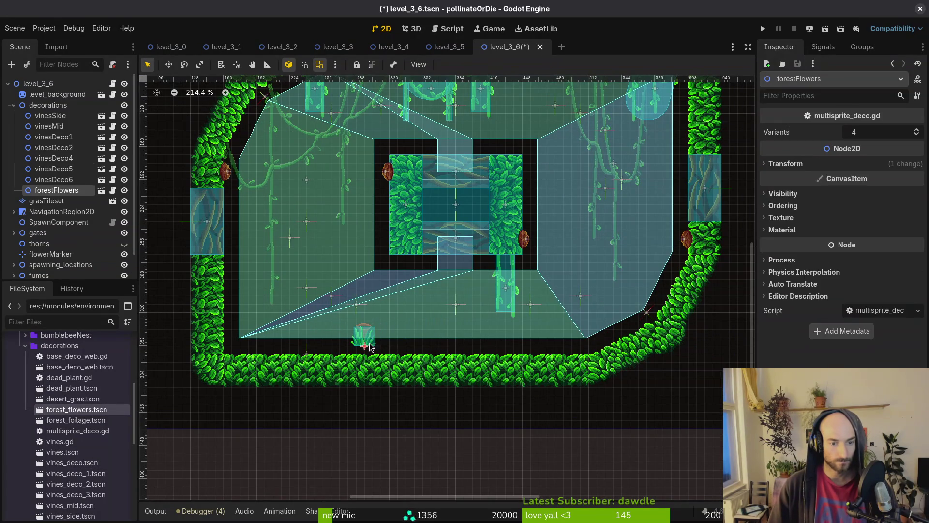
# Hide the NavigationRegion2D overlay and move the flower onto the central pillar's top.
pyautogui.click(364, 350)
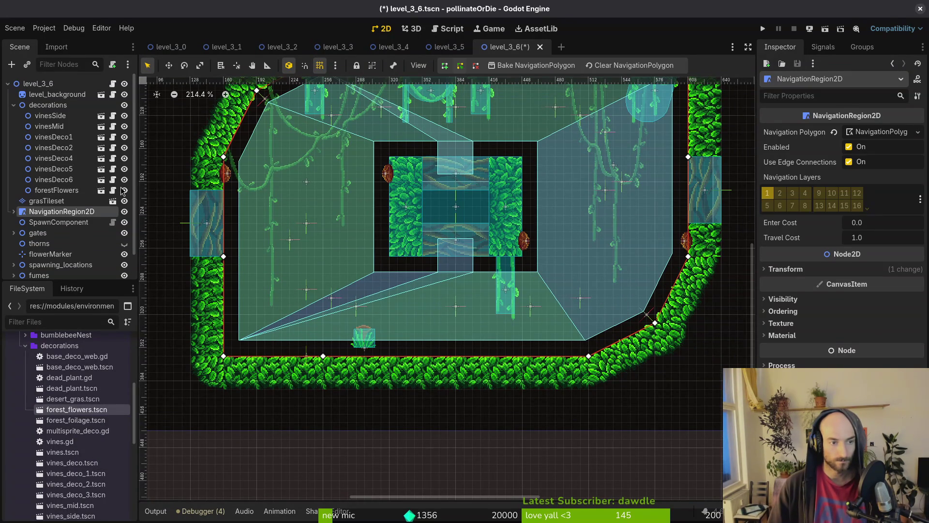
pyautogui.click(125, 212)
pyautogui.moveTo(371, 344)
pyautogui.mouseDown()
pyautogui.moveTo(429, 222)
pyautogui.moveTo(516, 147)
pyautogui.moveTo(409, 150)
pyautogui.moveTo(520, 143)
pyautogui.mouseUp()
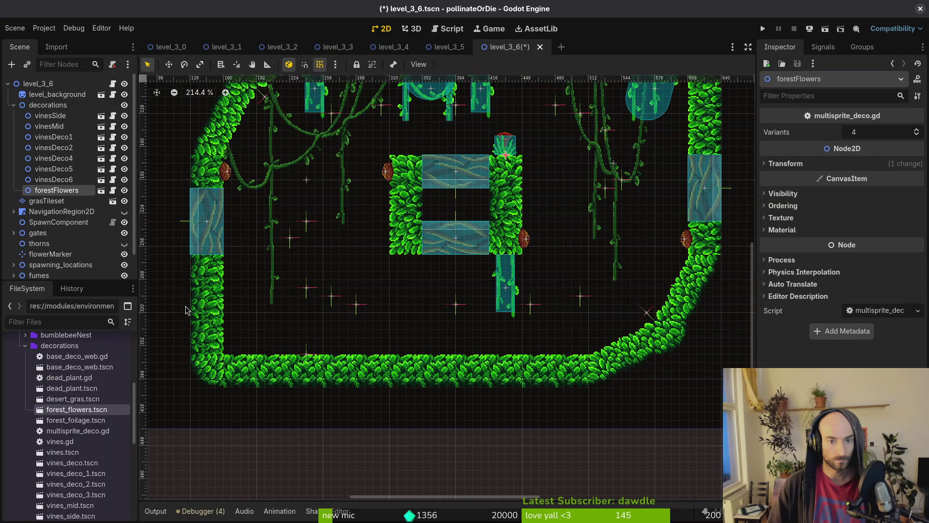
# Add two more flower clumps, tilting the third 15° against the left wall.
pyautogui.moveTo(81, 414)
pyautogui.mouseDown()
pyautogui.moveTo(532, 315)
pyautogui.moveTo(558, 358)
pyautogui.mouseUp()
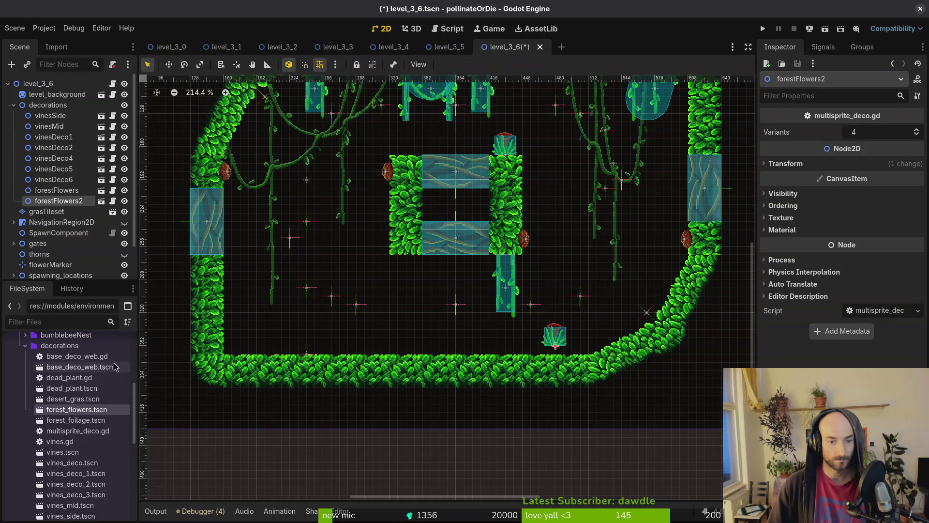
pyautogui.moveTo(194, 325); pyautogui.dragTo(241, 281)
pyautogui.moveTo(240, 281); pyautogui.dragTo(244, 287)
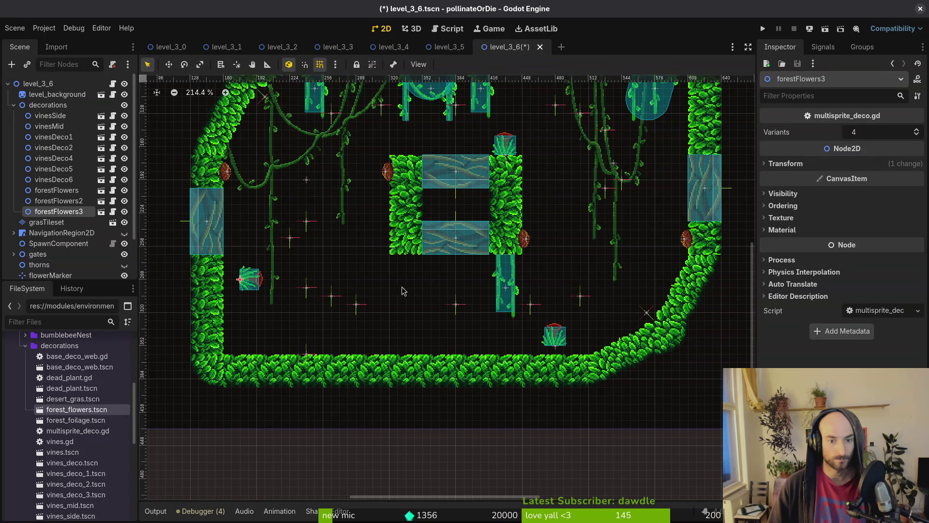
pyautogui.scroll(-3, 390, 290)
pyautogui.moveTo(280, 300); pyautogui.dragTo(274, 308)
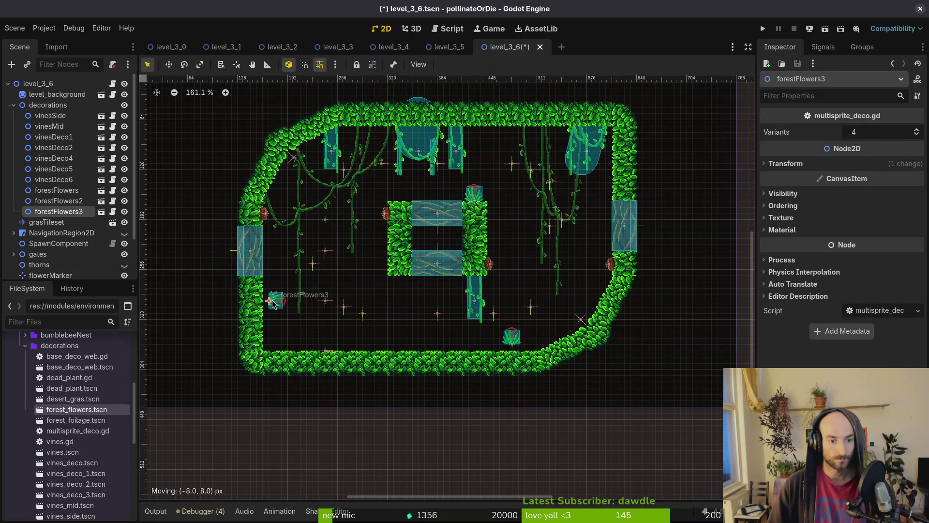
# Duplicate the tilted flower and place the copy against the central block.
pyautogui.hotkey('ctrl', 'd')
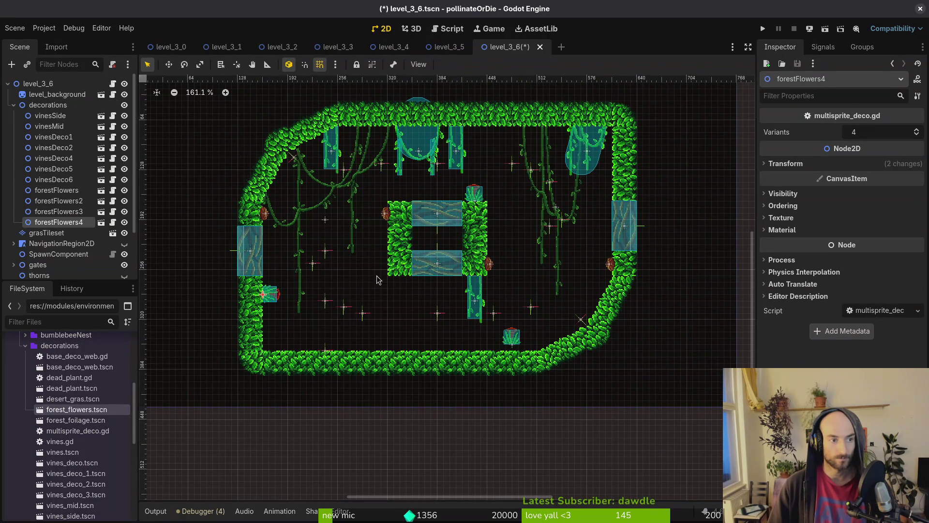
pyautogui.moveTo(272, 302); pyautogui.dragTo(378, 271)
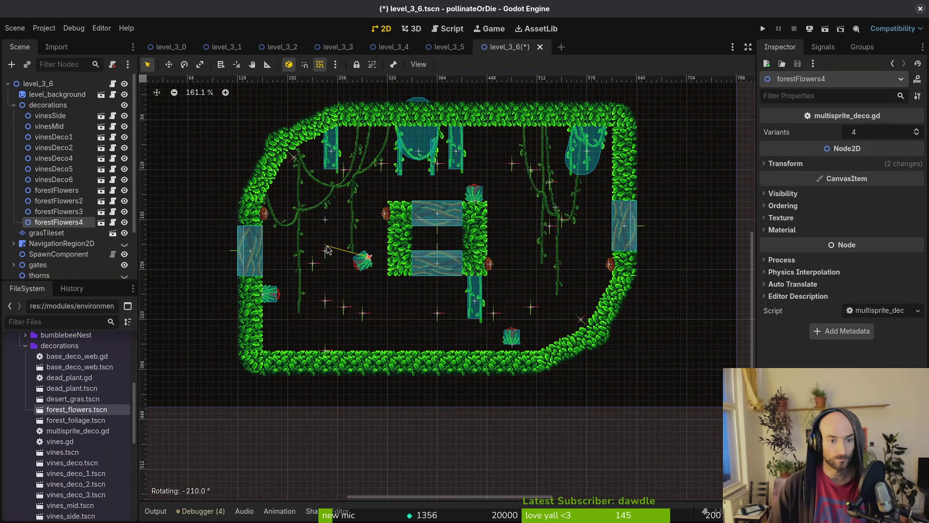
pyautogui.scroll(3, 378, 243)
pyautogui.moveTo(361, 272); pyautogui.dragTo(389, 272)
# Settle the floor flower onto the floor and add two grass foliage clumps beside it.
pyautogui.moveTo(585, 384); pyautogui.dragTo(524, 403)
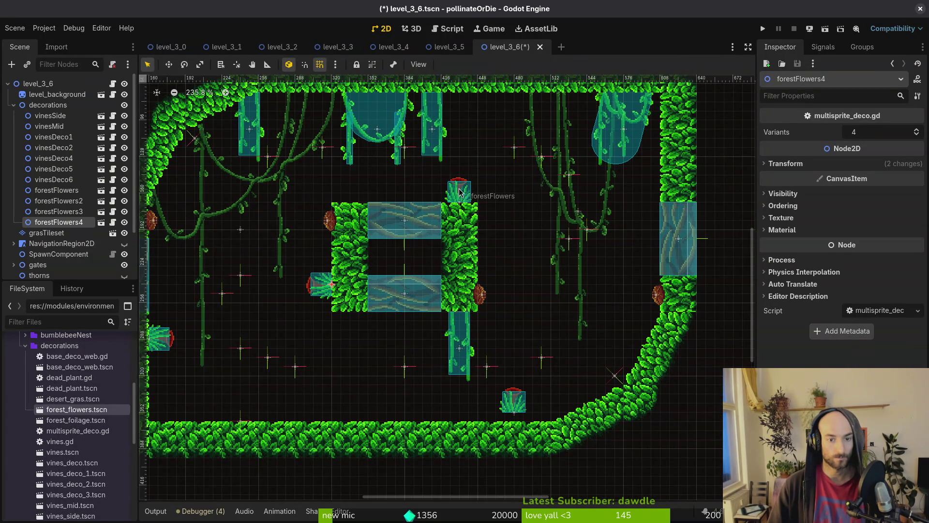
pyautogui.hscroll(-3, 541, 272)
pyautogui.scroll(-3, 577, 253)
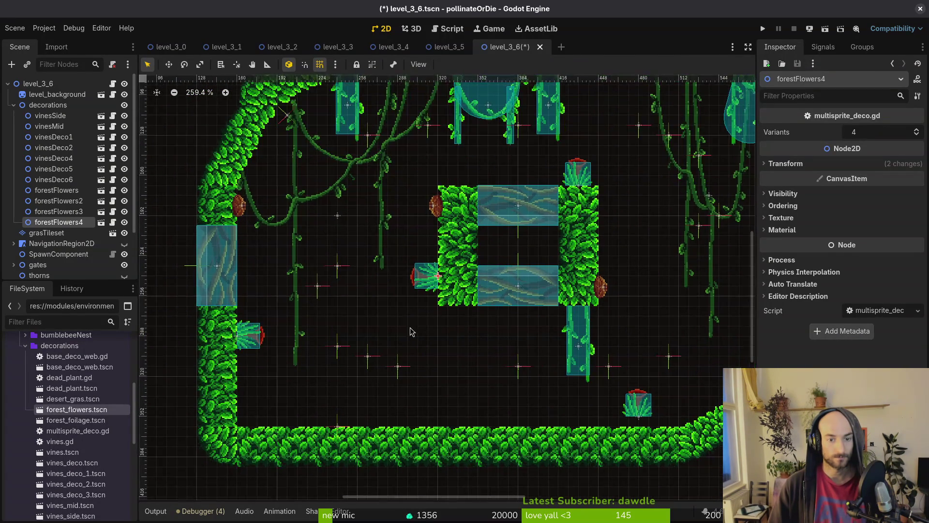
pyautogui.moveTo(553, 392); pyautogui.dragTo(560, 398)
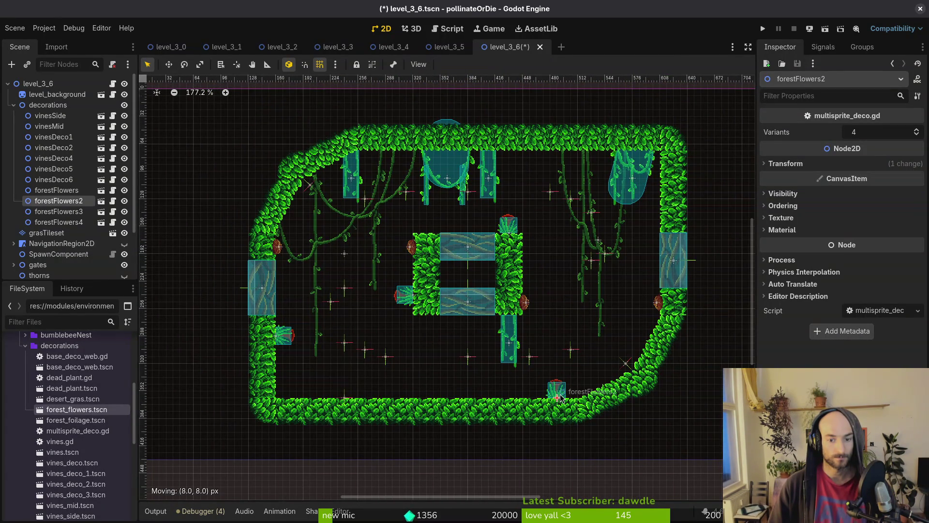
pyautogui.moveTo(76, 420); pyautogui.dragTo(488, 388)
pyautogui.moveTo(76, 420)
pyautogui.mouseDown()
pyautogui.moveTo(472, 382)
pyautogui.moveTo(477, 399)
pyautogui.moveTo(503, 383)
pyautogui.mouseUp()
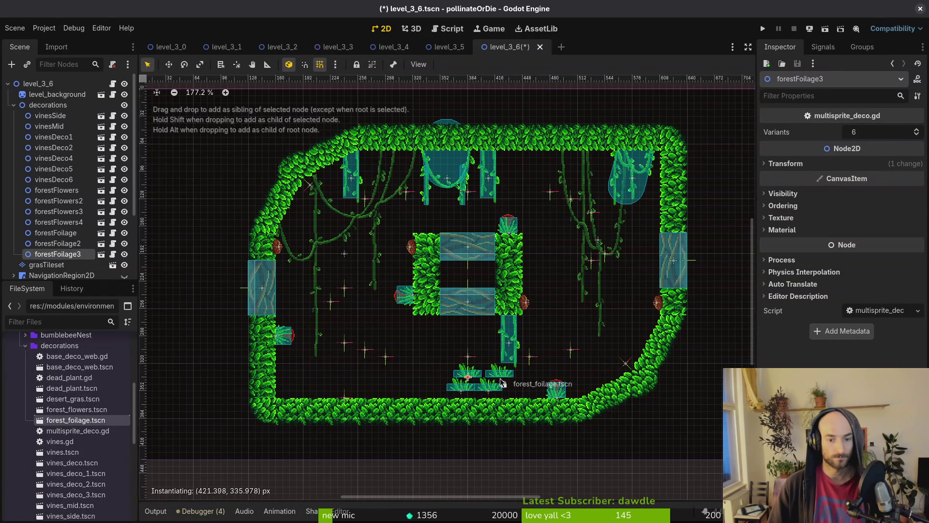
# Duplicate the four grass clumps, discard the extra copies, and reposition the set on the floor.
pyautogui.keyDown('shift'); pyautogui.click(56, 233); pyautogui.keyUp('shift')
pyautogui.hotkey('ctrl', 'd')
pyautogui.hotkey('ctrl', 'd')
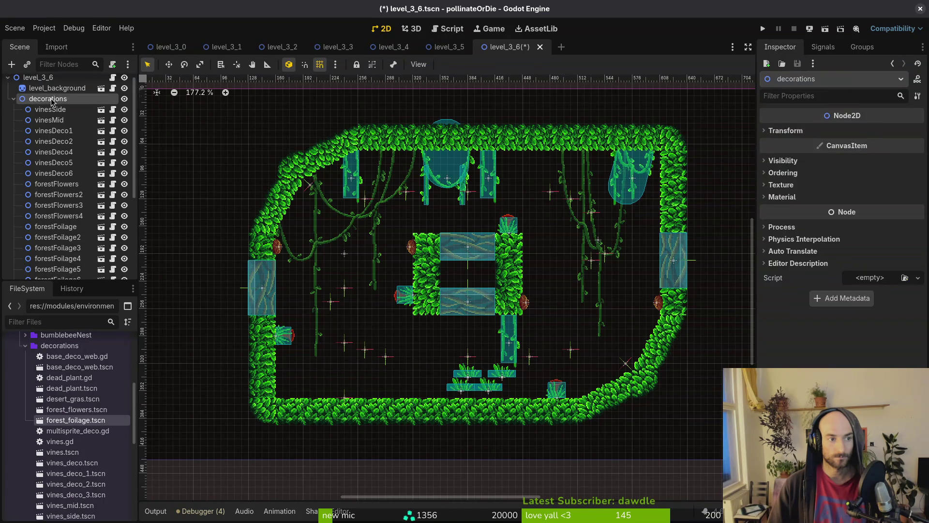
pyautogui.moveTo(441, 378); pyautogui.dragTo(402, 387)
pyautogui.press('Escape')
pyautogui.press('Delete')
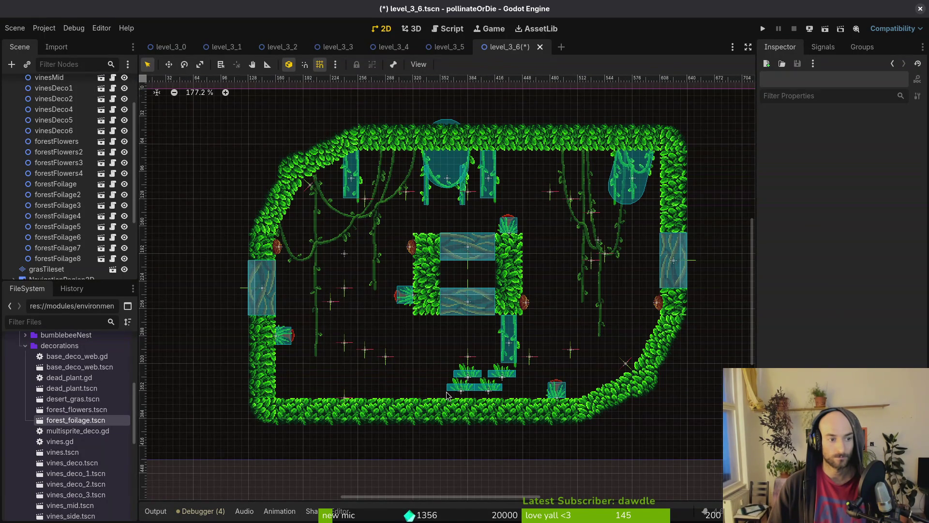
pyautogui.hotkey('ctrl', 'z')
pyautogui.hotkey('ctrl', 'z')
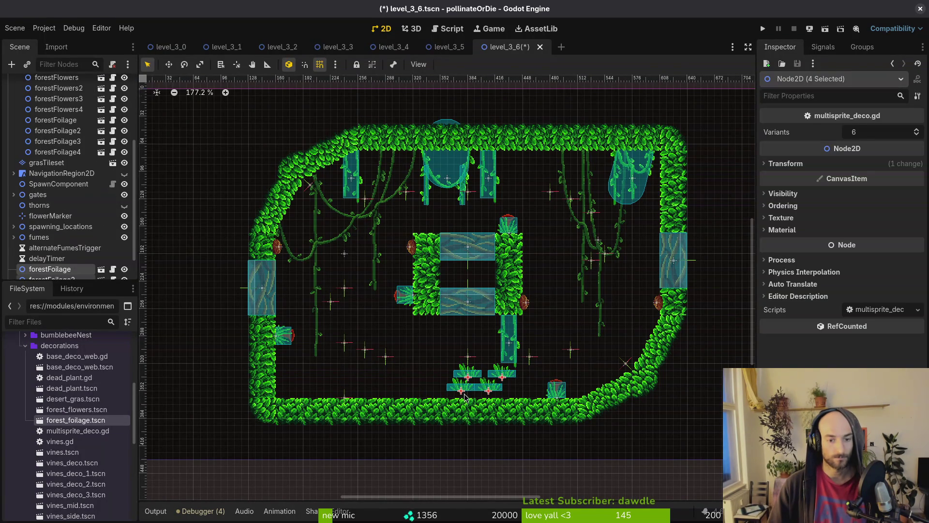
pyautogui.moveTo(460, 391)
pyautogui.mouseDown()
pyautogui.moveTo(398, 391)
pyautogui.moveTo(73, 167)
pyautogui.moveTo(87, 238)
pyautogui.mouseUp()
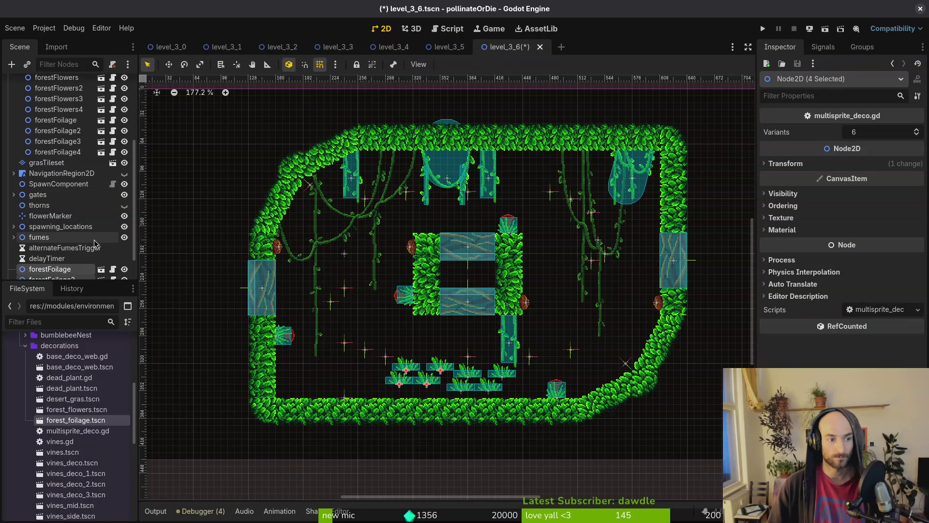
pyautogui.press('Escape')
pyautogui.scroll(5, 79, 230)
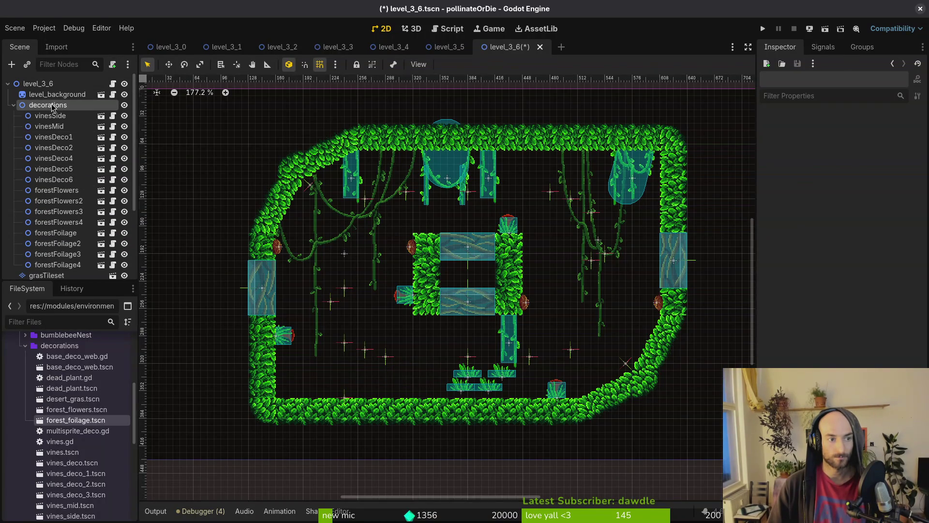
pyautogui.moveTo(453, 392); pyautogui.dragTo(394, 392)
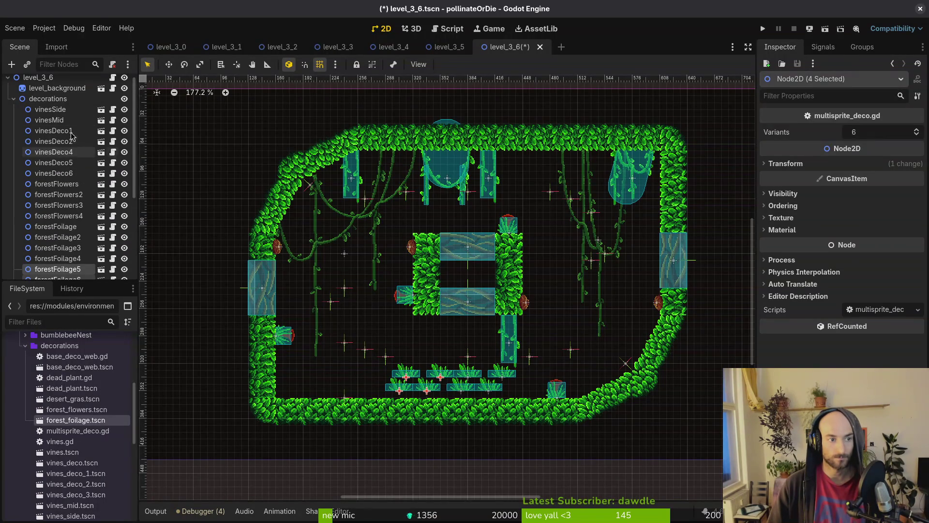
# Paste two copies of the four clumps under decorations: one up-left on the floor, one under the ceiling.
pyautogui.click(453, 282)
pyautogui.hotkey('ctrl', 'v')
pyautogui.moveTo(503, 370); pyautogui.dragTo(413, 338)
pyautogui.scroll(2, 55, 85)
pyautogui.click(53, 114)
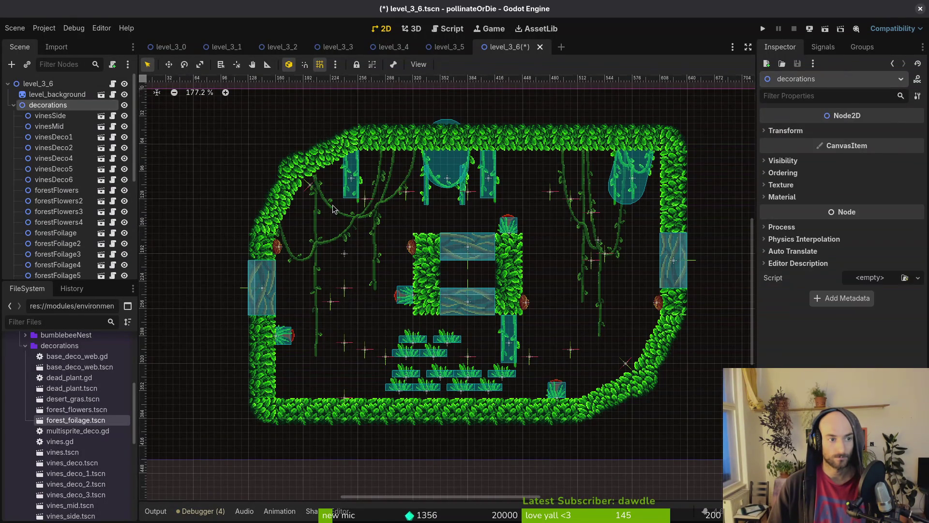
pyautogui.hotkey('ctrl', 'v')
pyautogui.moveTo(470, 378)
pyautogui.mouseDown()
pyautogui.moveTo(520, 236)
pyautogui.moveTo(492, 155)
pyautogui.moveTo(596, 224)
pyautogui.moveTo(499, 162)
pyautogui.mouseUp()
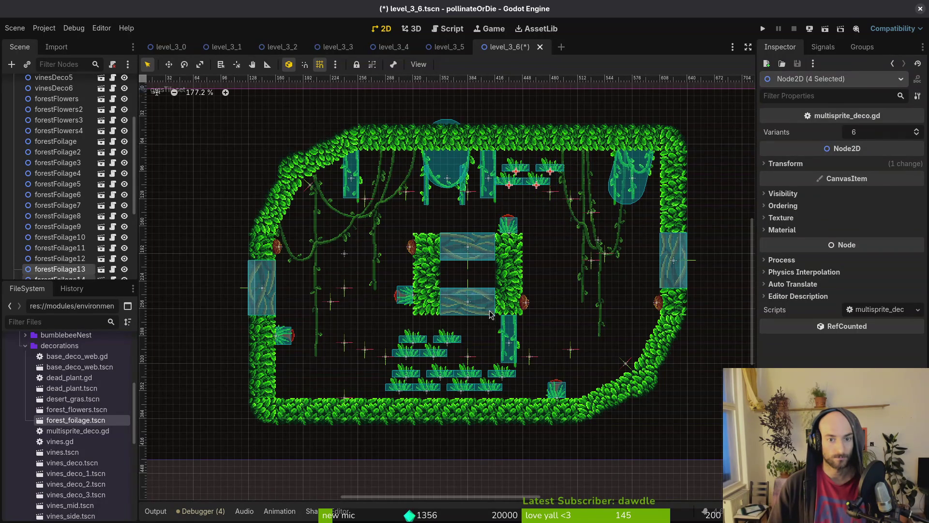
pyautogui.scroll(5, 94, 214)
# Paste a third set of four grass clumps on the room's right side.
pyautogui.click(54, 99)
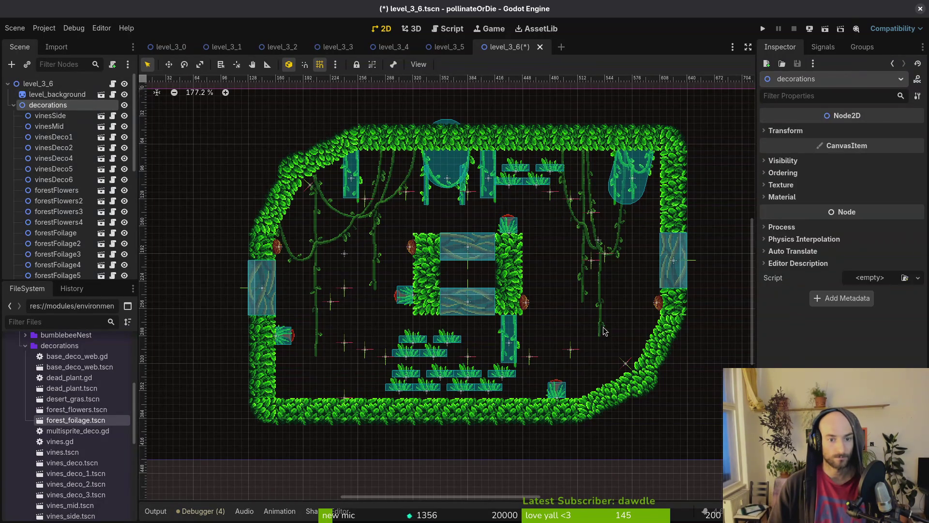
pyautogui.hotkey('ctrl', 'v')
pyautogui.moveTo(502, 378)
pyautogui.mouseDown()
pyautogui.moveTo(634, 310)
pyautogui.moveTo(643, 319)
pyautogui.moveTo(625, 334)
pyautogui.mouseUp()
pyautogui.click(592, 444)
pyautogui.scroll(8, 595, 145)
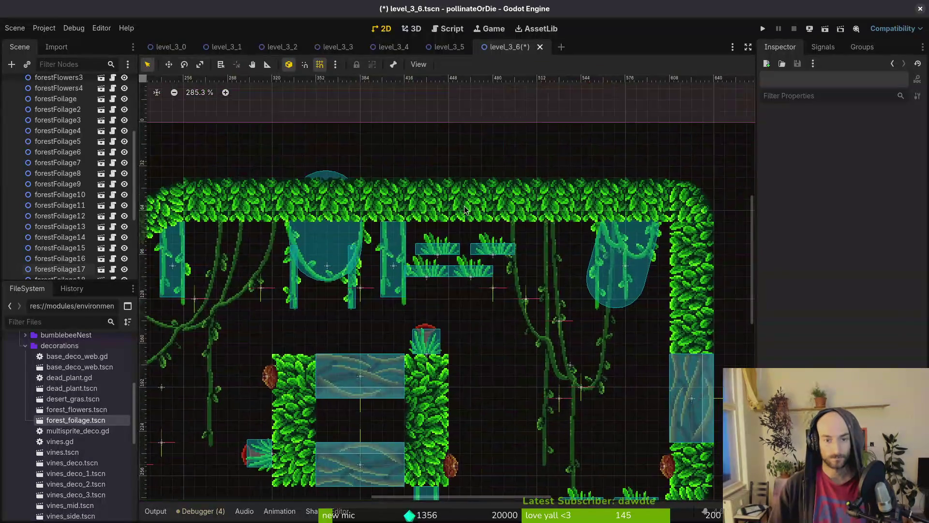
# Stand a grass clump vertically against the right wall and adjust a ceiling clump.
pyautogui.moveTo(513, 281)
pyautogui.mouseDown()
pyautogui.moveTo(689, 354)
pyautogui.moveTo(704, 383)
pyautogui.moveTo(734, 397)
pyautogui.mouseUp()
pyautogui.click(483, 303)
pyautogui.moveTo(483, 303); pyautogui.dragTo(465, 249)
pyautogui.moveTo(480, 300)
pyautogui.mouseDown()
pyautogui.moveTo(730, 329)
pyautogui.moveTo(736, 315)
pyautogui.mouseUp()
pyautogui.click(726, 368)
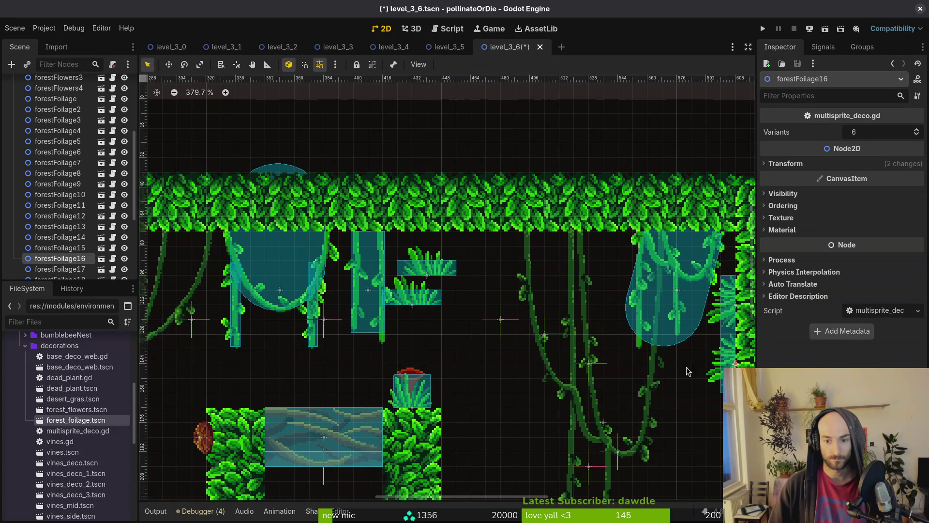
pyautogui.moveTo(732, 319); pyautogui.dragTo(733, 328)
# Flip two grass clumps 180° to hang under the ceiling, placing one further left.
pyautogui.moveTo(454, 281)
pyautogui.keyDown('ctrl'); pyautogui.mouseDown()
pyautogui.moveTo(436, 262)
pyautogui.moveTo(397, 248)
pyautogui.mouseUp(); pyautogui.keyUp('ctrl')
pyautogui.moveTo(414, 335); pyautogui.dragTo(422, 316)
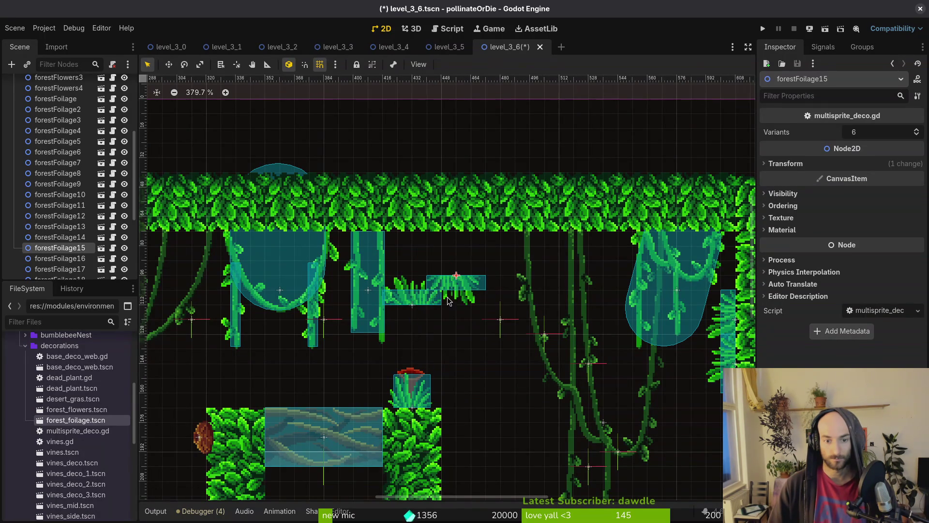
pyautogui.moveTo(475, 281); pyautogui.dragTo(527, 238)
pyautogui.moveTo(428, 301)
pyautogui.mouseDown()
pyautogui.moveTo(436, 286)
pyautogui.moveTo(419, 274)
pyautogui.moveTo(441, 292)
pyautogui.moveTo(412, 249)
pyautogui.moveTo(624, 244)
pyautogui.moveTo(426, 244)
pyautogui.mouseUp()
pyautogui.click(418, 272)
pyautogui.click(429, 287)
# Save level_3_6, move a floor grass clump onto the pillar's side, and nudge the pillar-top flower down.
pyautogui.hotkey('ctrl', 's')
pyautogui.scroll(-5, 455, 306)
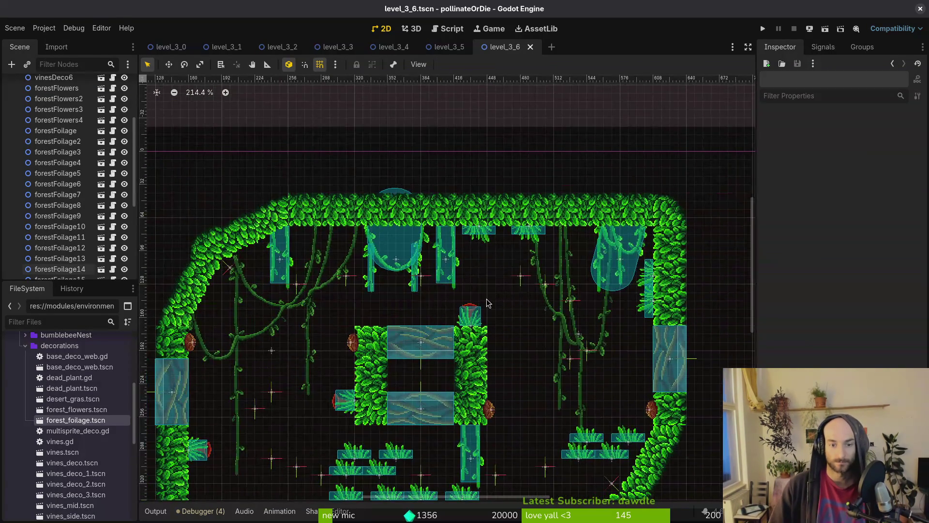
pyautogui.scroll(-2, 492, 390)
pyautogui.moveTo(383, 407)
pyautogui.mouseDown()
pyautogui.moveTo(504, 325)
pyautogui.moveTo(533, 342)
pyautogui.moveTo(433, 278)
pyautogui.moveTo(459, 294)
pyautogui.mouseUp()
pyautogui.scroll(4, 517, 318)
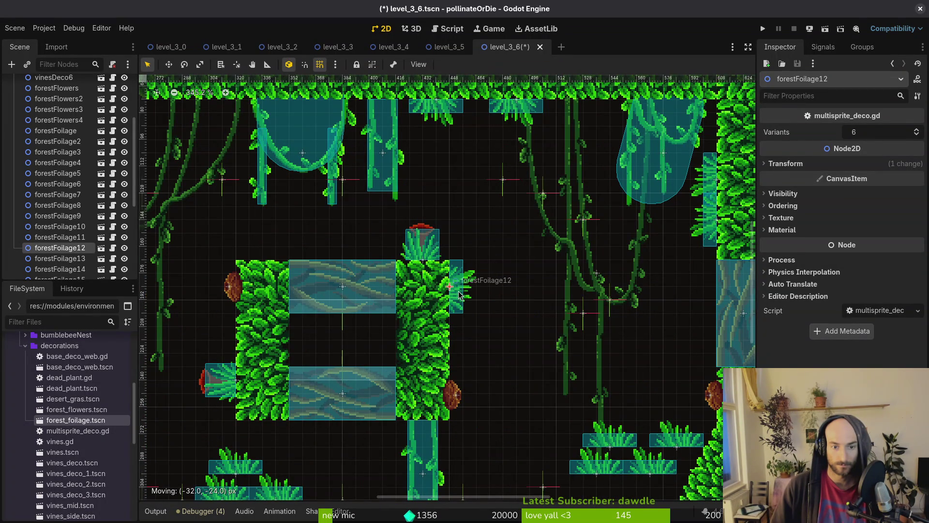
pyautogui.click(427, 256)
pyautogui.scroll(3, 430, 225)
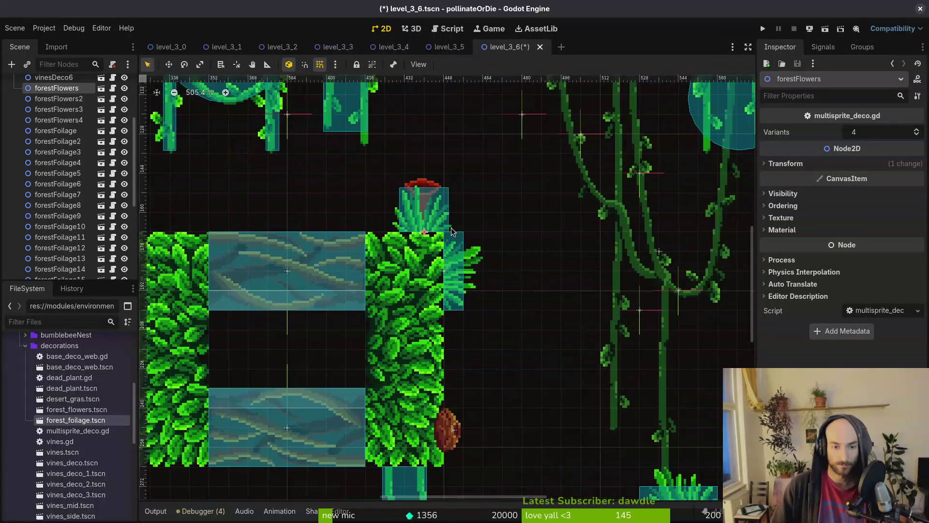
pyautogui.moveTo(430, 222); pyautogui.dragTo(433, 220)
# With grid snapping on, move three floor clumps upward, tilting one 45 degrees beside the foliage wall.
pyautogui.scroll(-4, 432, 220)
pyautogui.moveTo(332, 392)
pyautogui.mouseDown()
pyautogui.moveTo(547, 258)
pyautogui.moveTo(545, 272)
pyautogui.moveTo(499, 260)
pyautogui.mouseUp()
pyautogui.hotkey('shift', 'g')
pyautogui.moveTo(261, 432)
pyautogui.mouseDown()
pyautogui.moveTo(252, 337)
pyautogui.moveTo(219, 234)
pyautogui.moveTo(277, 250)
pyautogui.mouseUp()
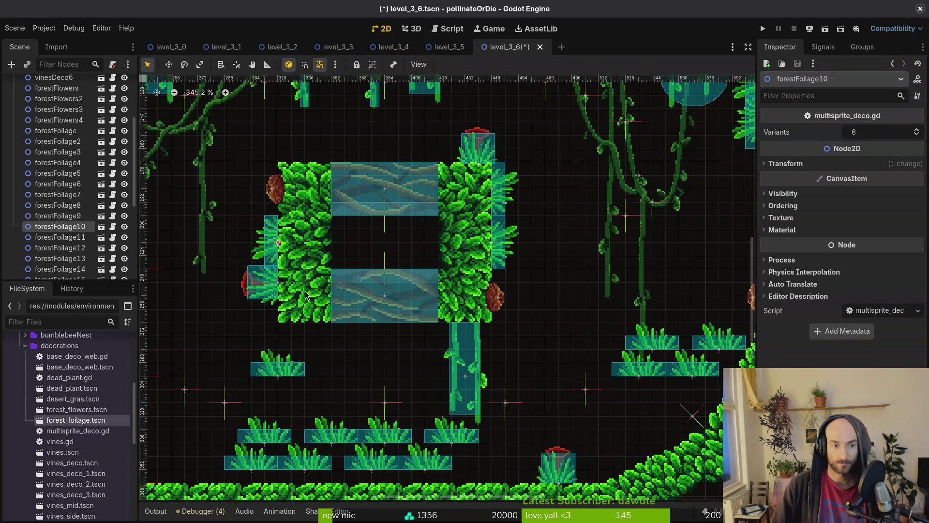
pyautogui.scroll(-3, 297, 293)
pyautogui.scroll(1, 397, 363)
pyautogui.moveTo(398, 364)
pyautogui.mouseDown()
pyautogui.moveTo(452, 213)
pyautogui.moveTo(418, 283)
pyautogui.moveTo(411, 317)
pyautogui.moveTo(424, 339)
pyautogui.moveTo(384, 345)
pyautogui.moveTo(393, 364)
pyautogui.moveTo(417, 310)
pyautogui.moveTo(394, 271)
pyautogui.mouseUp()
pyautogui.scroll(3, 393, 364)
pyautogui.scroll(-3, 386, 367)
# Move three bottom-row grass clumps to the wall, turning one sideways flush against it.
pyautogui.moveTo(358, 351)
pyautogui.mouseDown()
pyautogui.moveTo(220, 368)
pyautogui.moveTo(222, 329)
pyautogui.moveTo(217, 345)
pyautogui.moveTo(191, 310)
pyautogui.mouseUp()
pyautogui.scroll(3, 216, 345)
pyautogui.moveTo(425, 335)
pyautogui.mouseDown()
pyautogui.moveTo(213, 341)
pyautogui.moveTo(217, 378)
pyautogui.mouseUp()
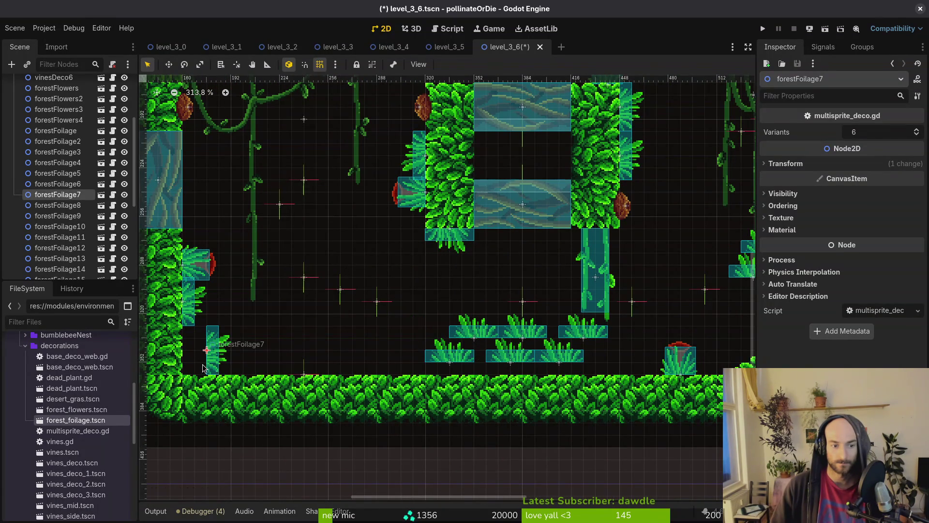
pyautogui.hotkey('shift', 'Left')
pyautogui.moveTo(457, 360); pyautogui.dragTo(234, 373)
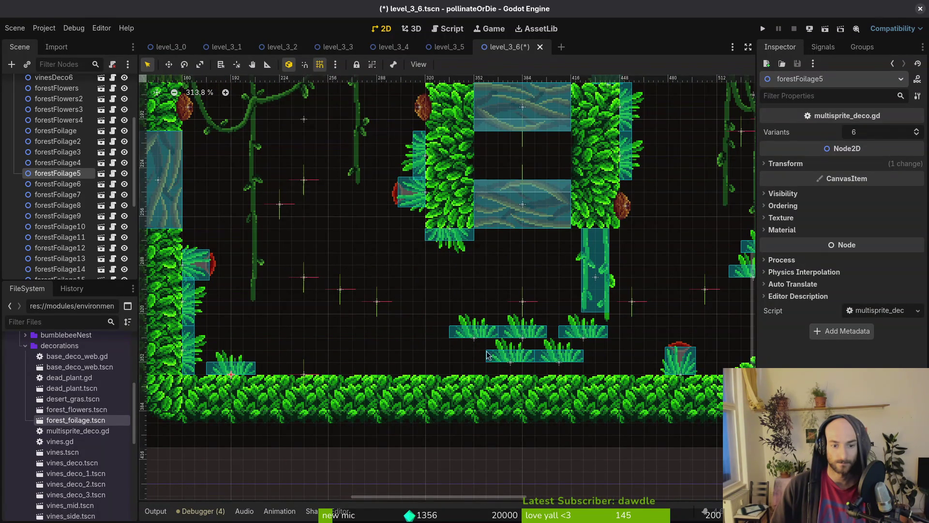
# Group grass clumps around the red flower plant and tilt another clump toward the slope.
pyautogui.moveTo(483, 335); pyautogui.dragTo(653, 361)
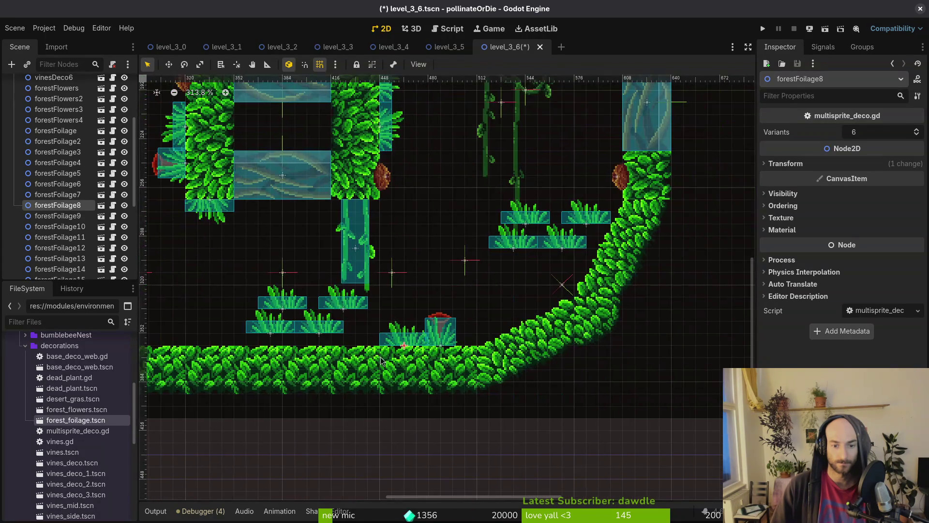
pyautogui.moveTo(327, 332)
pyautogui.mouseDown()
pyautogui.moveTo(483, 348)
pyautogui.moveTo(422, 352)
pyautogui.moveTo(457, 345)
pyautogui.mouseUp()
pyautogui.scroll(4, 481, 348)
pyautogui.press('Escape')
pyautogui.scroll(-2, 445, 340)
pyautogui.scroll(1, 465, 346)
pyautogui.moveTo(413, 321); pyautogui.dragTo(338, 337)
pyautogui.moveTo(289, 298)
pyautogui.mouseDown()
pyautogui.moveTo(504, 291)
pyautogui.moveTo(537, 271)
pyautogui.mouseUp()
# Select forestFoliage4 in the Scene tree and settle the tilted clump onto the curved slope.
pyautogui.scroll(4, 551, 327)
pyautogui.click(551, 327)
pyautogui.press('Escape')
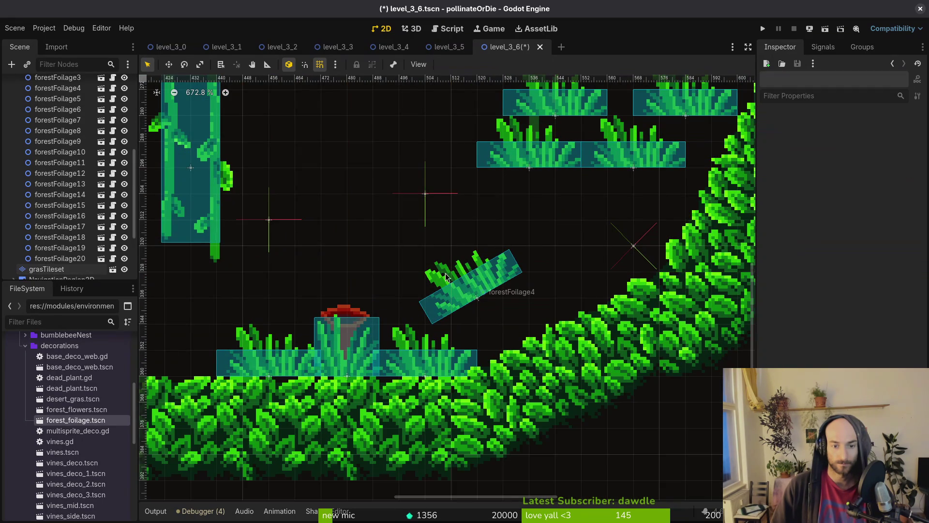
pyautogui.click(68, 237)
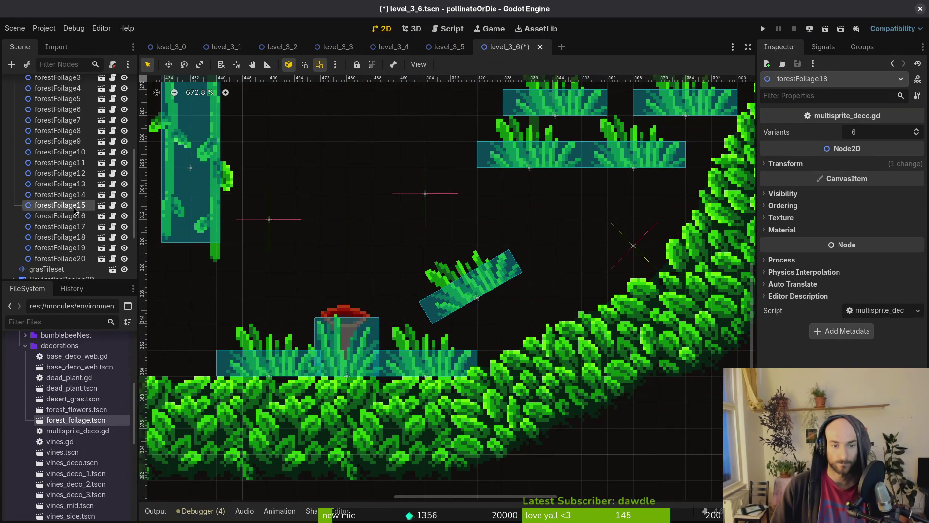
pyautogui.press('Up')
pyautogui.press('Up')
pyautogui.press('Up')
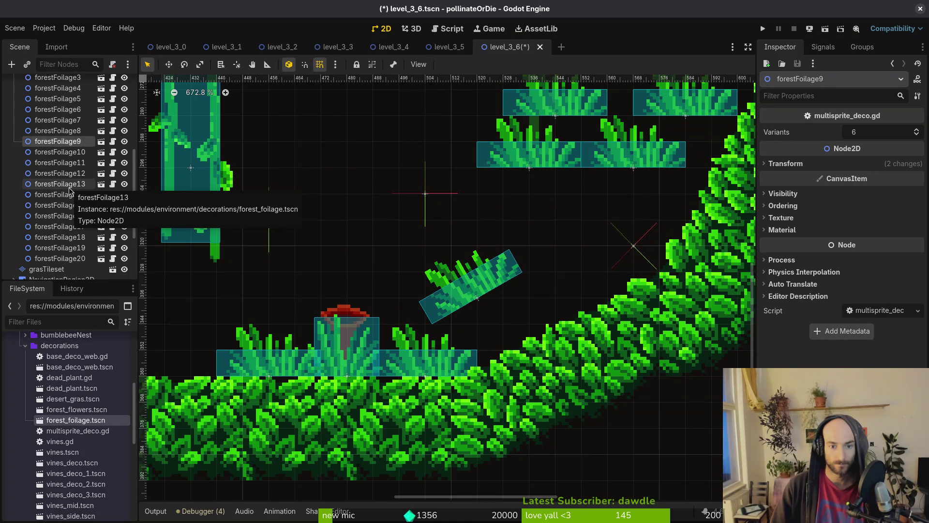
pyautogui.press('Up')
pyautogui.press('Up')
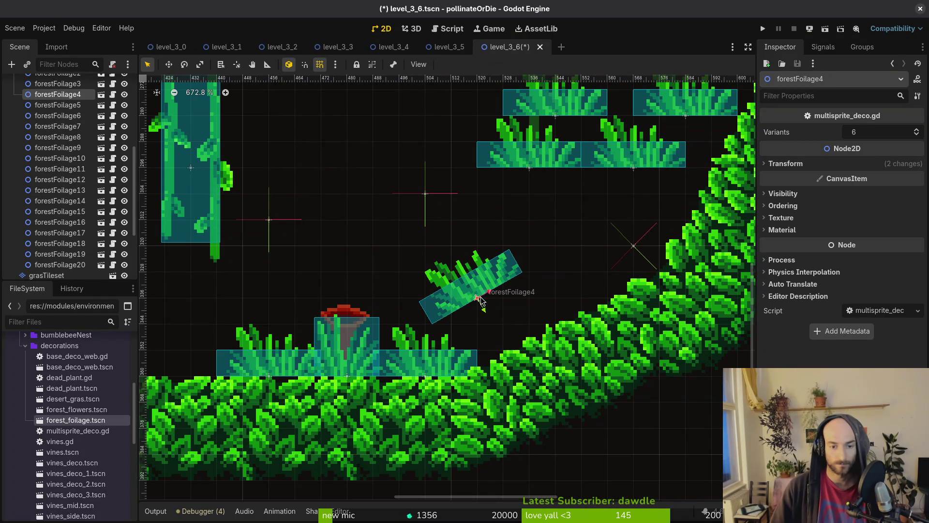
pyautogui.moveTo(496, 309)
pyautogui.mouseDown()
pyautogui.moveTo(533, 339)
pyautogui.moveTo(520, 329)
pyautogui.mouseUp()
pyautogui.click(462, 287)
# With grid snap on, move forestFoliage3 and forestFoliage2 side by side along the floor.
pyautogui.scroll(-5, 462, 287)
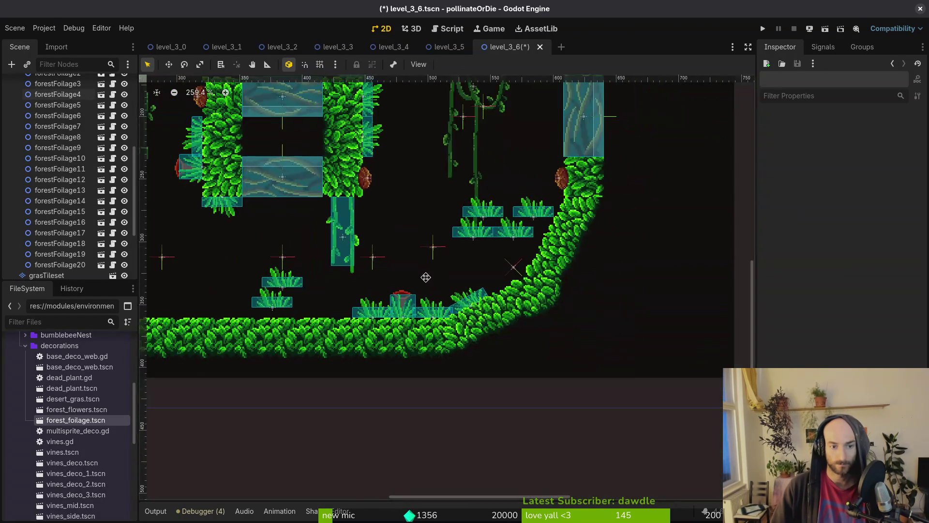
pyautogui.click(472, 310)
pyautogui.scroll(2, 472, 310)
pyautogui.moveTo(460, 339)
pyautogui.mouseDown()
pyautogui.moveTo(399, 338)
pyautogui.moveTo(430, 344)
pyautogui.mouseUp()
pyautogui.hotkey('shift', 'g')
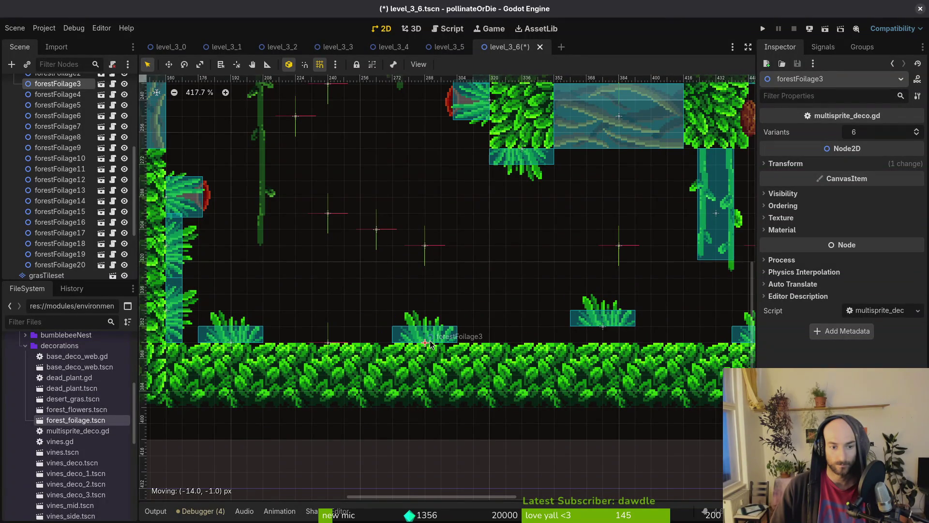
pyautogui.moveTo(625, 325)
pyautogui.mouseDown()
pyautogui.moveTo(494, 339)
pyautogui.moveTo(555, 338)
pyautogui.mouseUp()
pyautogui.scroll(-5, 494, 326)
pyautogui.click(493, 327)
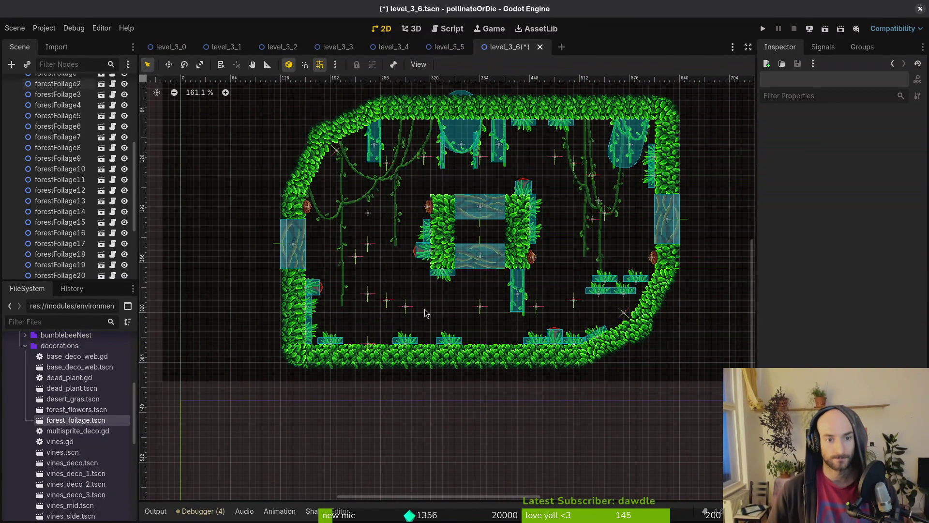
pyautogui.click(461, 345)
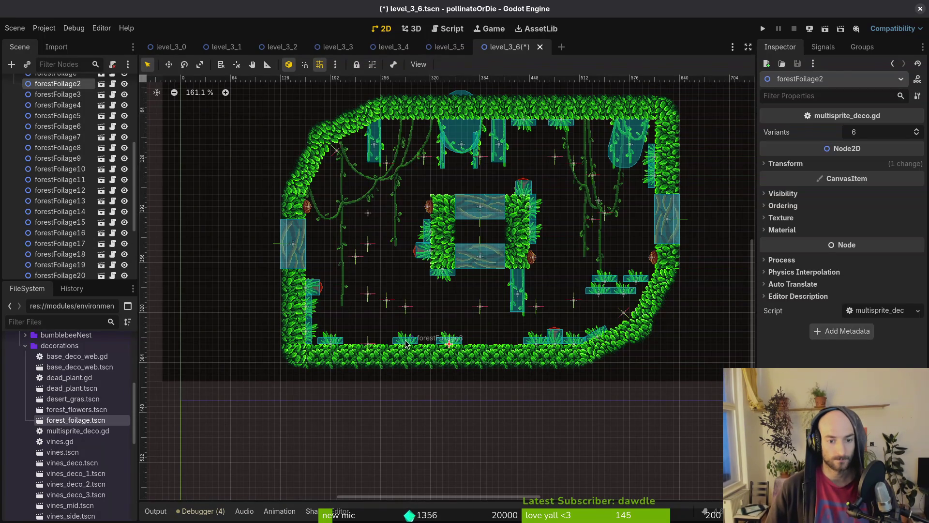
# Tilt forestFoliage21 onto the foliage arch and hang forestFoliage22 upside down from the top vines.
pyautogui.keyDown('shift'); pyautogui.click(405, 342); pyautogui.keyUp('shift')
pyautogui.scroll(3, 42, 128)
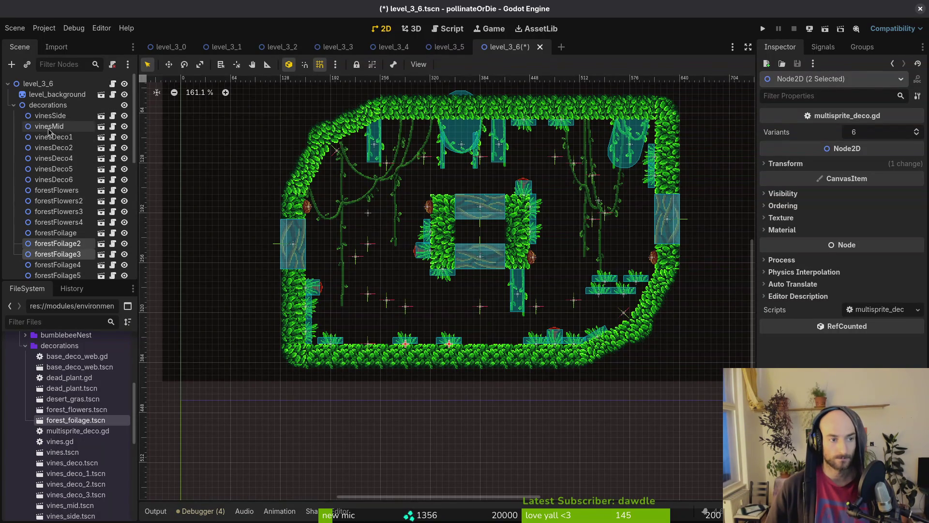
pyautogui.click(419, 320)
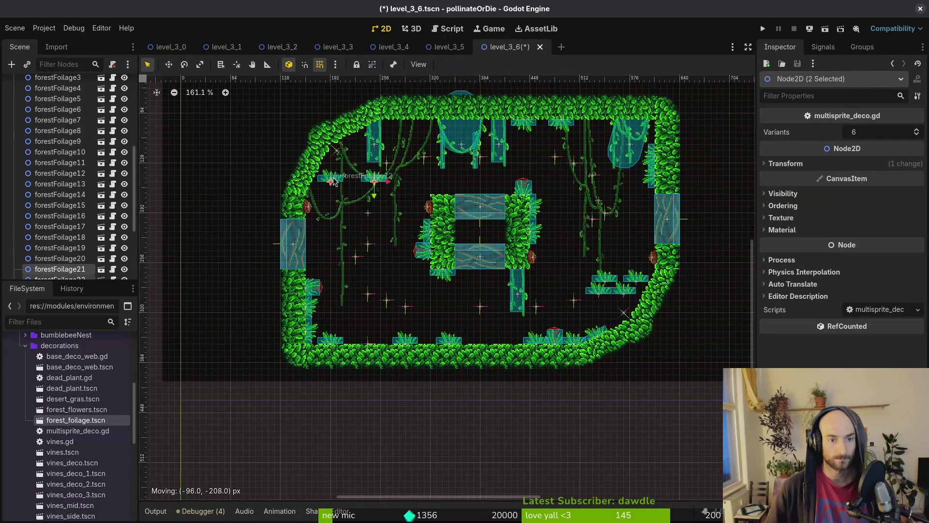
pyautogui.scroll(5, 376, 179)
pyautogui.click(478, 257)
pyautogui.moveTo(478, 257)
pyautogui.mouseDown()
pyautogui.moveTo(366, 226)
pyautogui.moveTo(387, 275)
pyautogui.moveTo(354, 285)
pyautogui.mouseUp()
pyautogui.moveTo(366, 228)
pyautogui.mouseDown()
pyautogui.moveTo(360, 215)
pyautogui.moveTo(353, 227)
pyautogui.mouseUp()
pyautogui.moveTo(371, 275)
pyautogui.mouseDown()
pyautogui.moveTo(548, 131)
pyautogui.moveTo(512, 146)
pyautogui.moveTo(528, 123)
pyautogui.mouseUp()
# Save the level, then place forestFoliage17 atop the central block's left pillar.
pyautogui.scroll(-9, 541, 155)
pyautogui.hotkey('ctrl', 's')
pyautogui.scroll(-3, 425, 205)
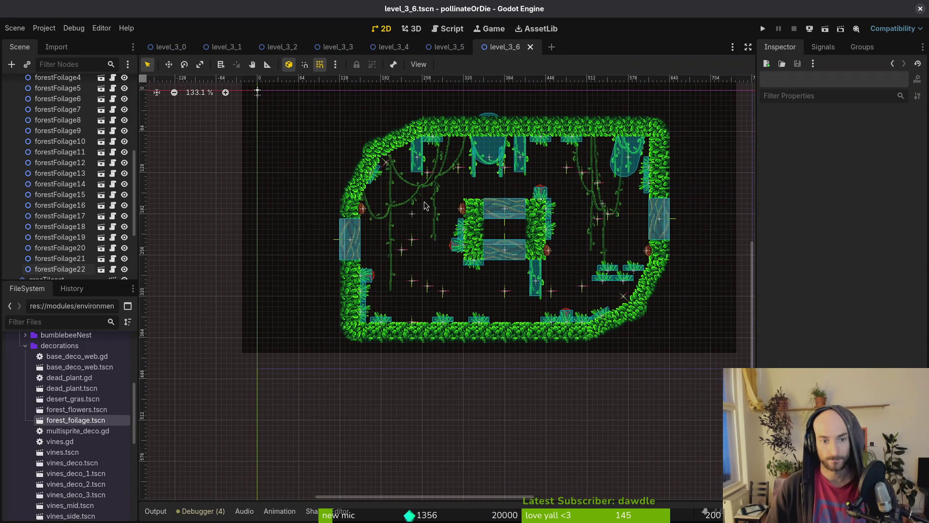
pyautogui.scroll(9, 571, 283)
pyautogui.moveTo(571, 282)
pyautogui.mouseDown()
pyautogui.moveTo(546, 246)
pyautogui.moveTo(570, 219)
pyautogui.moveTo(559, 256)
pyautogui.mouseUp()
pyautogui.scroll(-4, 563, 189)
pyautogui.moveTo(550, 290)
pyautogui.mouseDown()
pyautogui.moveTo(580, 274)
pyautogui.moveTo(423, 223)
pyautogui.moveTo(340, 183)
pyautogui.mouseUp()
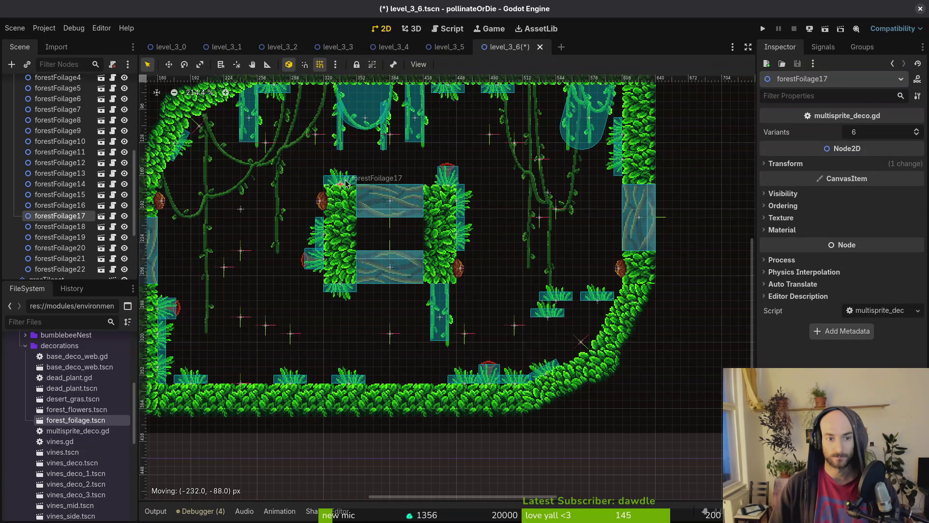
pyautogui.click(310, 200)
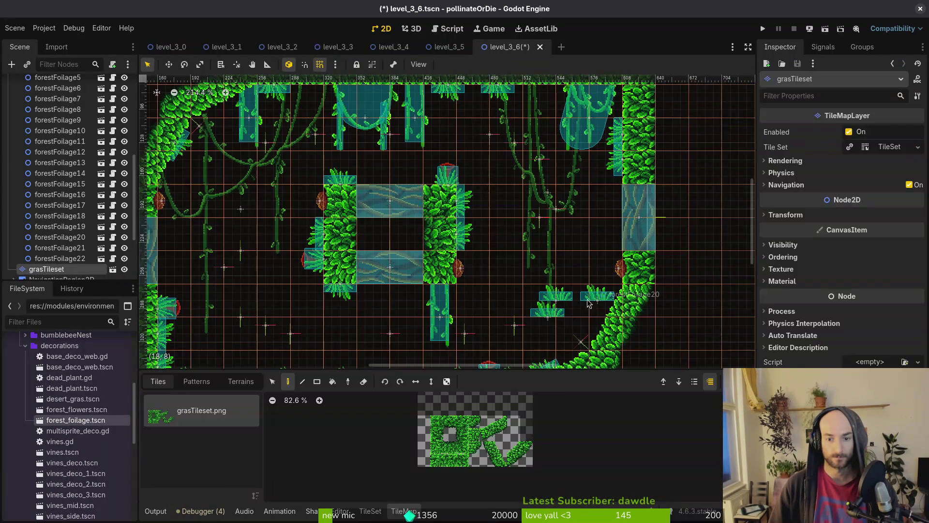
# Delete the surplus clumps forestFoliage18 and forestFoliage19, confirming the prompt.
pyautogui.click(568, 303)
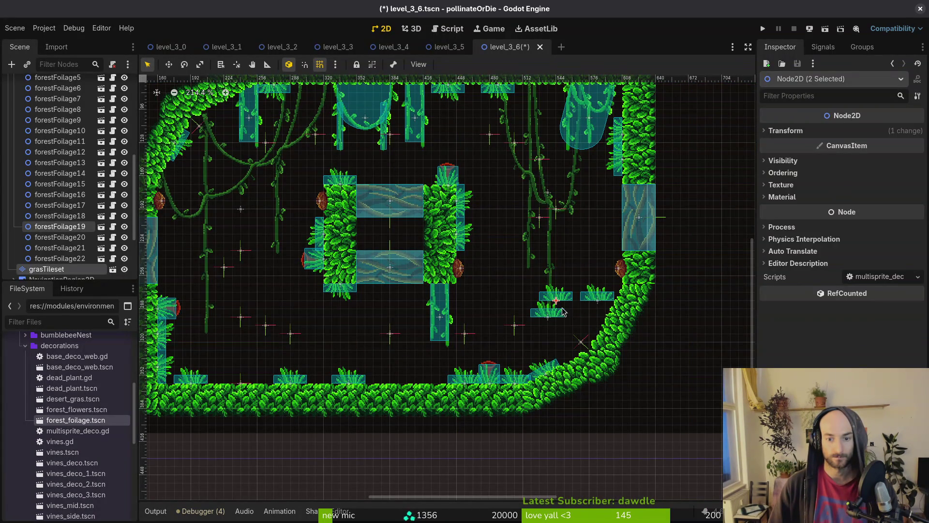
pyautogui.click(552, 317)
pyautogui.keyDown('shift'); pyautogui.click(560, 303); pyautogui.keyUp('shift')
pyautogui.press('Delete')
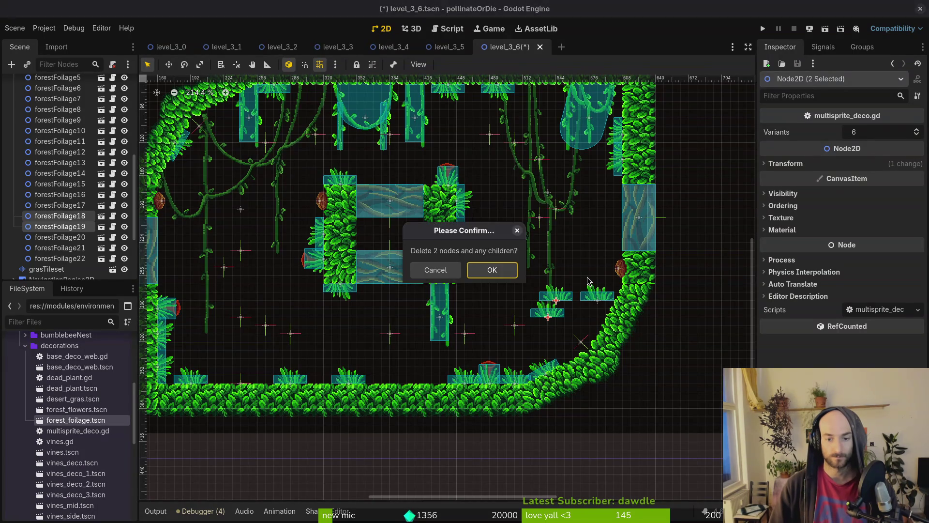
pyautogui.press('Return')
# Save the level amid repeated attempts to select the clump by the right slope.
pyautogui.scroll(4, 570, 318)
pyautogui.scroll(3, 569, 318)
pyautogui.click(585, 314)
pyautogui.press('Escape')
pyautogui.click(582, 310)
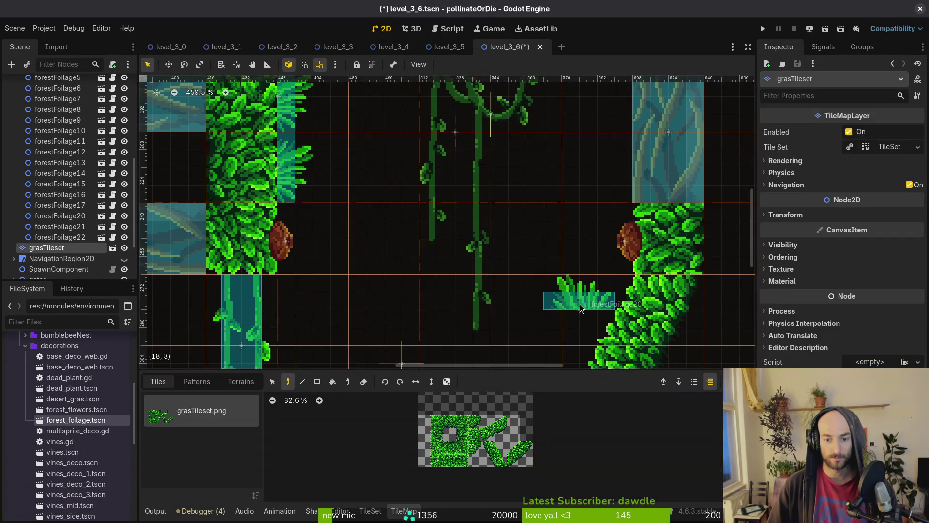
pyautogui.rightClick(584, 308)
pyautogui.press('Escape')
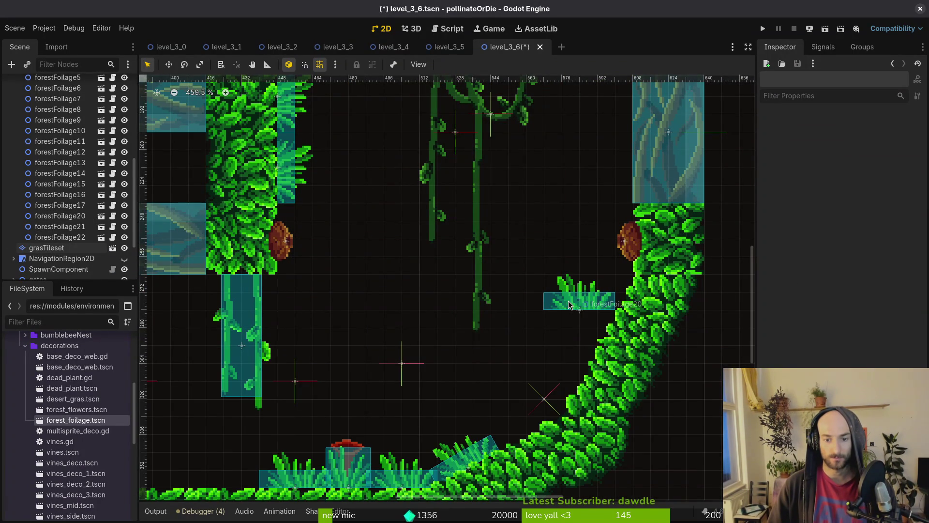
pyautogui.click(580, 304)
pyautogui.press('Escape')
pyautogui.click(576, 304)
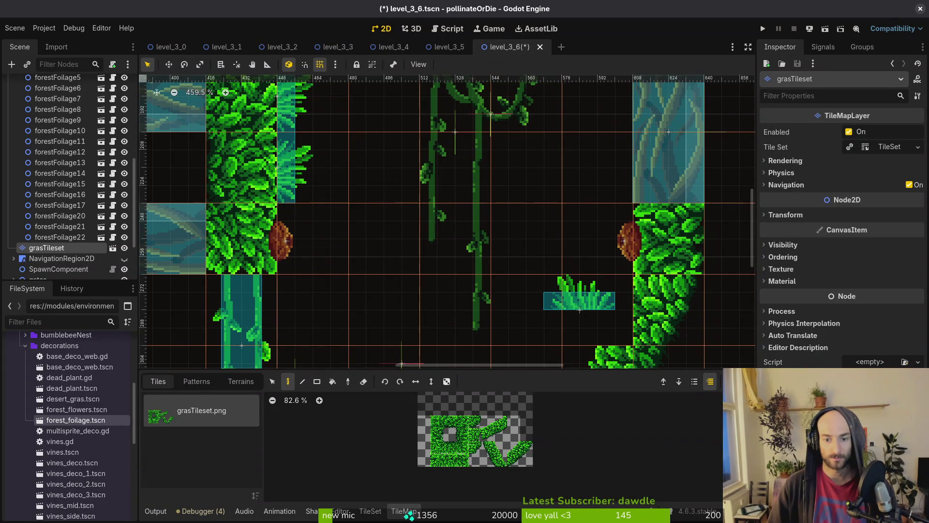
pyautogui.press('Escape')
pyautogui.hotkey('ctrl', 's')
pyautogui.click(585, 305)
pyautogui.press('Escape')
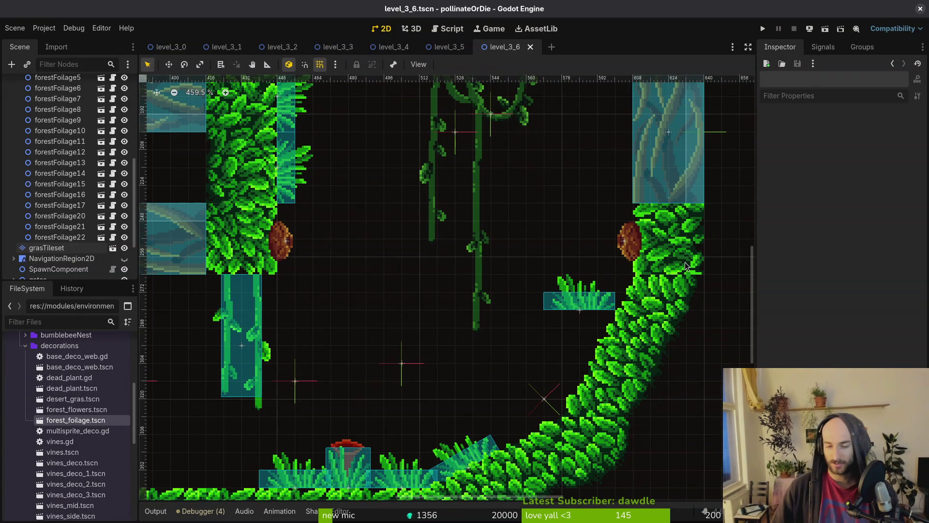
pyautogui.click(581, 304)
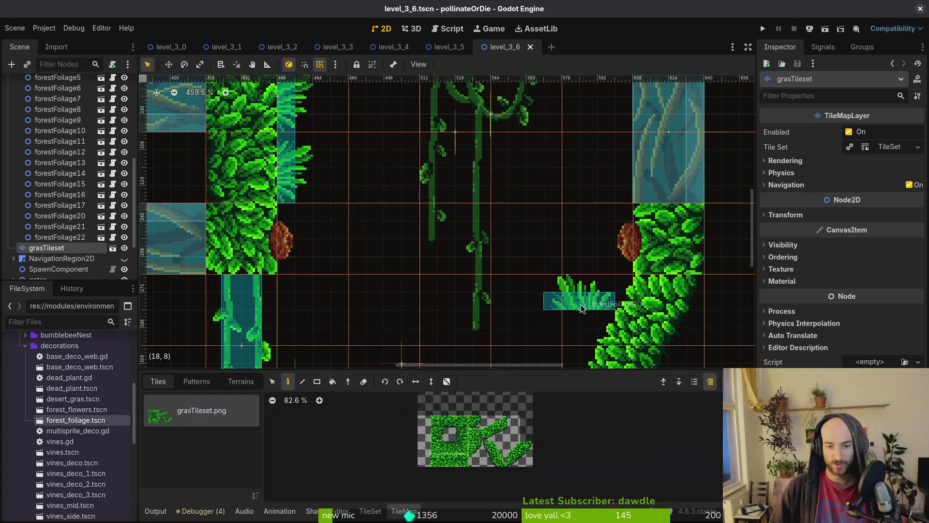
pyautogui.keyDown('ctrl'); pyautogui.click(579, 307); pyautogui.keyUp('ctrl')
pyautogui.press('Escape')
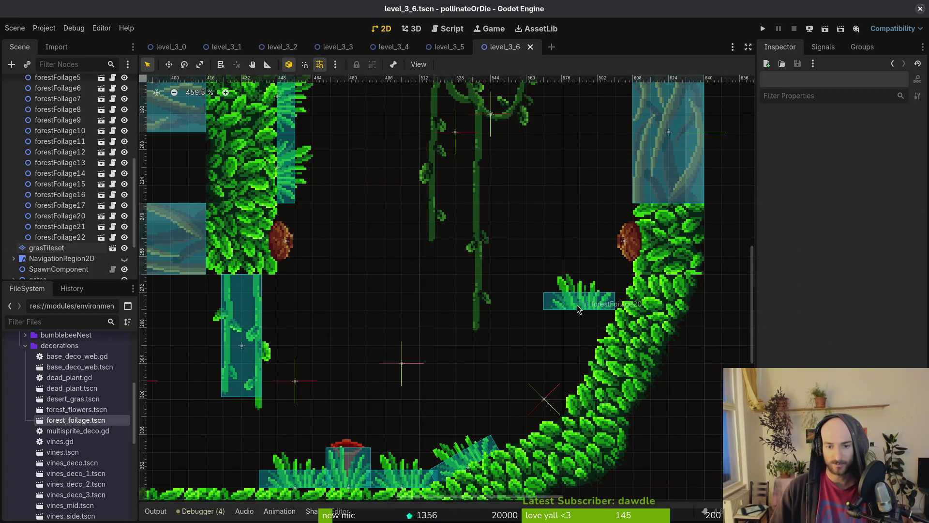
pyautogui.rightClick(578, 303)
pyautogui.click(575, 301)
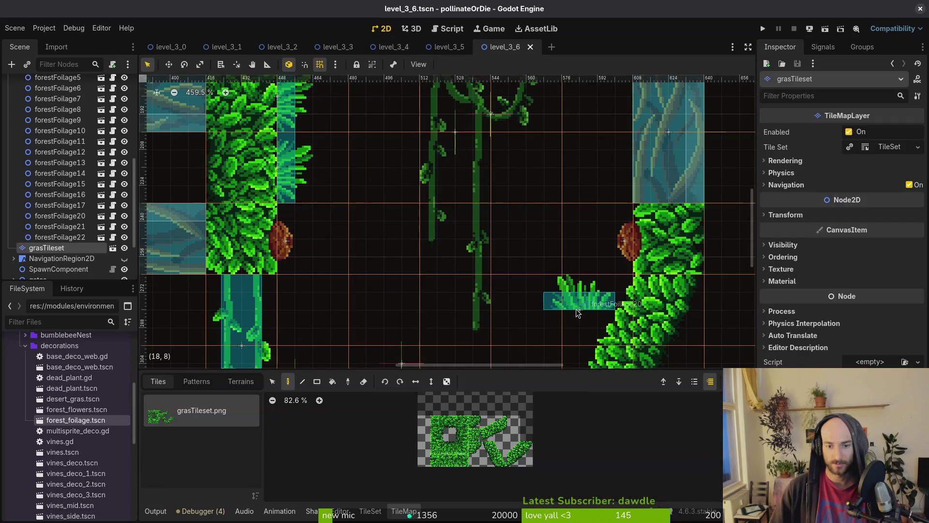
pyautogui.press('Escape')
pyautogui.click(568, 310)
pyautogui.press('Escape')
pyautogui.click(583, 311)
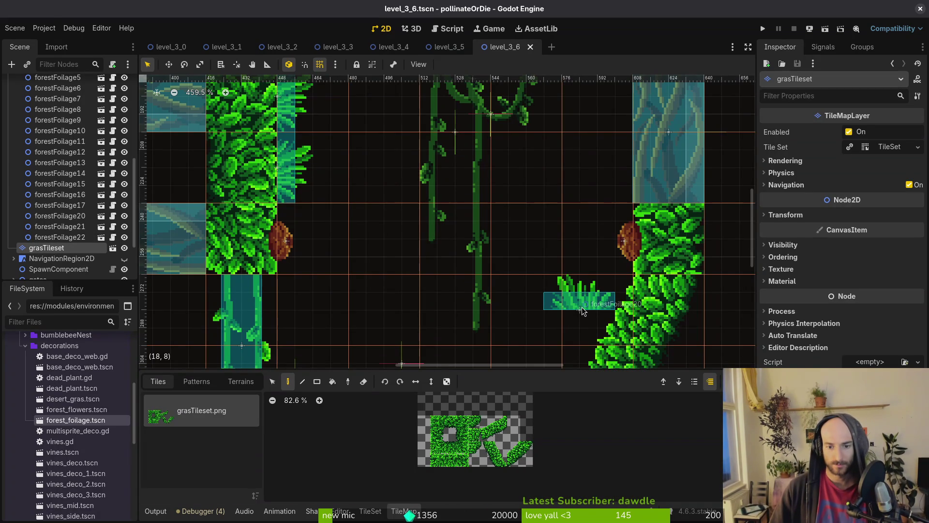
pyautogui.press('Escape')
pyautogui.scroll(-2, 587, 315)
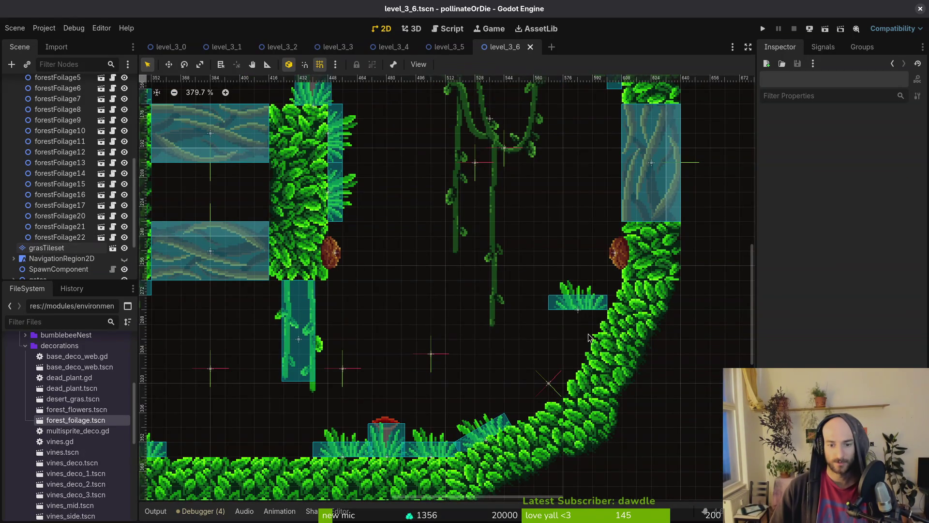
pyautogui.scroll(5, 586, 310)
pyautogui.click(586, 314)
pyautogui.press('Escape')
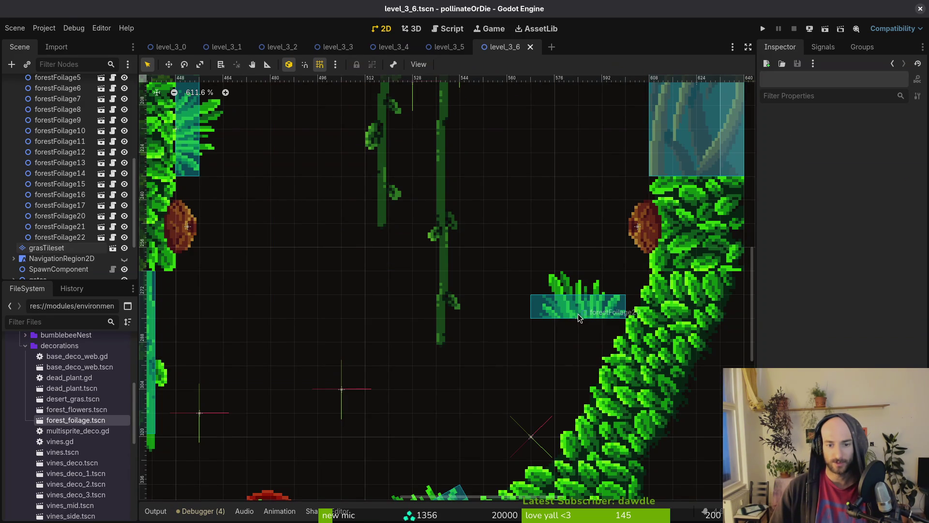
# Pick forestFoliage20 from the overlapping-objects list and move it, tilted, onto the hanging vine.
pyautogui.keyDown('alt'); pyautogui.rightClick(578, 313); pyautogui.keyUp('alt')
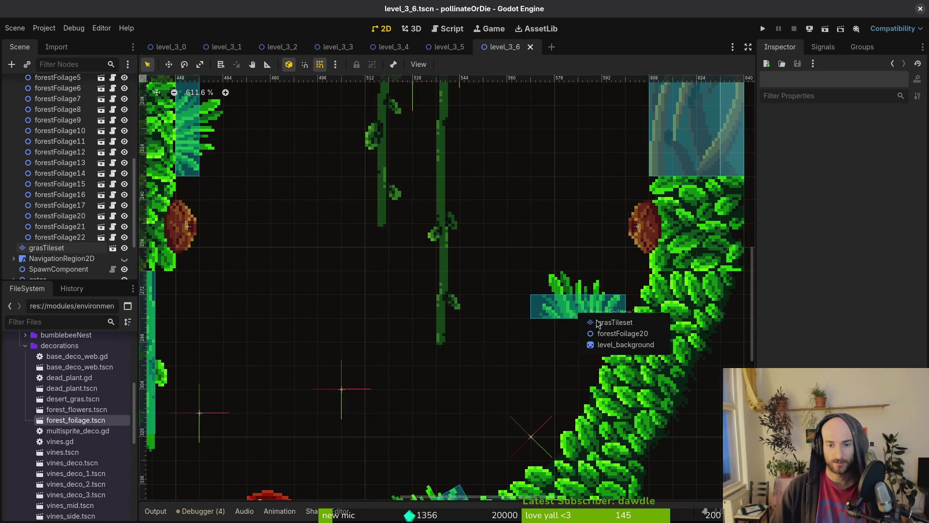
pyautogui.click(621, 333)
pyautogui.moveTo(585, 318)
pyautogui.mouseDown()
pyautogui.moveTo(515, 315)
pyautogui.moveTo(518, 284)
pyautogui.moveTo(552, 304)
pyautogui.moveTo(584, 348)
pyautogui.moveTo(630, 252)
pyautogui.mouseUp()
pyautogui.keyDown('alt'); pyautogui.rightClick(516, 314); pyautogui.keyUp('alt')
pyautogui.click(520, 316)
pyautogui.scroll(-7, 533, 291)
pyautogui.scroll(6, 517, 264)
# Inspect forest_foilage.tscn, then shift forestFoliage20 slightly right on the leafy wall and save.
pyautogui.doubleClick(628, 254)
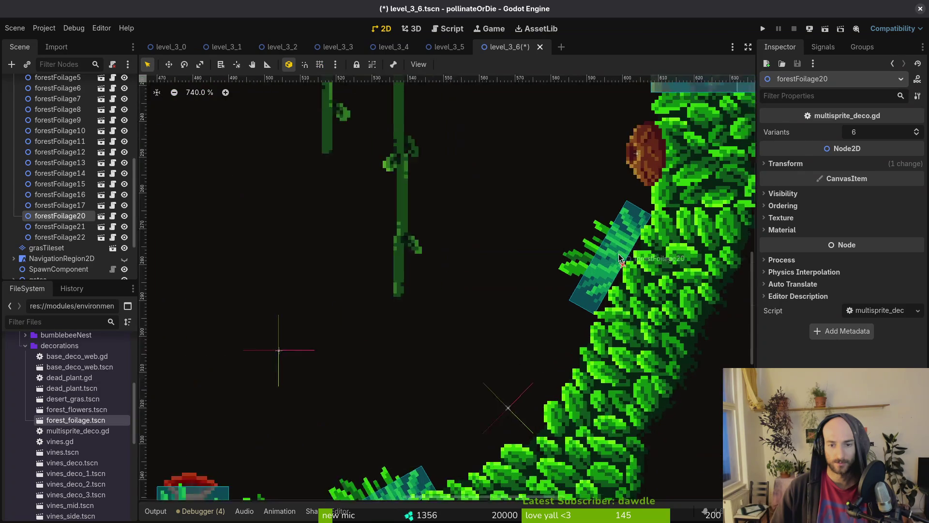
pyautogui.click(609, 47)
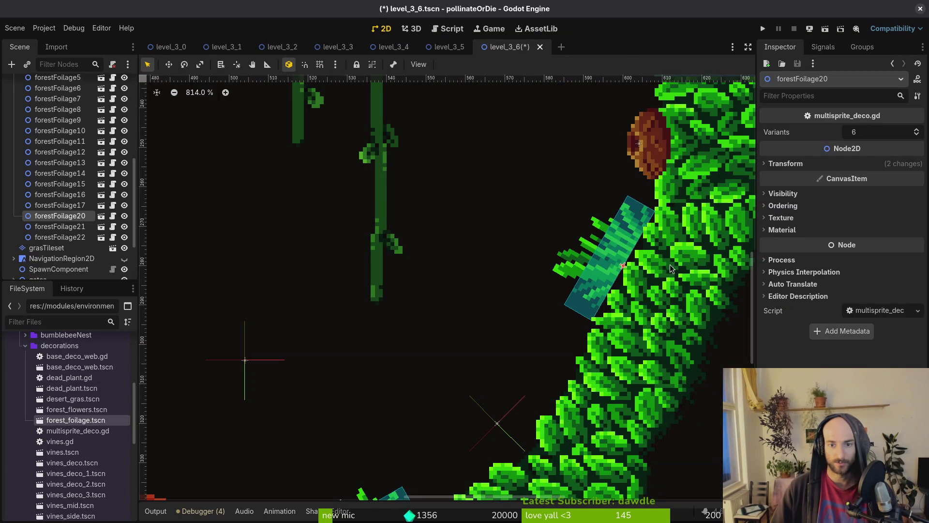
pyautogui.moveTo(630, 251); pyautogui.dragTo(637, 253)
pyautogui.scroll(-8, 598, 242)
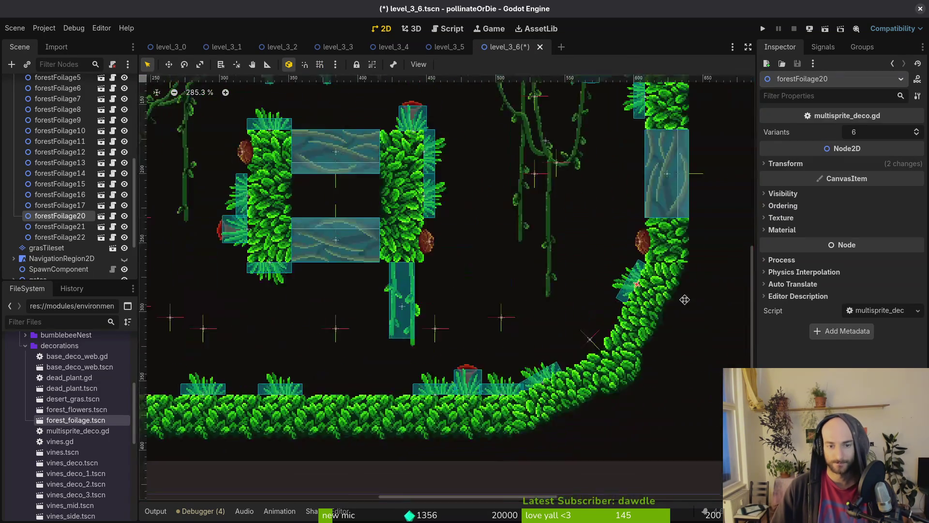
pyautogui.hotkey('ctrl', 's')
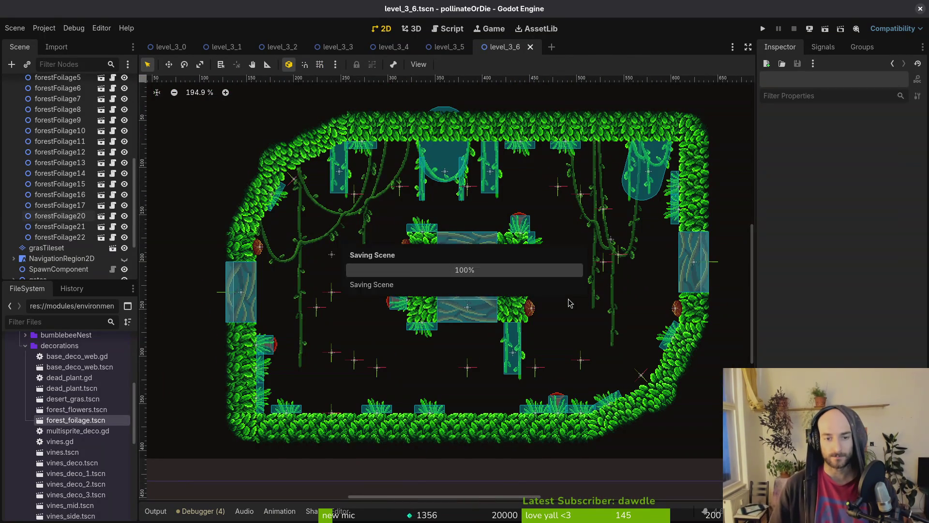
# Open level_3_7.tscn by searching the project files for '3_7'.
pyautogui.hotkey('shift', 'alt', 'o')
pyautogui.write('3_7')
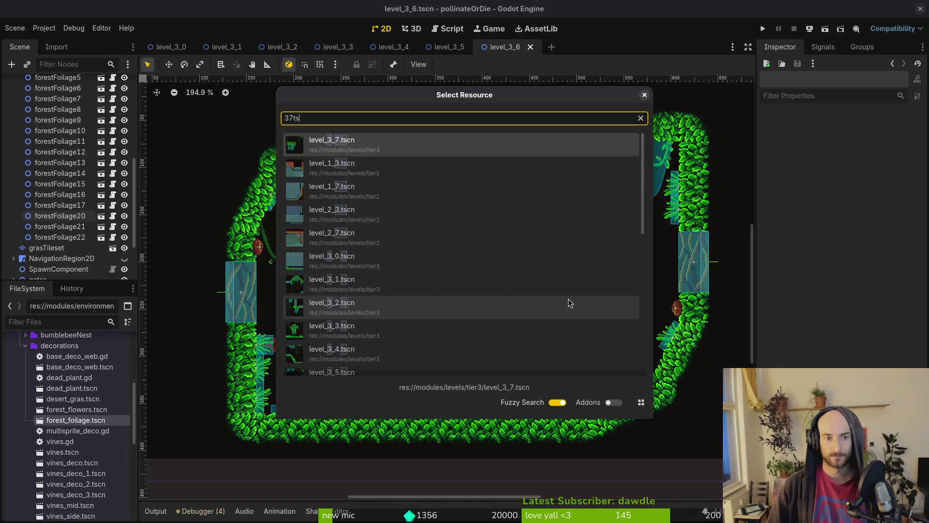
pyautogui.press('Return')
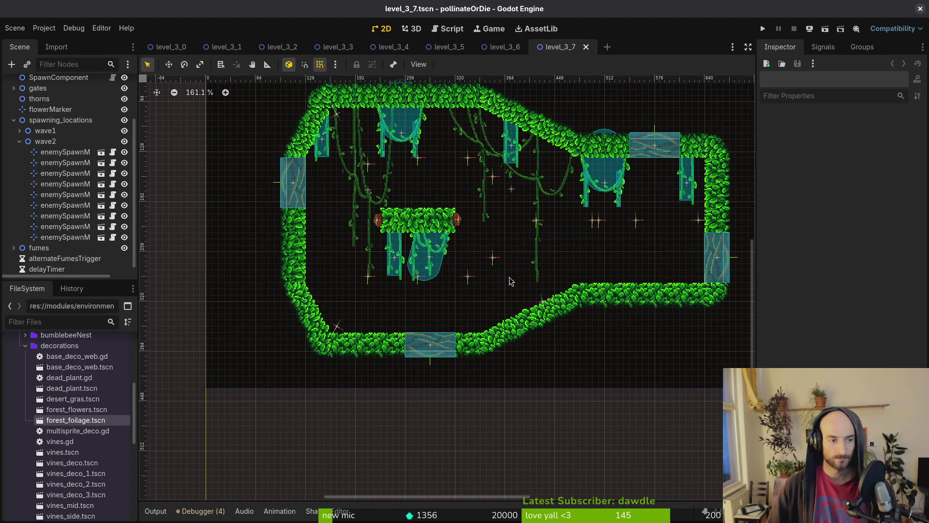
# Collapse the wave2 and spawning_locations groups and drop two foliage clumps on the lower floor.
pyautogui.click(18, 142)
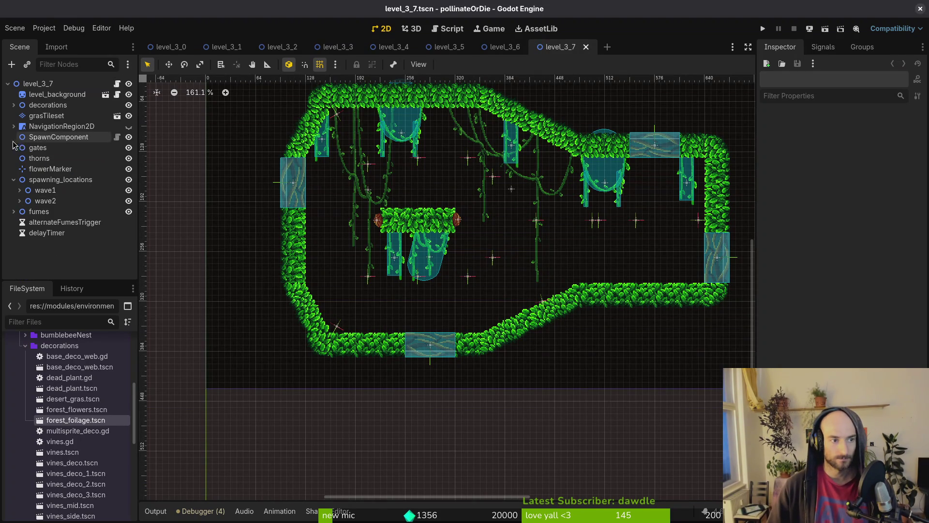
pyautogui.click(13, 180)
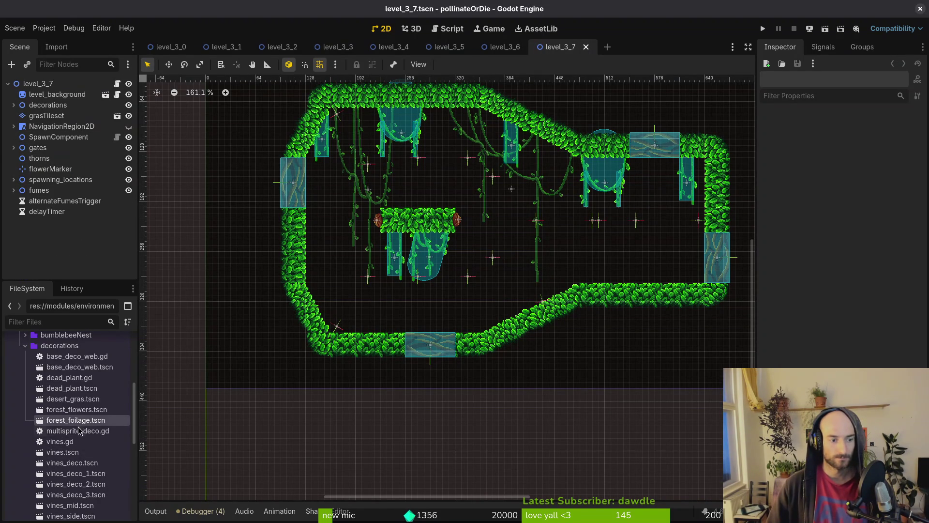
pyautogui.moveTo(87, 420)
pyautogui.mouseDown()
pyautogui.moveTo(442, 291)
pyautogui.moveTo(468, 320)
pyautogui.mouseUp()
pyautogui.moveTo(107, 422)
pyautogui.mouseDown()
pyautogui.moveTo(314, 327)
pyautogui.moveTo(443, 318)
pyautogui.moveTo(178, 395)
pyautogui.moveTo(443, 301)
pyautogui.mouseUp()
# Add another foliage clump and reparent all four clumps under decorations.
pyautogui.moveTo(143, 408); pyautogui.dragTo(474, 301)
pyautogui.keyDown('shift'); pyautogui.click(50, 222); pyautogui.keyUp('shift')
pyautogui.moveTo(57, 224); pyautogui.dragTo(39, 107)
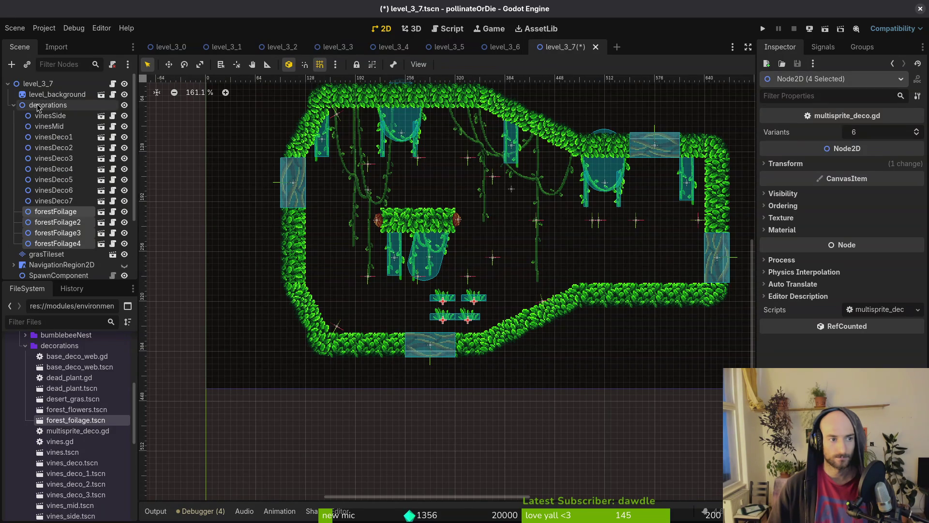
# Duplicate the clump set four times, spreading copies left, right, upward and near the left wall.
pyautogui.hotkey('ctrl', 'd')
pyautogui.moveTo(441, 299); pyautogui.dragTo(379, 298)
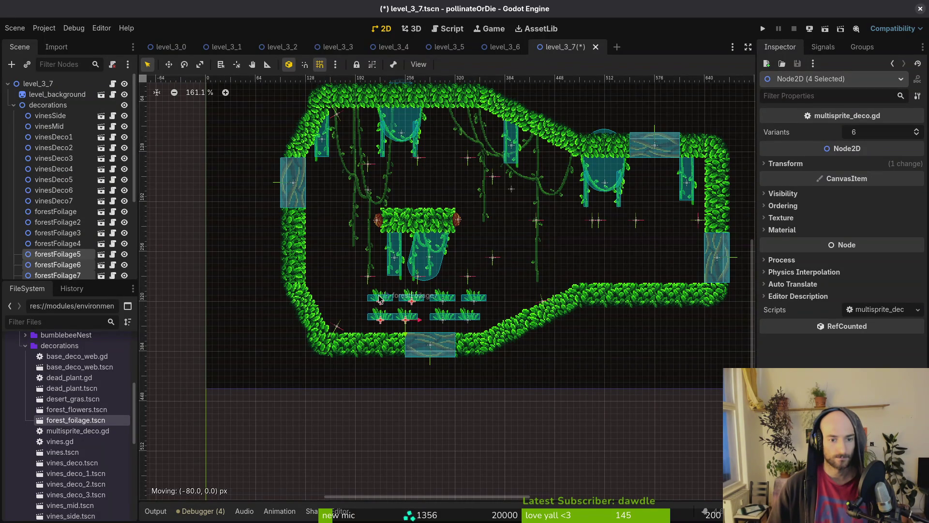
pyautogui.hotkey('ctrl', 'd')
pyautogui.moveTo(441, 310); pyautogui.dragTo(653, 267)
pyautogui.hotkey('ctrl', 'd')
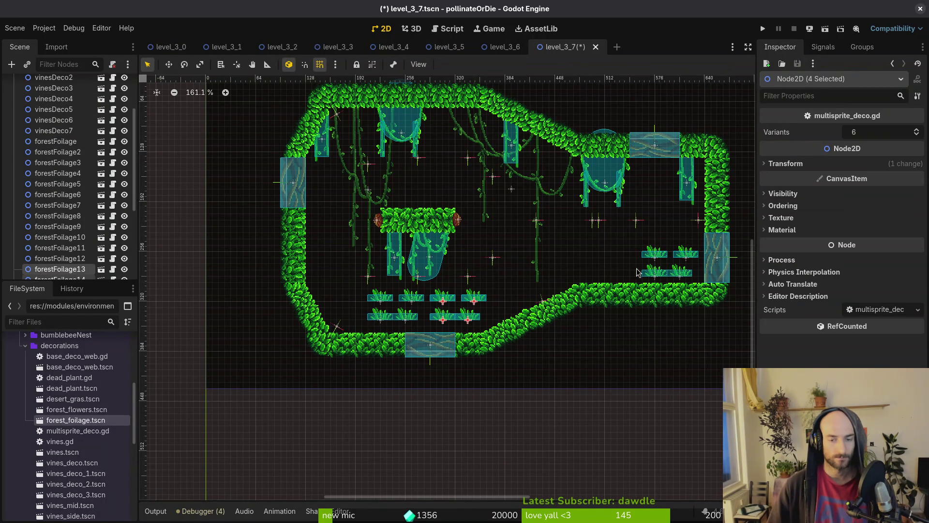
pyautogui.moveTo(457, 296)
pyautogui.mouseDown()
pyautogui.moveTo(381, 242)
pyautogui.moveTo(420, 167)
pyautogui.moveTo(459, 169)
pyautogui.mouseUp()
pyautogui.hotkey('ctrl', 'd')
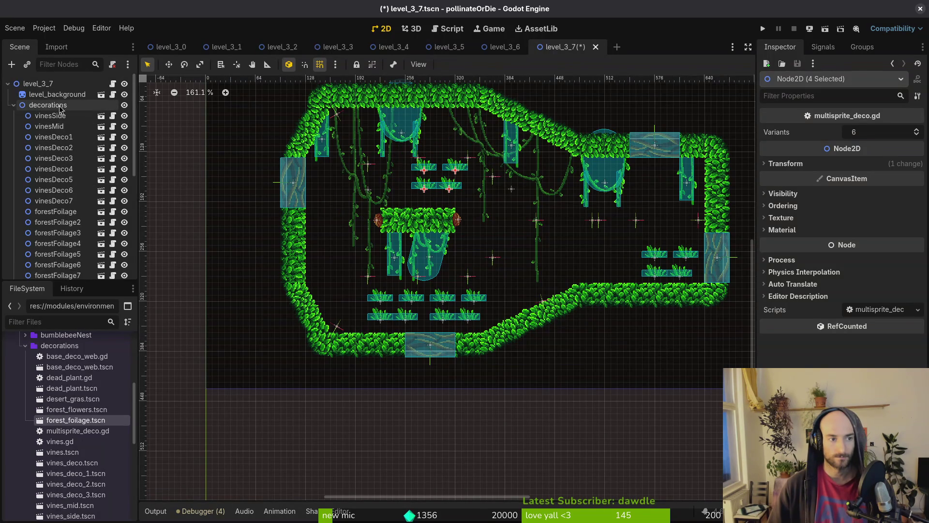
pyautogui.moveTo(320, 230); pyautogui.dragTo(323, 246)
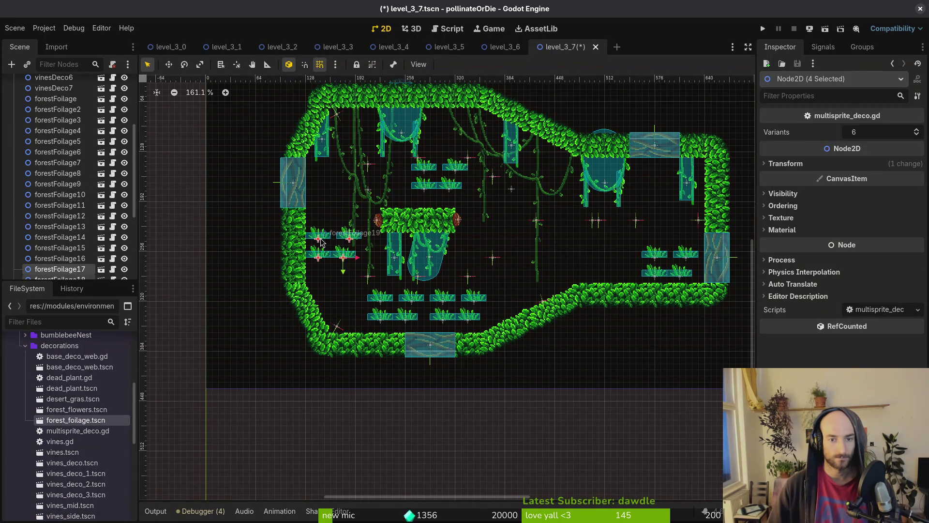
pyautogui.click(525, 264)
# Hang forestFoilage4 upside down under the leafy ceiling and move forestFoilage9 onto the right floor.
pyautogui.scroll(2, 423, 321)
pyautogui.moveTo(415, 329)
pyautogui.mouseDown()
pyautogui.moveTo(593, 191)
pyautogui.moveTo(596, 170)
pyautogui.moveTo(565, 164)
pyautogui.mouseUp()
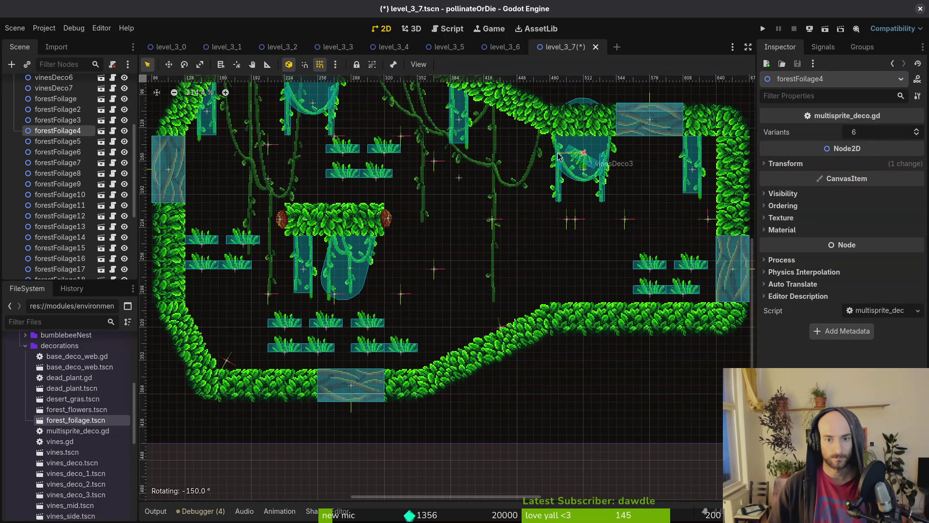
pyautogui.scroll(5, 595, 167)
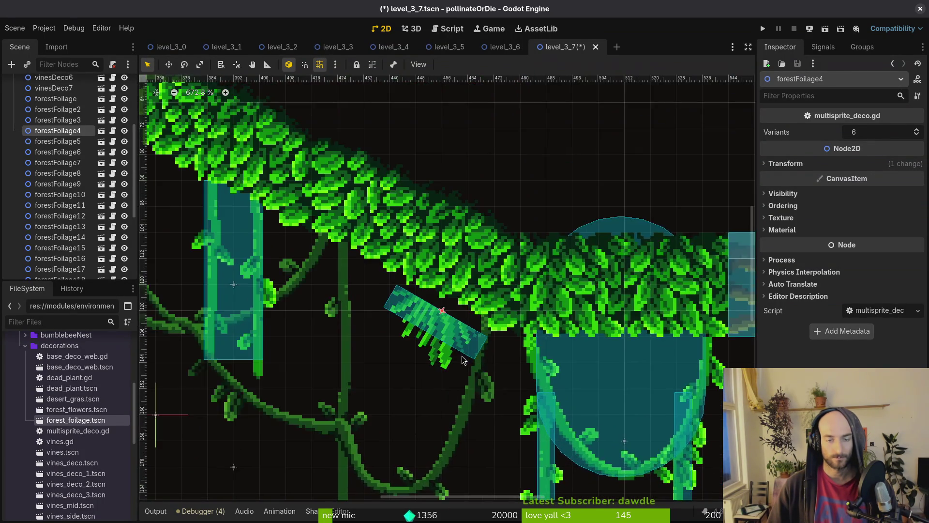
pyautogui.scroll(2, 462, 360)
pyautogui.moveTo(455, 341); pyautogui.dragTo(455, 311)
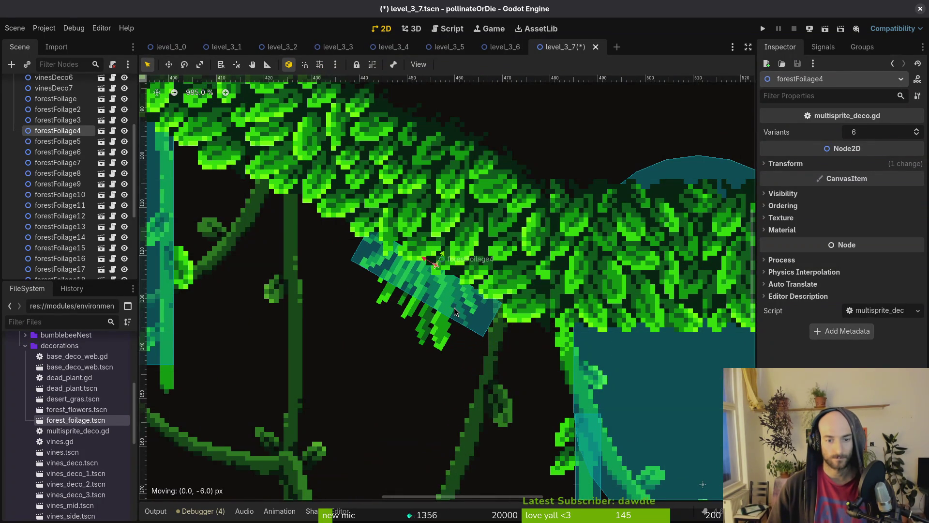
pyautogui.scroll(-7, 455, 310)
pyautogui.click(407, 321)
pyautogui.scroll(4, 507, 342)
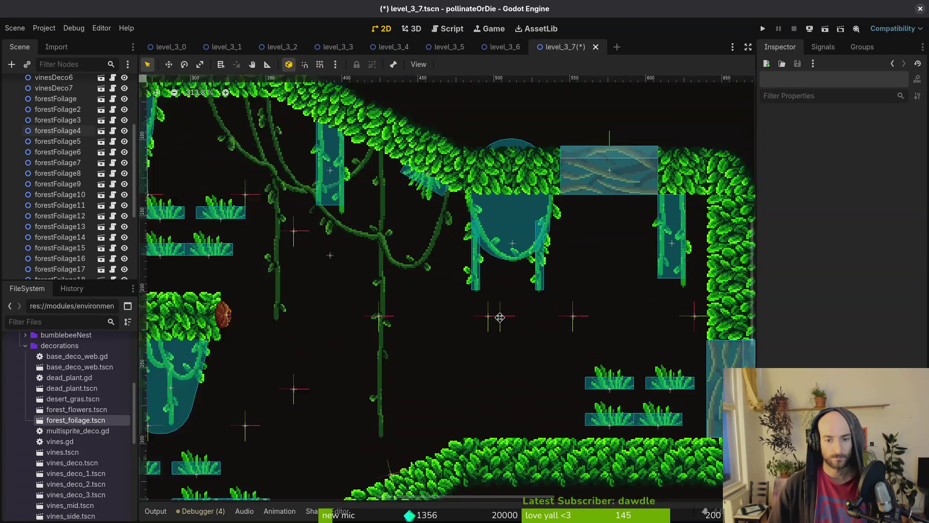
pyautogui.moveTo(507, 342)
pyautogui.mouseDown()
pyautogui.moveTo(320, 373)
pyautogui.moveTo(331, 380)
pyautogui.moveTo(304, 386)
pyautogui.mouseUp()
# Turn on grid snap and line forestFoilage10, 11 and 12 along the right-hand floor.
pyautogui.hotkey('shift', 'g')
pyautogui.moveTo(436, 362)
pyautogui.mouseDown()
pyautogui.moveTo(346, 363)
pyautogui.moveTo(330, 380)
pyautogui.mouseUp()
pyautogui.moveTo(465, 314); pyautogui.dragTo(429, 385)
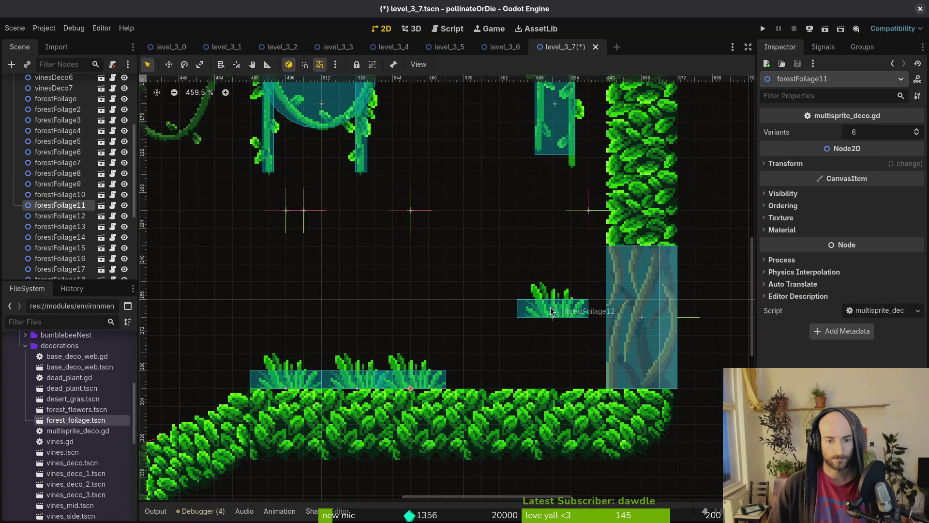
pyautogui.moveTo(551, 310); pyautogui.dragTo(519, 380)
pyautogui.scroll(-3, 519, 380)
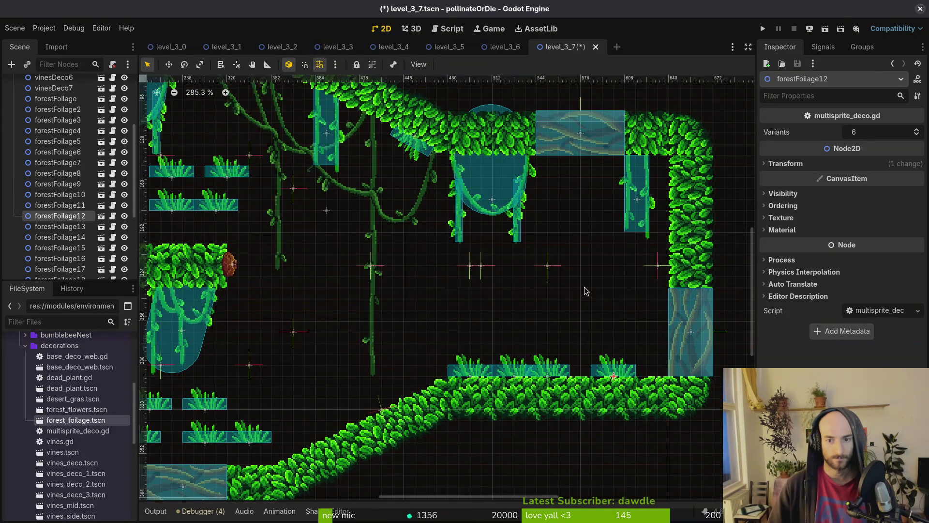
pyautogui.scroll(-2, 586, 290)
pyautogui.scroll(5, 58, 146)
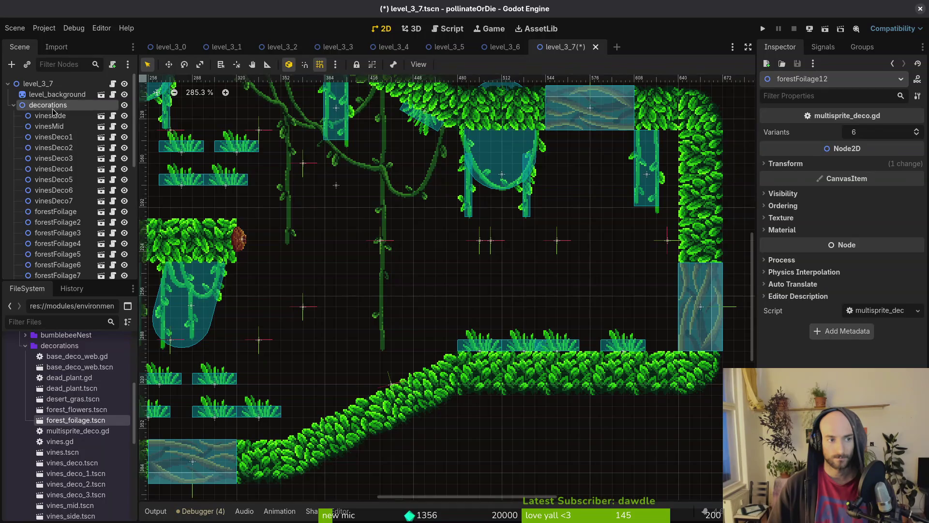
# Duplicate forestFoilage12, turn the copy sideways beside the vine higher up, and save level_3_7.
pyautogui.hotkey('ctrl', 'd')
pyautogui.moveTo(623, 345)
pyautogui.mouseDown()
pyautogui.moveTo(628, 242)
pyautogui.moveTo(634, 268)
pyautogui.mouseUp()
pyautogui.moveTo(630, 247)
pyautogui.mouseDown()
pyautogui.moveTo(680, 165)
pyautogui.moveTo(632, 174)
pyautogui.moveTo(661, 180)
pyautogui.moveTo(655, 134)
pyautogui.mouseUp()
pyautogui.click(614, 196)
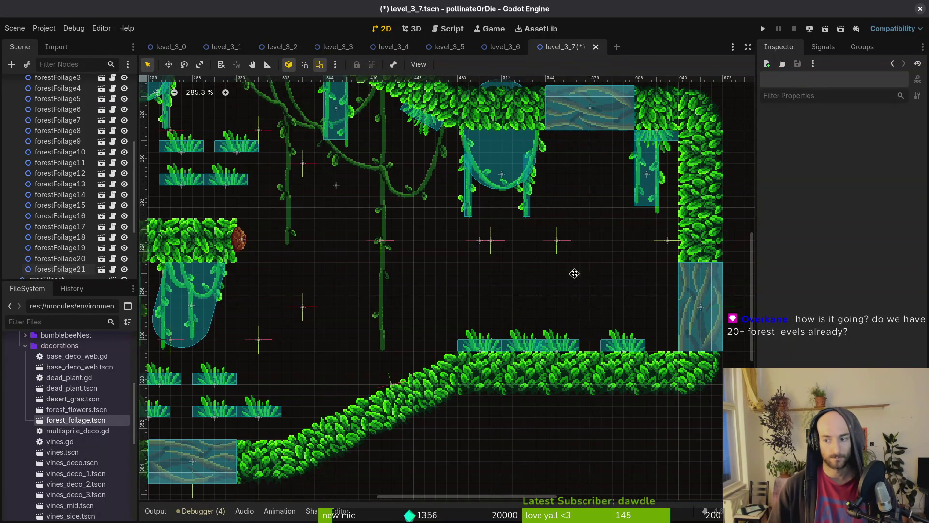
pyautogui.moveTo(578, 289); pyautogui.dragTo(609, 248)
pyautogui.hotkey('ctrl', 's')
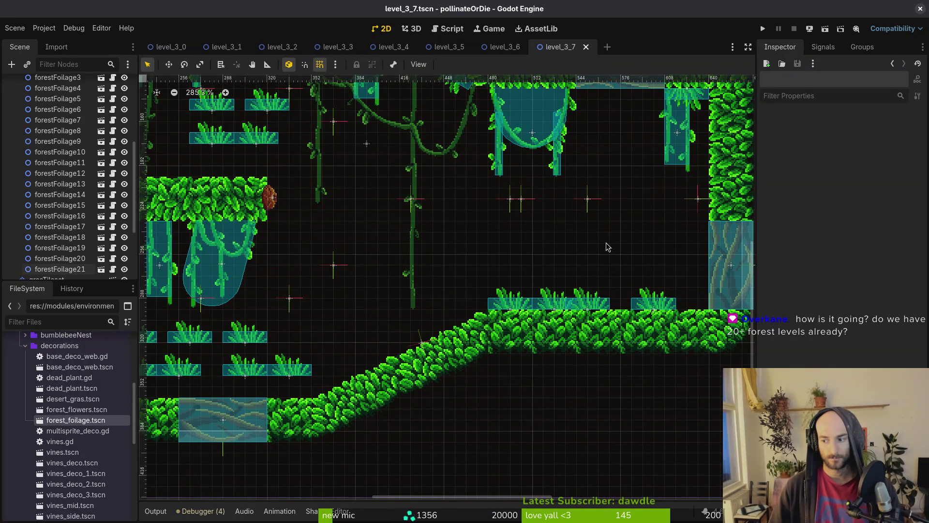
# Recentre on the whole level and list the nodes stacked under the floor grass.
pyautogui.scroll(-3, 571, 290)
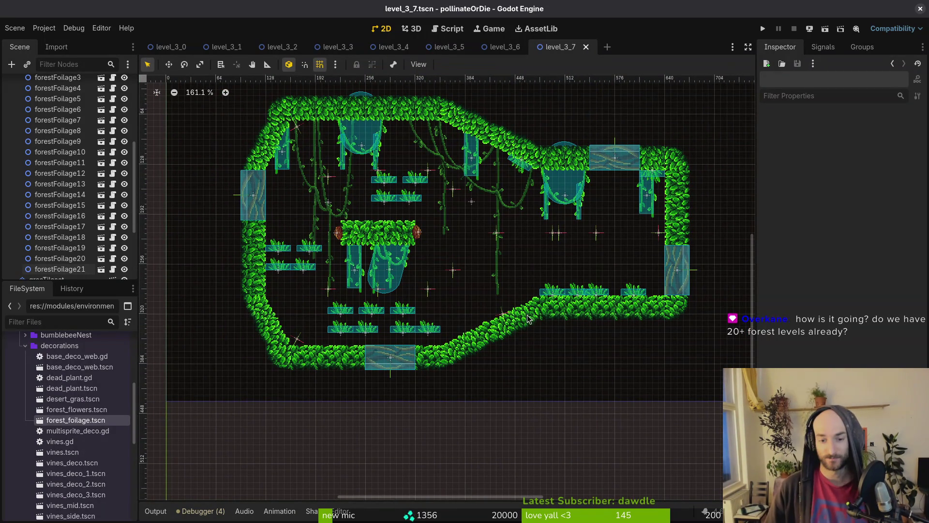
pyautogui.moveTo(535, 299); pyautogui.dragTo(513, 275)
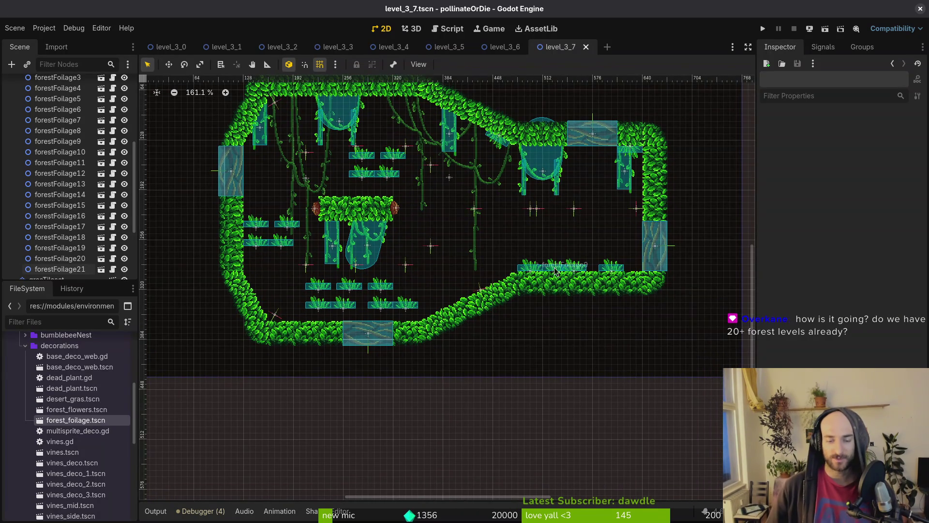
pyautogui.scroll(3, 524, 275)
pyautogui.rightClick(504, 278)
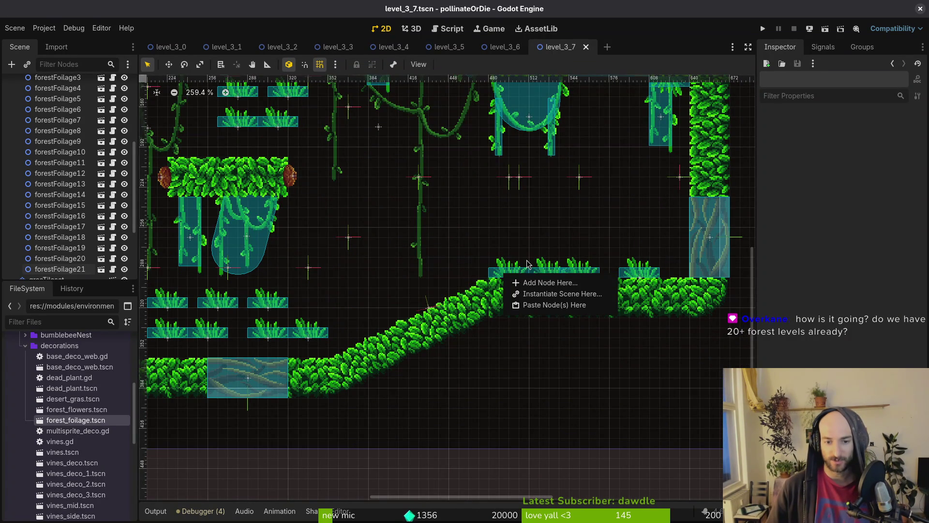
pyautogui.press('Escape')
pyautogui.keyDown('alt'); pyautogui.rightClick(509, 277); pyautogui.keyUp('alt')
pyautogui.press('Escape')
pyautogui.keyDown('alt'); pyautogui.rightClick(509, 279); pyautogui.keyUp('alt')
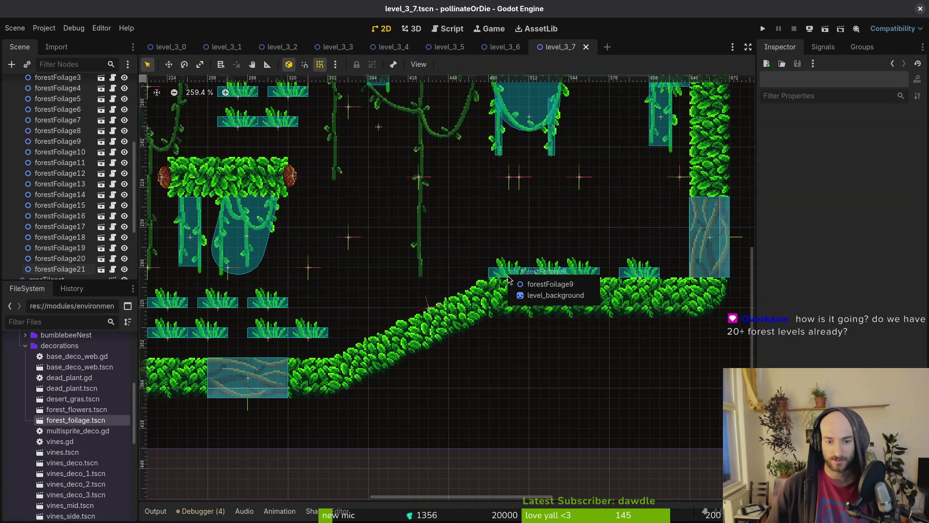
pyautogui.press('Escape')
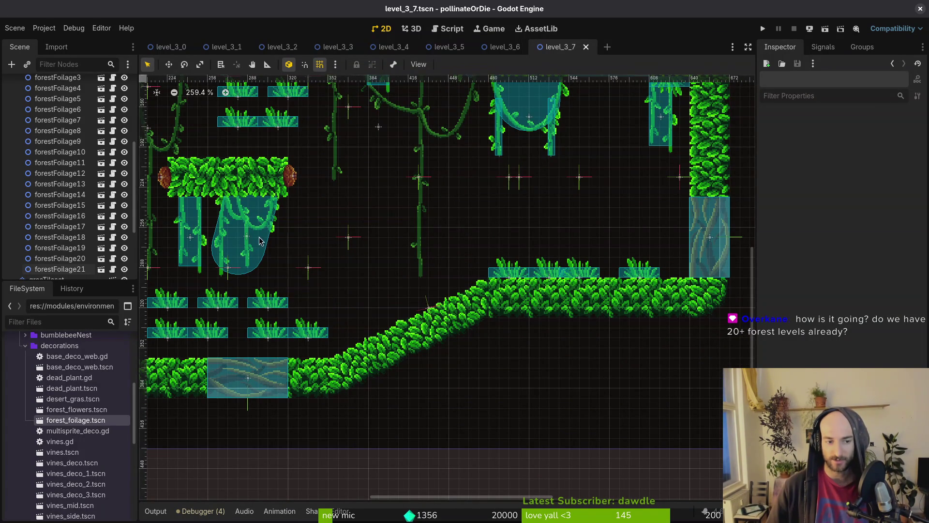
# Pick forestFoilage2 from the overlapping nodes, move it left along the floor, and disable grid snap.
pyautogui.scroll(3, 408, 248)
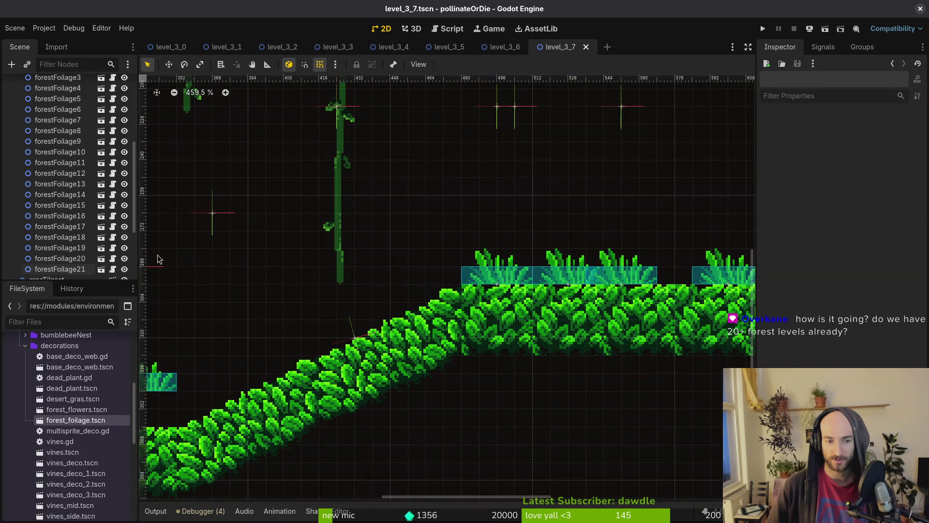
pyautogui.scroll(-1, 489, 274)
pyautogui.keyDown('alt'); pyautogui.rightClick(437, 264); pyautogui.keyUp('alt')
pyautogui.press('Escape')
pyautogui.keyDown('alt'); pyautogui.rightClick(436, 263); pyautogui.keyUp('alt')
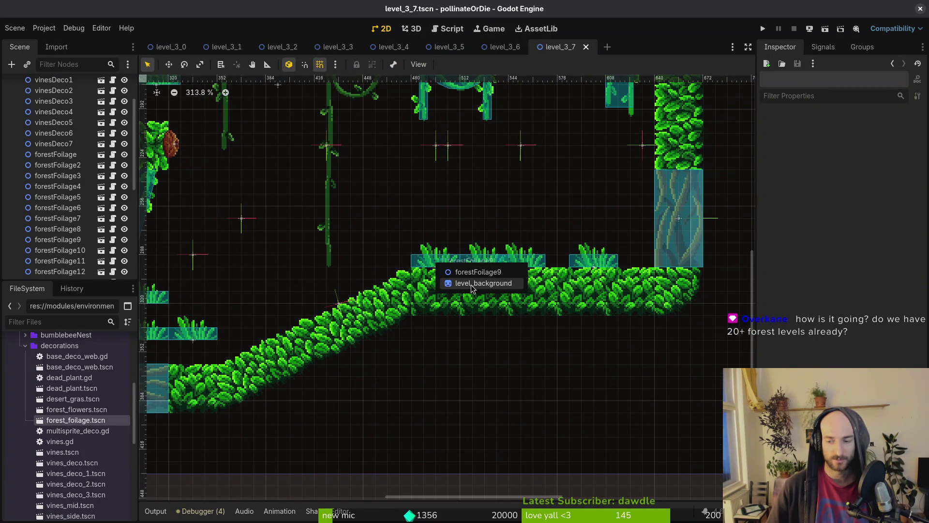
pyautogui.scroll(-4, 462, 297)
pyautogui.scroll(3, 463, 297)
pyautogui.moveTo(510, 241)
pyautogui.mouseDown()
pyautogui.moveTo(421, 273)
pyautogui.moveTo(382, 271)
pyautogui.moveTo(393, 272)
pyautogui.moveTo(318, 216)
pyautogui.moveTo(355, 236)
pyautogui.moveTo(290, 255)
pyautogui.moveTo(259, 210)
pyautogui.mouseUp()
pyautogui.scroll(5, 354, 233)
pyautogui.hotkey('shift', 'g')
# Move forestFoilage7 up-left, re-enable grid snap, and stand forestFoilage18 upright, lifted above the others.
pyautogui.moveTo(440, 203)
pyautogui.mouseDown()
pyautogui.moveTo(335, 176)
pyautogui.moveTo(431, 339)
pyautogui.moveTo(338, 285)
pyautogui.moveTo(319, 298)
pyautogui.mouseUp()
pyautogui.scroll(2, 343, 288)
pyautogui.hotkey('shift', 'g')
pyautogui.click(374, 273)
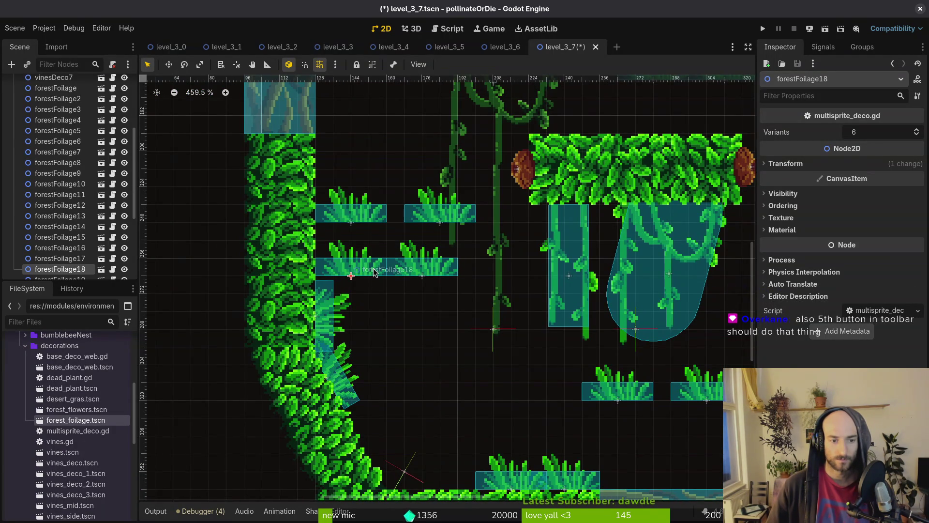
pyautogui.moveTo(368, 275)
pyautogui.mouseDown()
pyautogui.moveTo(361, 298)
pyautogui.moveTo(325, 277)
pyautogui.mouseUp()
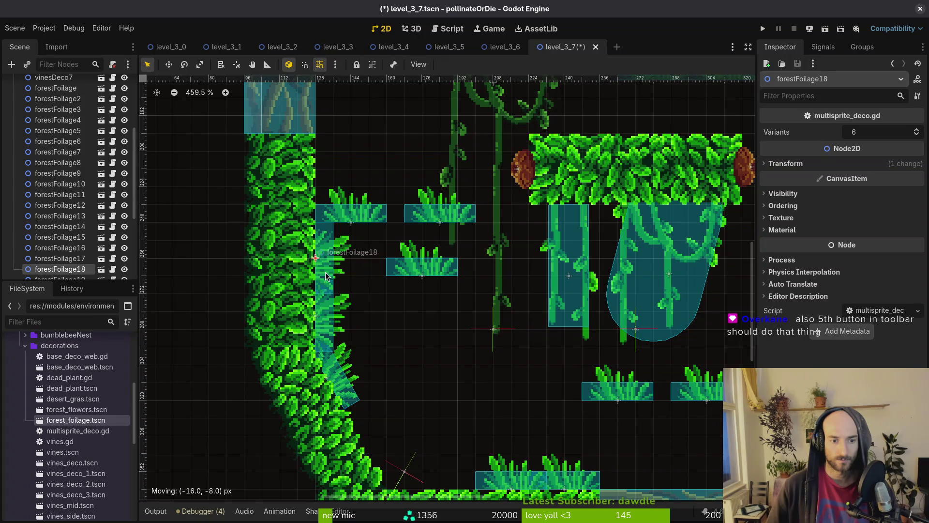
pyautogui.moveTo(366, 213); pyautogui.dragTo(384, 142)
pyautogui.scroll(1, 414, 286)
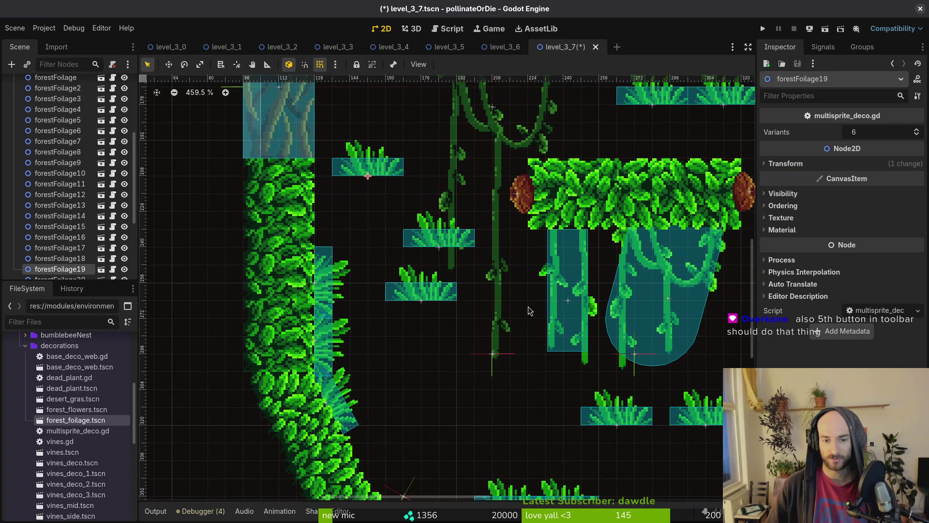
# Switch to list-selection mode and inspect the nodes under the lower-right spot.
pyautogui.click(220, 71)
pyautogui.hscroll(4, 485, 291)
pyautogui.scroll(-2, 484, 291)
pyautogui.click(628, 378)
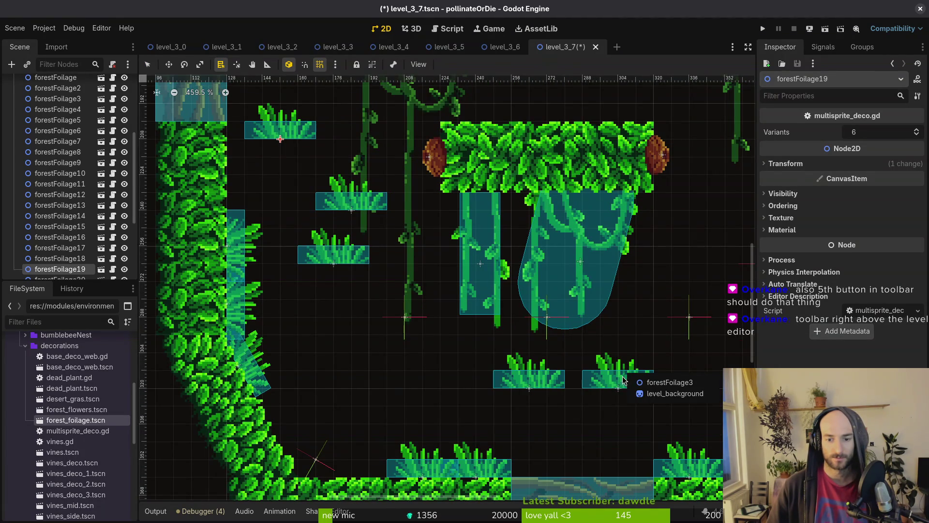
pyautogui.press('Escape')
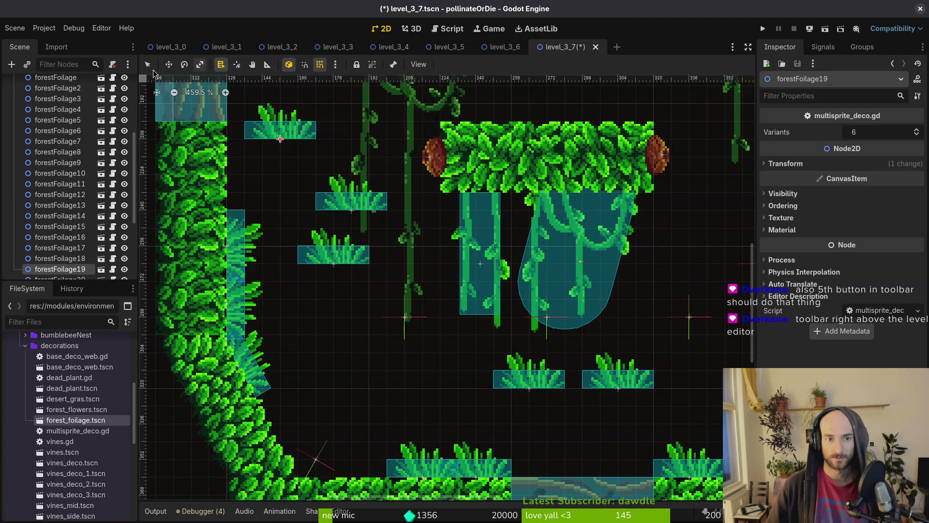
pyautogui.scroll(-2, 542, 325)
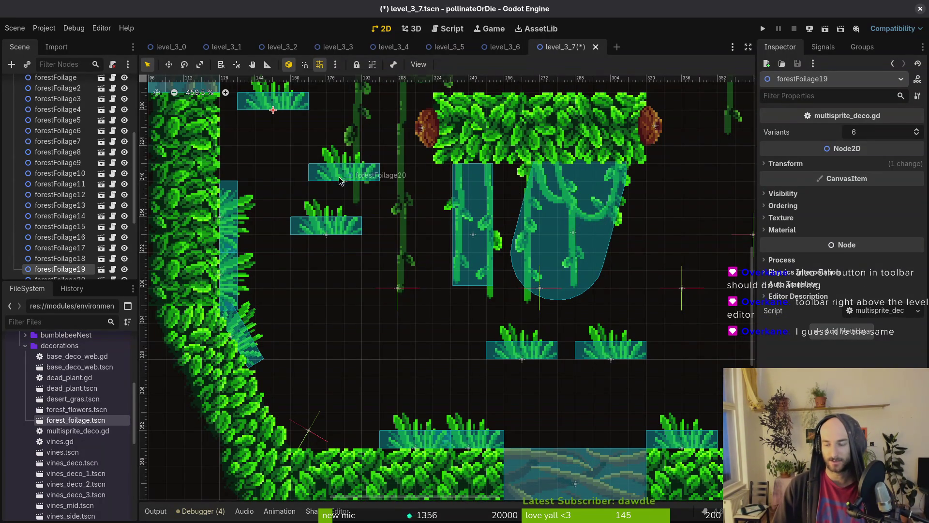
# Zoom out, check the nodes stacked over the level background, and return to plain selection mode.
pyautogui.hotkey('ctrl', '-')
pyautogui.scroll(-2, 498, 209)
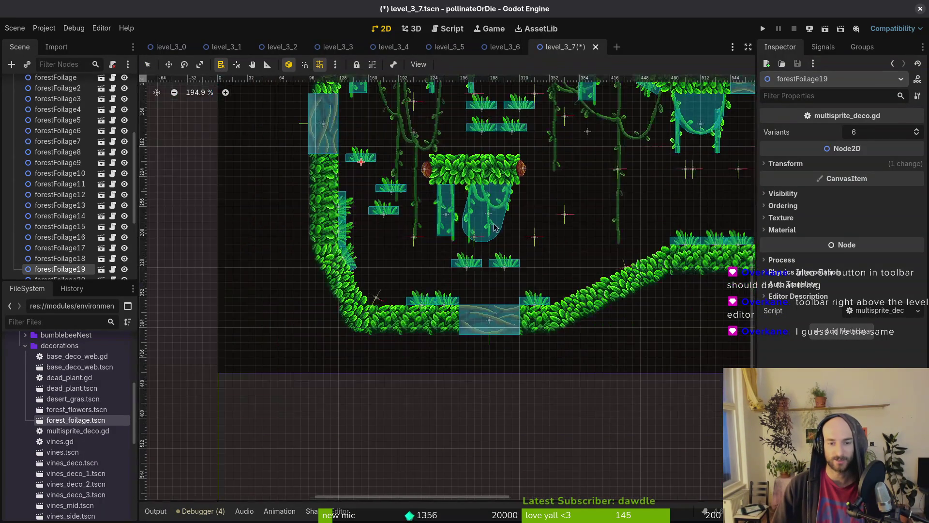
pyautogui.click(555, 262)
pyautogui.keyDown('alt'); pyautogui.rightClick(536, 241); pyautogui.keyUp('alt')
pyautogui.keyDown('alt'); pyautogui.rightClick(535, 240); pyautogui.keyUp('alt')
pyautogui.press('Escape')
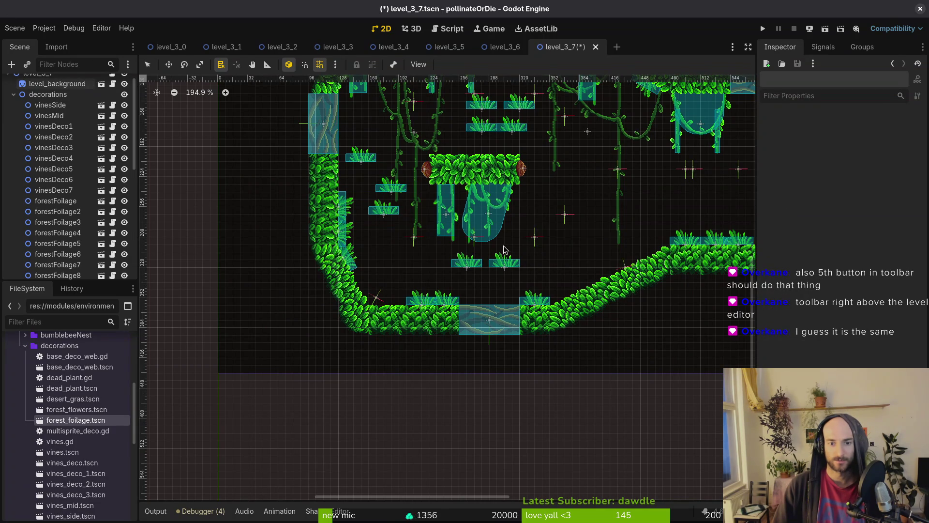
pyautogui.click(147, 66)
# Raise grass clumps atop the leafy central platform, then open forest_foliage.tscn in its own tab.
pyautogui.scroll(6, 399, 296)
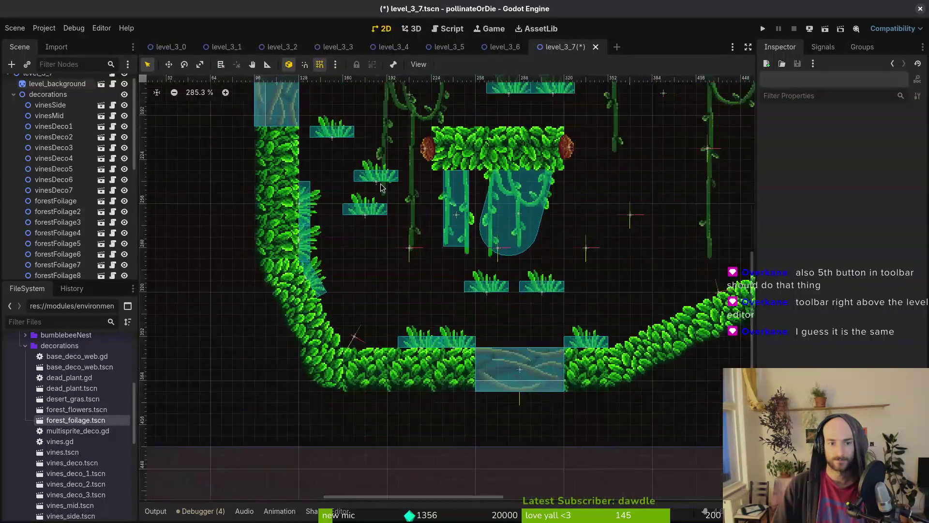
pyautogui.scroll(2, 399, 295)
pyautogui.moveTo(313, 261); pyautogui.dragTo(420, 195)
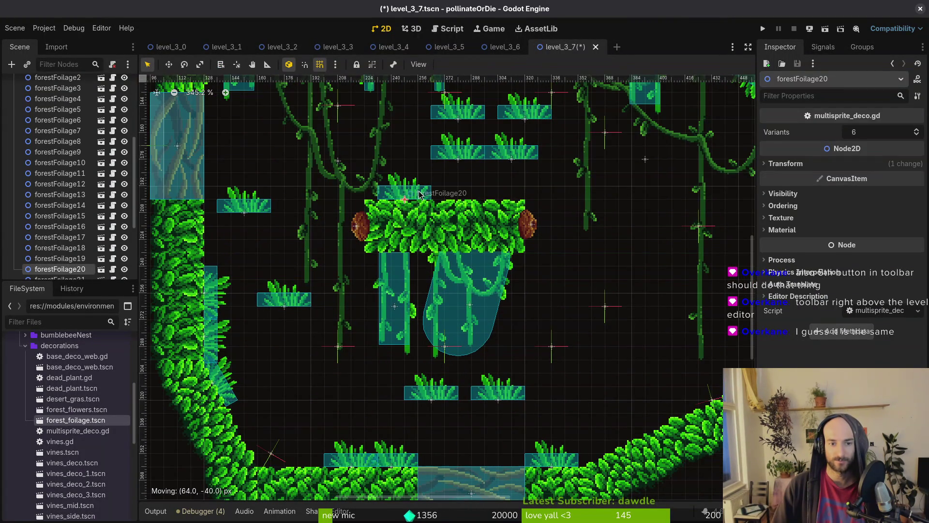
pyautogui.moveTo(294, 303); pyautogui.dragTo(451, 196)
pyautogui.moveTo(244, 207); pyautogui.dragTo(286, 130)
pyautogui.scroll(-3, 285, 130)
pyautogui.moveTo(330, 253)
pyautogui.mouseDown()
pyautogui.moveTo(341, 213)
pyautogui.moveTo(334, 227)
pyautogui.moveTo(329, 213)
pyautogui.mouseUp()
pyautogui.doubleClick(365, 169)
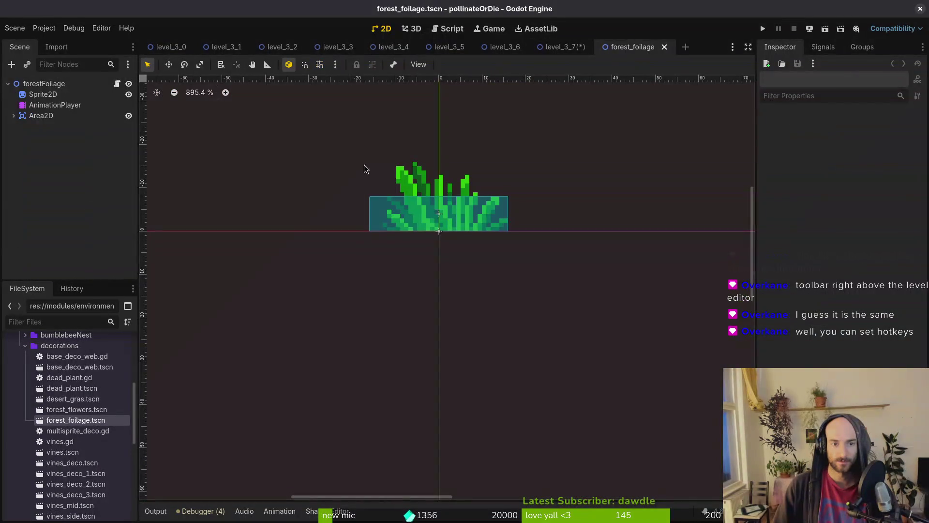
# Close forest_foliage.tscn, hang flipped grass clumps from the ceiling, and save the level.
pyautogui.click(664, 47)
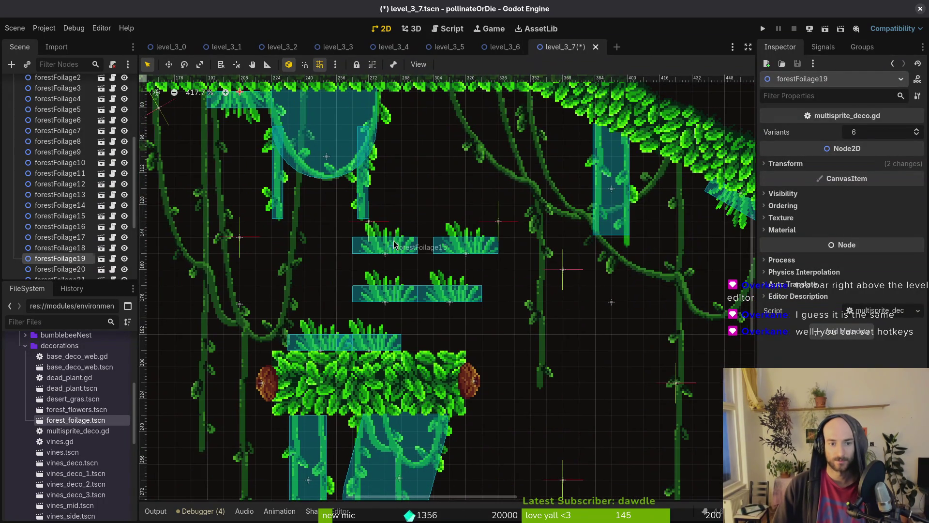
pyautogui.moveTo(384, 247)
pyautogui.mouseDown()
pyautogui.moveTo(416, 162)
pyautogui.moveTo(407, 173)
pyautogui.moveTo(327, 105)
pyautogui.mouseUp()
pyautogui.moveTo(461, 251)
pyautogui.mouseDown()
pyautogui.moveTo(504, 232)
pyautogui.moveTo(534, 276)
pyautogui.mouseUp()
pyautogui.moveTo(480, 247)
pyautogui.mouseDown()
pyautogui.moveTo(467, 104)
pyautogui.moveTo(469, 113)
pyautogui.moveTo(491, 115)
pyautogui.mouseUp()
pyautogui.scroll(-4, 468, 109)
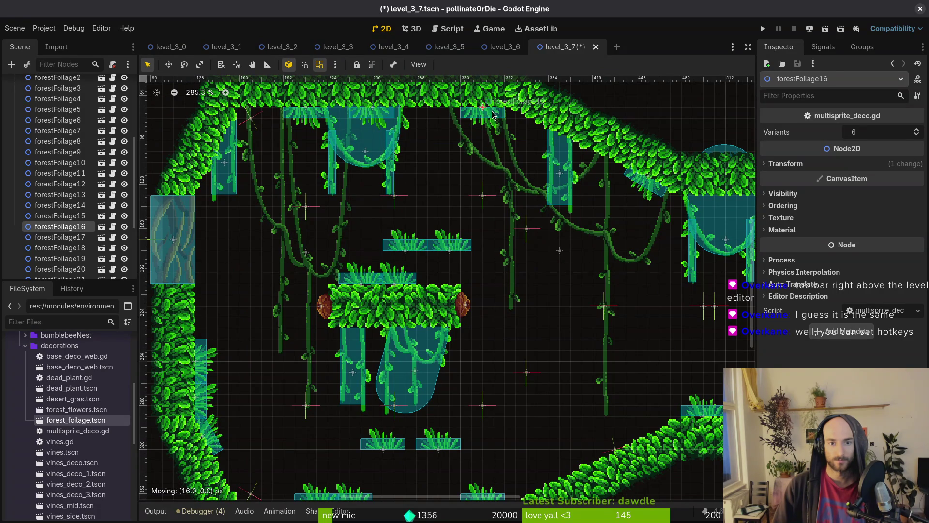
pyautogui.moveTo(449, 231)
pyautogui.mouseDown()
pyautogui.moveTo(444, 119)
pyautogui.moveTo(462, 114)
pyautogui.mouseUp()
pyautogui.click(469, 195)
pyautogui.hotkey('ctrl', 's')
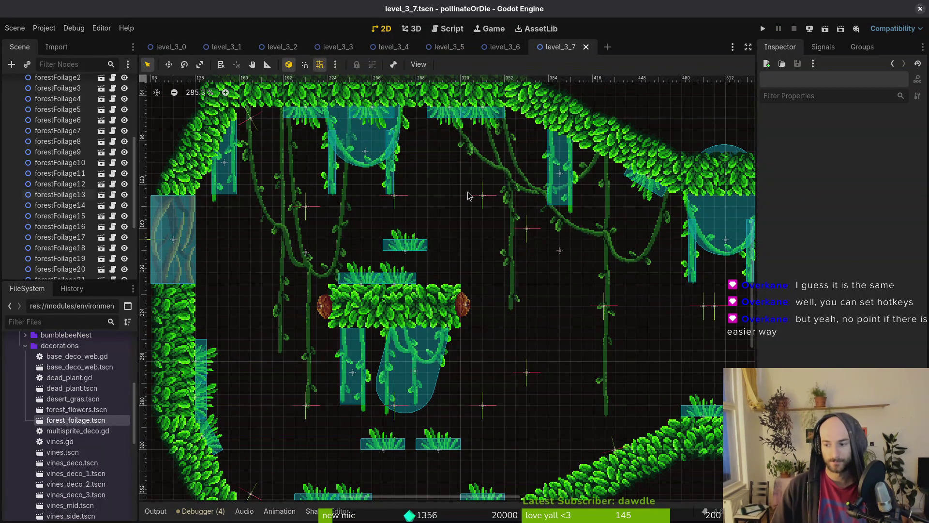
# Shift the small floating clump, then tilt forestFoliage3 onto the sloped floor.
pyautogui.click(455, 249)
pyautogui.moveTo(454, 249); pyautogui.dragTo(566, 317)
pyautogui.press('f')
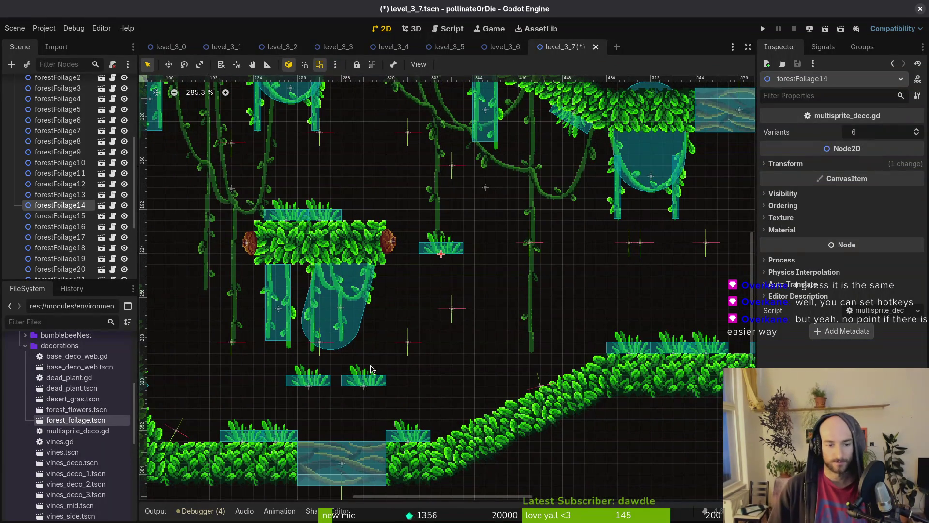
pyautogui.moveTo(373, 386)
pyautogui.mouseDown()
pyautogui.moveTo(469, 330)
pyautogui.moveTo(433, 296)
pyautogui.moveTo(458, 281)
pyautogui.mouseUp()
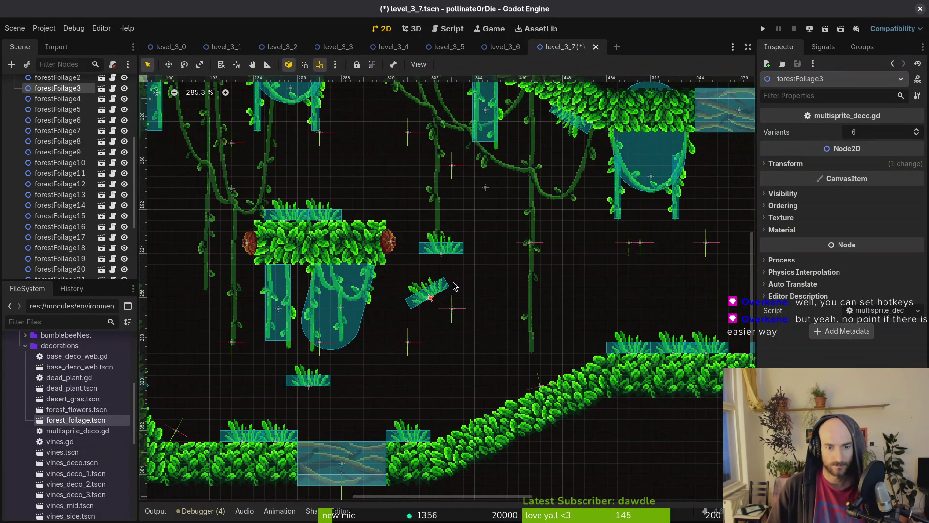
pyautogui.scroll(5, 605, 347)
pyautogui.moveTo(335, 256); pyautogui.dragTo(371, 469)
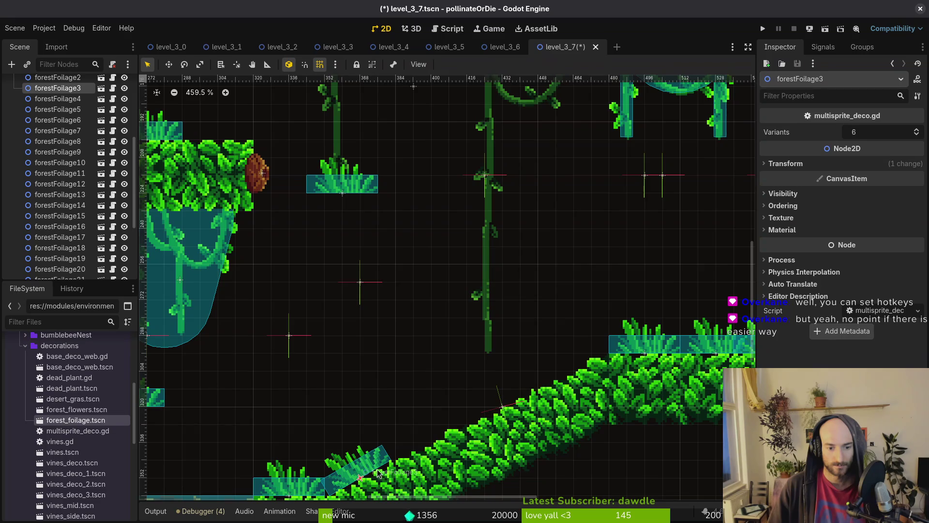
pyautogui.click(375, 472)
pyautogui.scroll(1, 441, 312)
pyautogui.moveTo(440, 312); pyautogui.dragTo(440, 312)
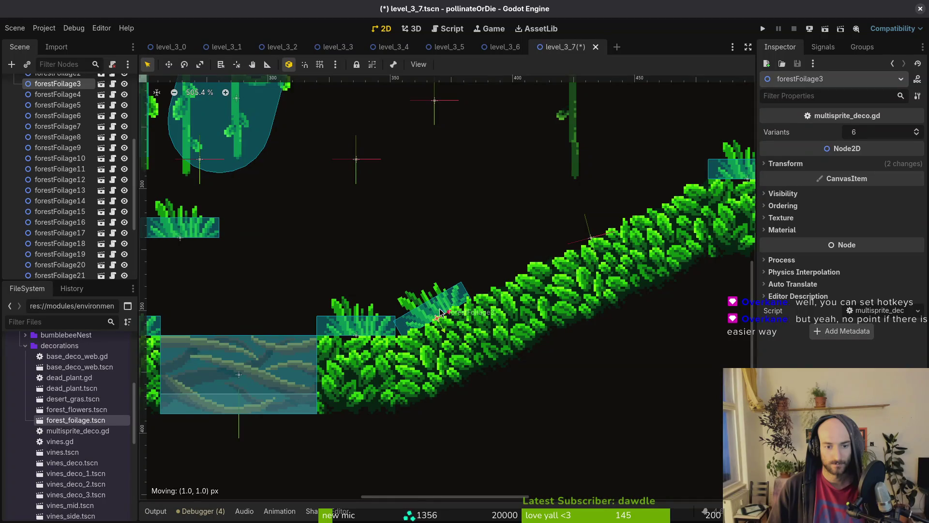
pyautogui.scroll(-4, 440, 304)
pyautogui.scroll(3, 404, 249)
# Delete the stray floating clump forestFoliage14 and drop red flowers on the central platform.
pyautogui.moveTo(405, 213); pyautogui.dragTo(426, 271)
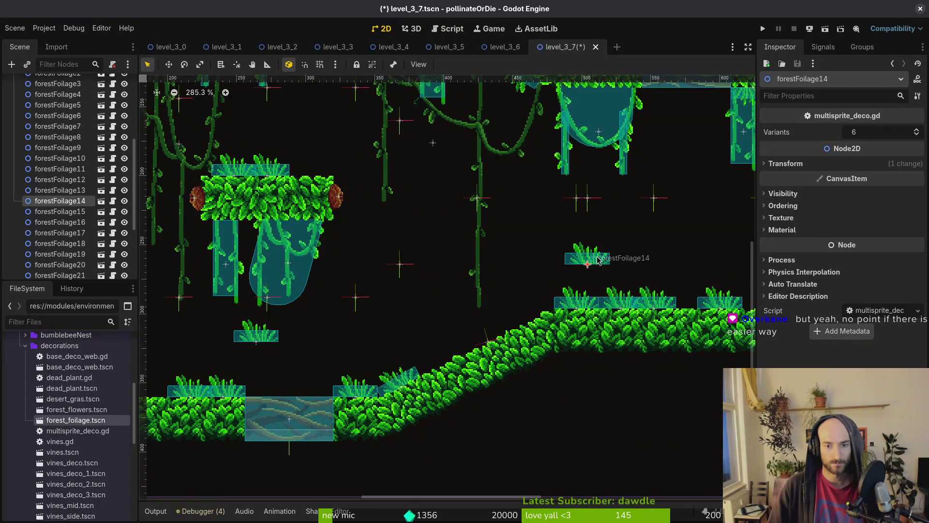
pyautogui.scroll(2, 467, 256)
pyautogui.scroll(-3, 468, 256)
pyautogui.press('Delete')
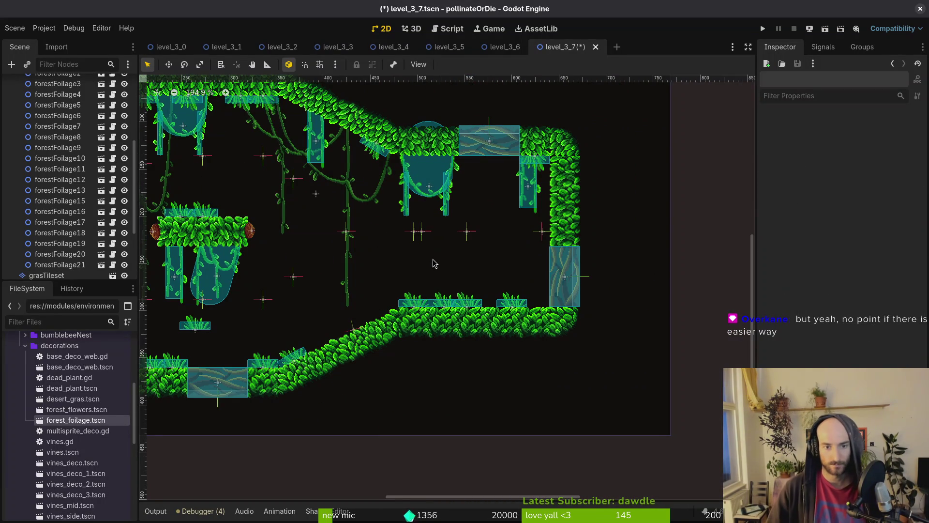
pyautogui.scroll(-2, 379, 262)
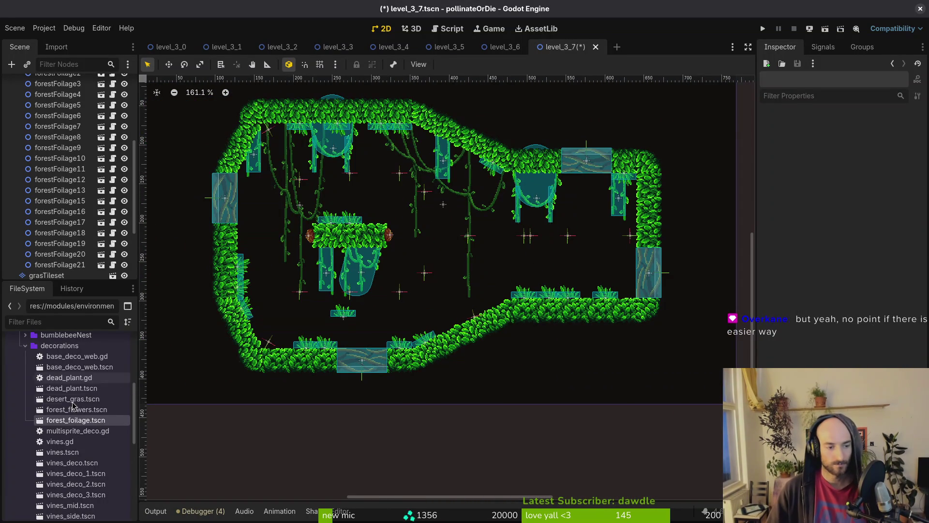
pyautogui.moveTo(90, 415)
pyautogui.mouseDown()
pyautogui.moveTo(380, 228)
pyautogui.moveTo(370, 226)
pyautogui.mouseUp()
# Duplicate the red flowers and set forestFlowers2 on the right grass ledge.
pyautogui.scroll(7, 378, 228)
pyautogui.scroll(4, 376, 223)
pyautogui.scroll(-8, 371, 226)
pyautogui.scroll(2, 442, 283)
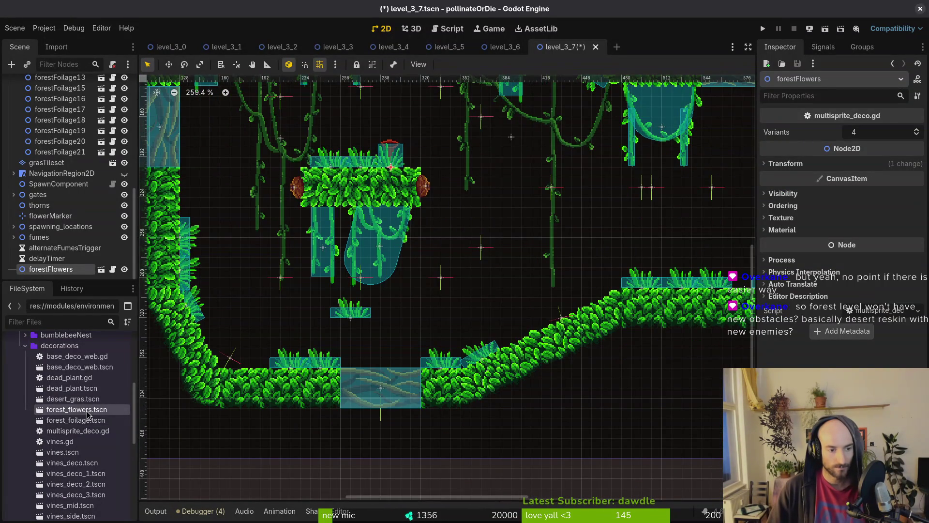
pyautogui.scroll(5, 73, 157)
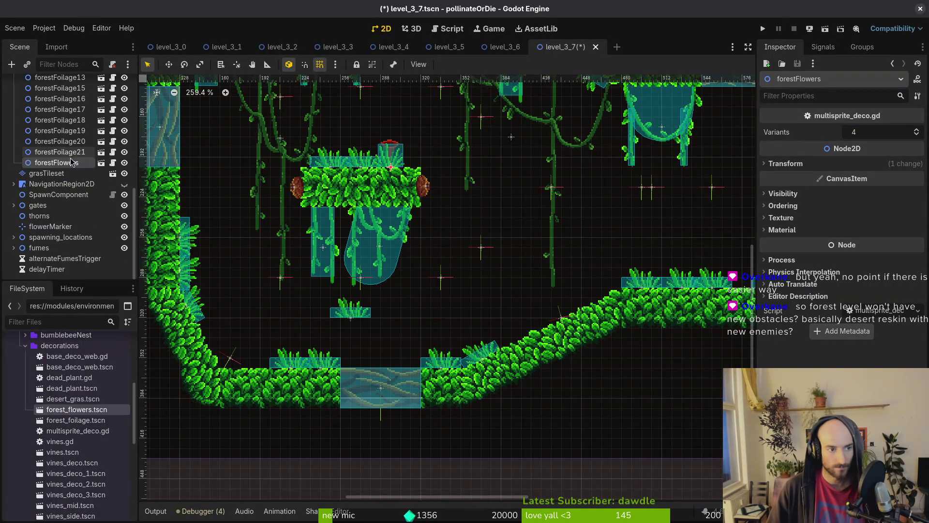
pyautogui.hotkey('ctrl', 'd')
pyautogui.moveTo(386, 207)
pyautogui.mouseDown()
pyautogui.moveTo(406, 298)
pyautogui.moveTo(276, 351)
pyautogui.moveTo(528, 310)
pyautogui.moveTo(535, 331)
pyautogui.moveTo(657, 251)
pyautogui.mouseUp()
pyautogui.hscroll(5, 484, 264)
pyautogui.moveTo(523, 252); pyautogui.dragTo(623, 274)
pyautogui.scroll(-4, 623, 273)
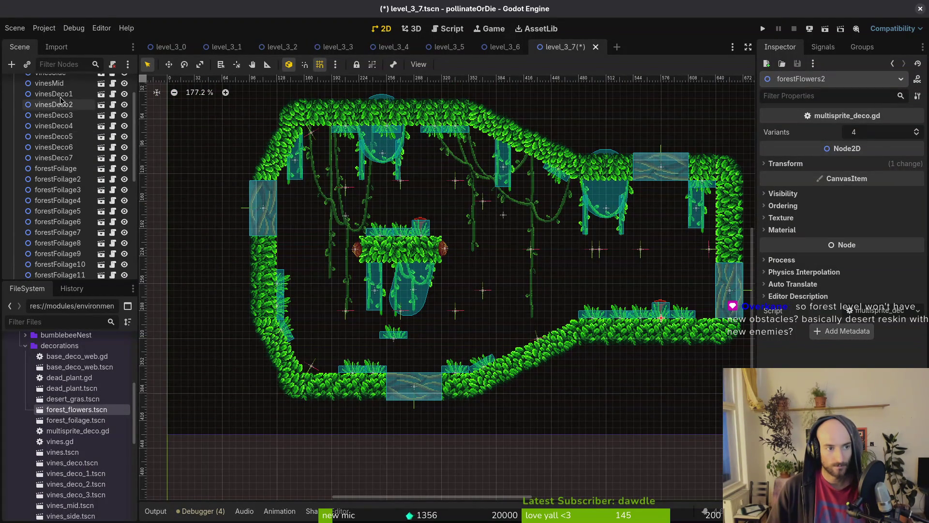
# Add forestFlowers3, moved to the left and turned upside down.
pyautogui.hotkey('ctrl', 'd')
pyautogui.moveTo(664, 313)
pyautogui.mouseDown()
pyautogui.moveTo(531, 216)
pyautogui.moveTo(547, 194)
pyautogui.moveTo(521, 220)
pyautogui.moveTo(412, 139)
pyautogui.moveTo(289, 283)
pyautogui.mouseUp()
pyautogui.scroll(2, 328, 238)
pyautogui.scroll(-3, 210, 322)
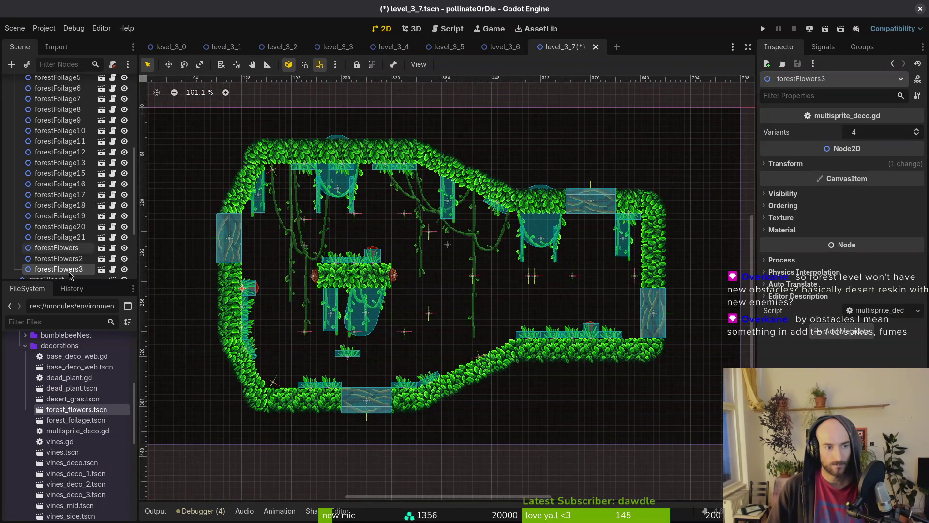
pyautogui.scroll(5, 71, 126)
# Add forestFlowers4 under the leafy ceiling beside a vine and save level_3_7.
pyautogui.hotkey('ctrl', 'd')
pyautogui.moveTo(244, 293)
pyautogui.mouseDown()
pyautogui.moveTo(613, 284)
pyautogui.moveTo(434, 282)
pyautogui.moveTo(515, 386)
pyautogui.moveTo(479, 392)
pyautogui.moveTo(424, 162)
pyautogui.mouseUp()
pyautogui.scroll(4, 614, 284)
pyautogui.scroll(3, 489, 382)
pyautogui.scroll(3, 426, 164)
pyautogui.hotkey('ctrl', 's')
pyautogui.scroll(-7, 436, 174)
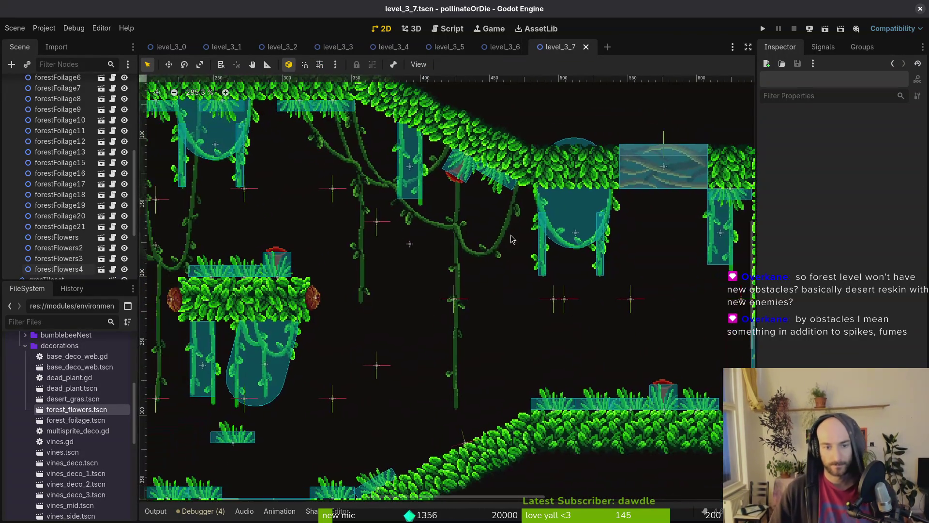
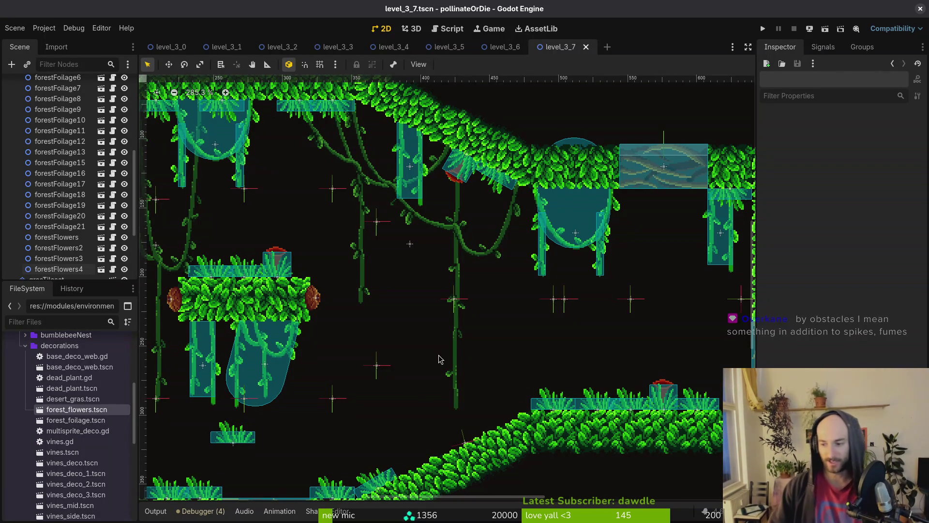
# Zoom out of level_3_7 and quick-open level_3_8.tscn by searching '3_8'.
pyautogui.scroll(-3, 466, 298)
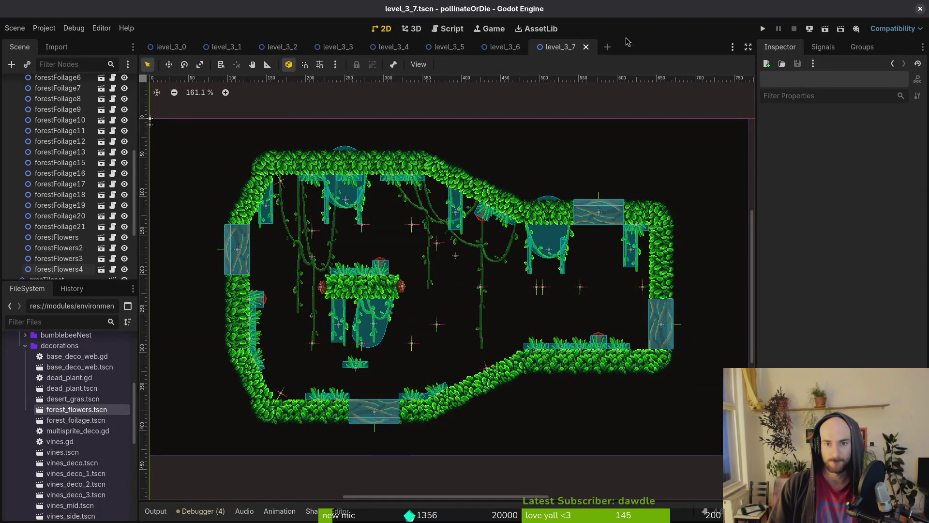
pyautogui.hotkey('ctrl', 'shift', 'o')
pyautogui.write('3_8')
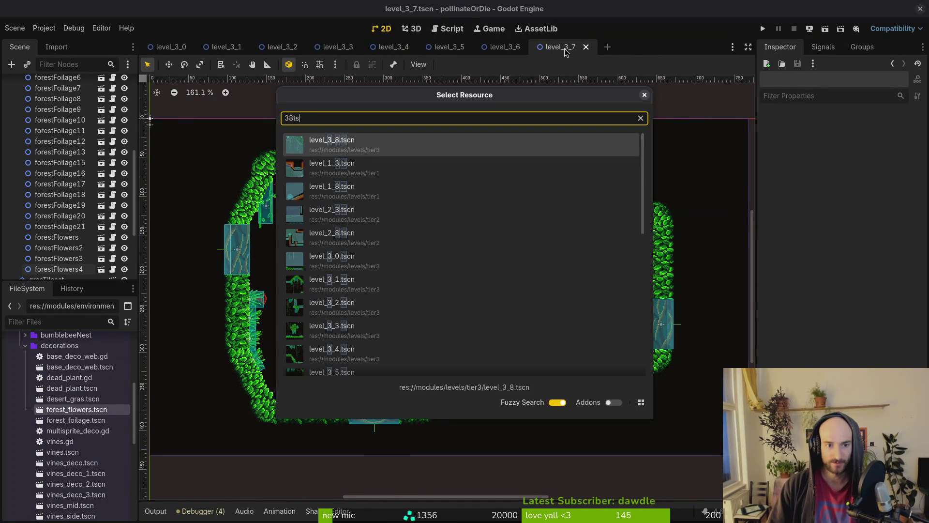
pyautogui.press('Return')
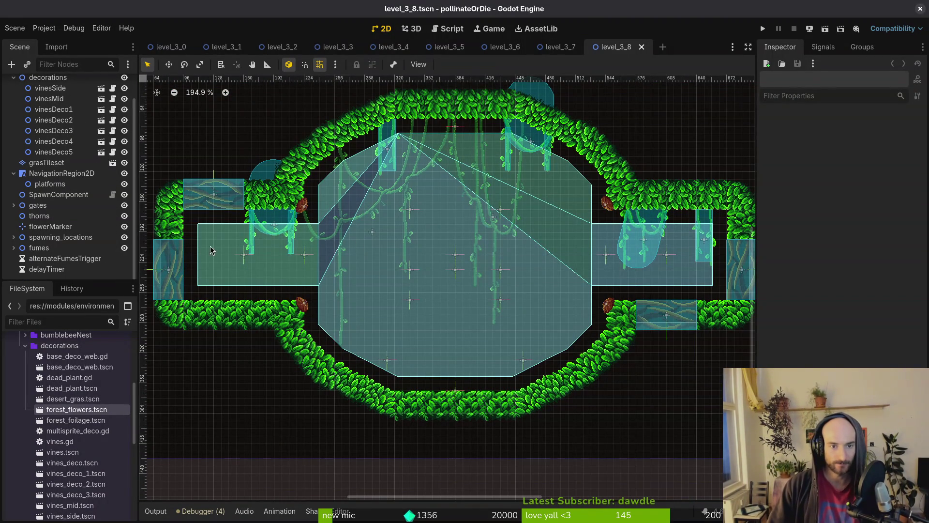
# Place a forest_foliage clump under decorations and duplicate it into a 2x2 grid of four.
pyautogui.moveTo(80, 419)
pyautogui.mouseDown()
pyautogui.moveTo(339, 416)
pyautogui.moveTo(432, 358)
pyautogui.mouseUp()
pyautogui.moveTo(48, 269)
pyautogui.mouseDown()
pyautogui.moveTo(68, 146)
pyautogui.moveTo(74, 188)
pyautogui.mouseUp()
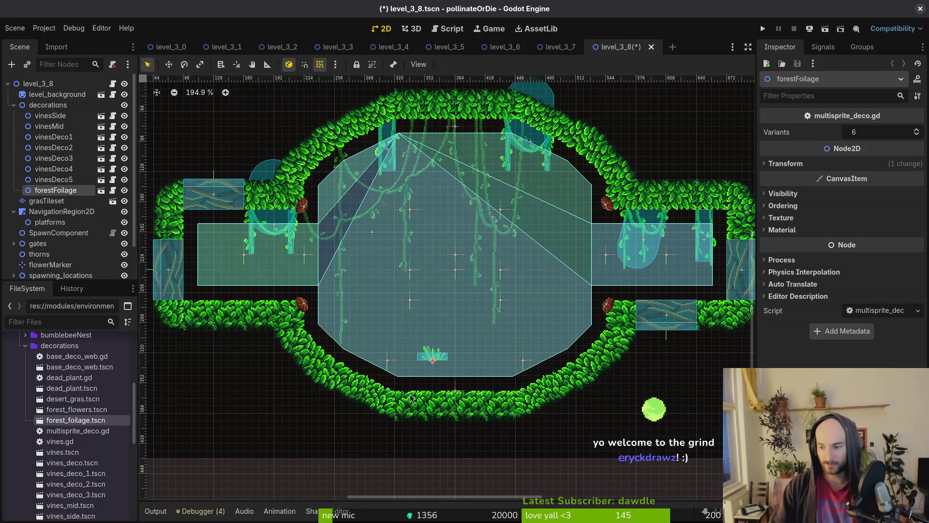
pyautogui.scroll(3, 415, 382)
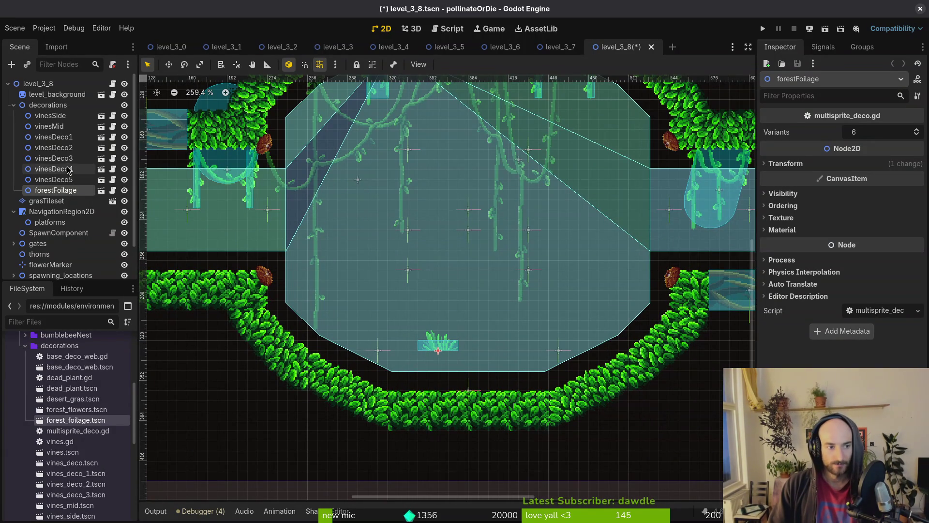
pyautogui.hotkey('ctrl', 'd')
pyautogui.moveTo(438, 348)
pyautogui.mouseDown()
pyautogui.moveTo(343, 334)
pyautogui.moveTo(439, 330)
pyautogui.moveTo(377, 308)
pyautogui.mouseUp()
pyautogui.hotkey('ctrl', 'd')
pyautogui.click(125, 244)
pyautogui.hotkey('ctrl', 'd')
pyautogui.click(396, 292)
# Duplicate the four-clump cluster up and right, then again onto the left ledge.
pyautogui.scroll(-3, 467, 312)
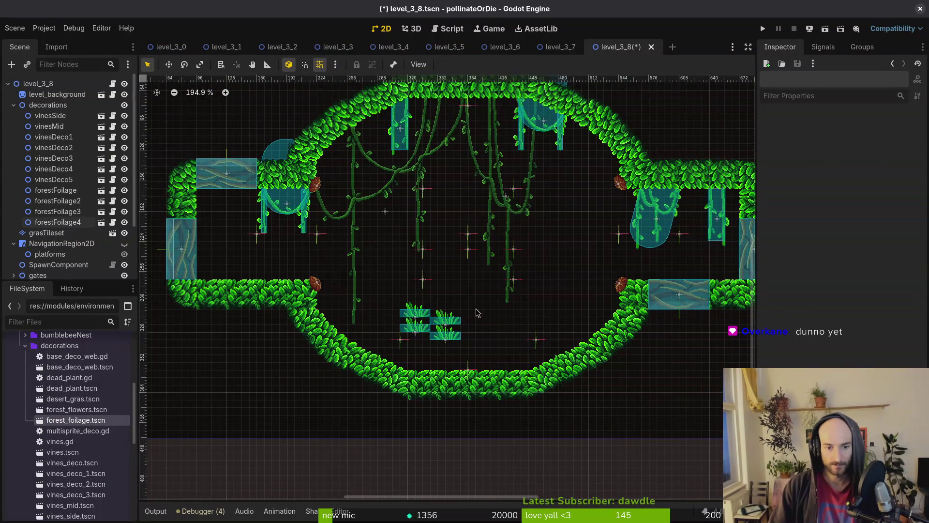
pyautogui.click(404, 312)
pyautogui.keyDown('shift'); pyautogui.click(445, 321); pyautogui.keyUp('shift')
pyautogui.keyDown('shift'); pyautogui.click(431, 326); pyautogui.keyUp('shift')
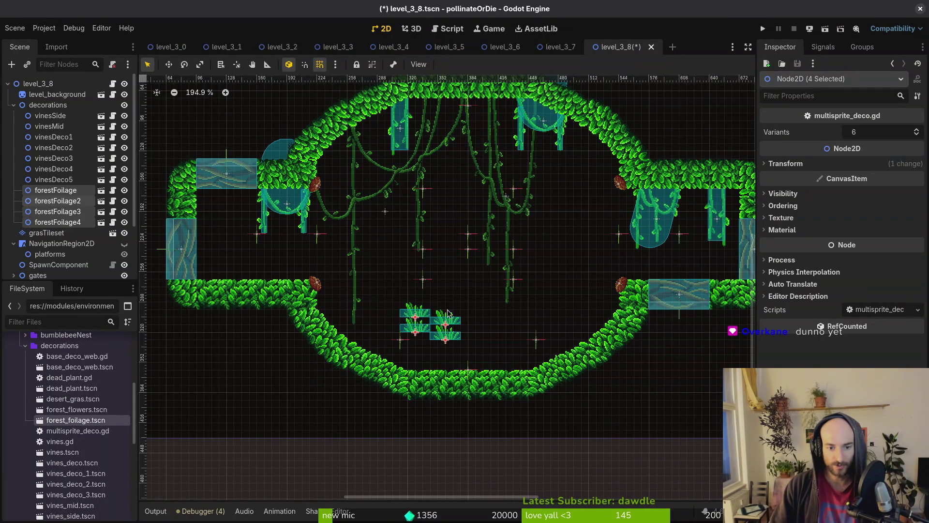
pyautogui.hotkey('ctrl', 'd')
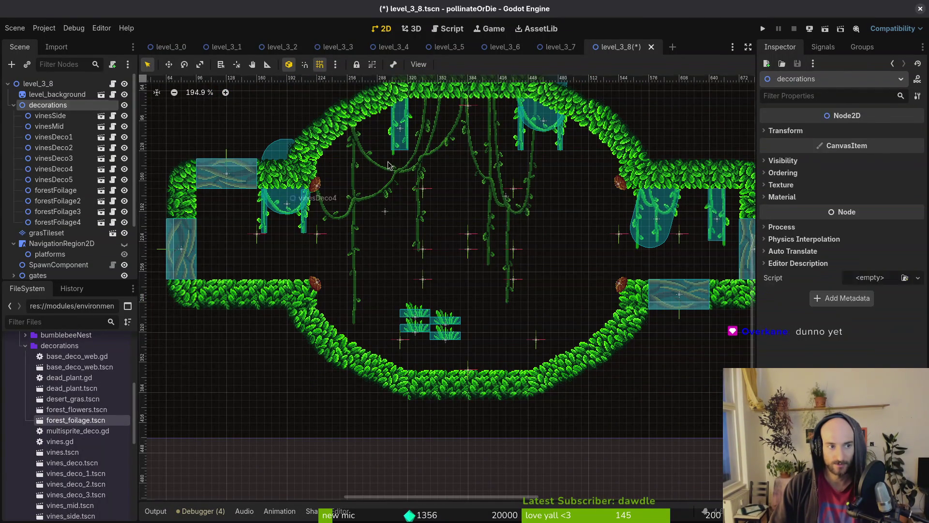
pyautogui.moveTo(459, 322)
pyautogui.mouseDown()
pyautogui.moveTo(479, 317)
pyautogui.moveTo(602, 224)
pyautogui.moveTo(255, 244)
pyautogui.mouseUp()
pyautogui.hotkey('ctrl', 'd')
pyautogui.click(216, 167)
# Add more foliage cluster copies under the ceiling and in the lower right bowl.
pyautogui.hotkey('ctrl', 'd')
pyautogui.moveTo(216, 166)
pyautogui.mouseDown()
pyautogui.moveTo(278, 269)
pyautogui.moveTo(356, 242)
pyautogui.moveTo(463, 155)
pyautogui.moveTo(462, 133)
pyautogui.mouseUp()
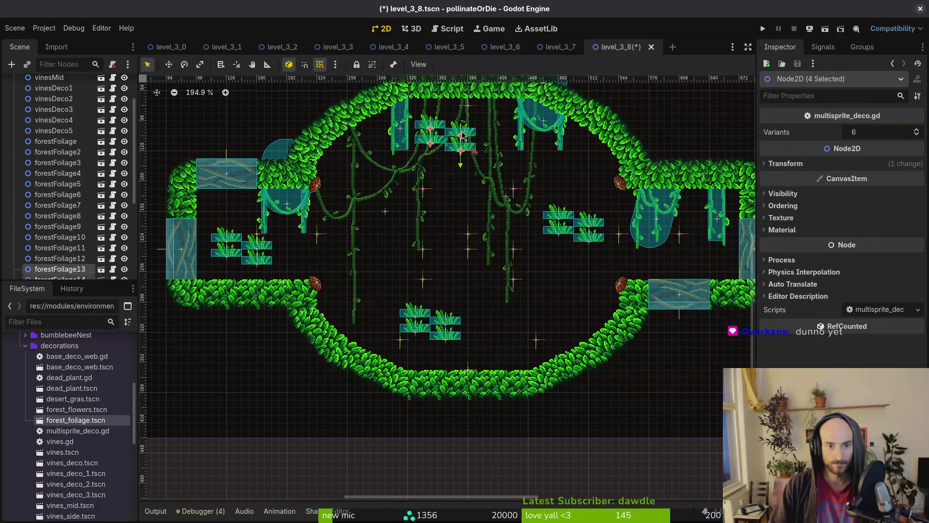
pyautogui.hscroll(3, 491, 255)
pyautogui.hotkey('ctrl', 'd')
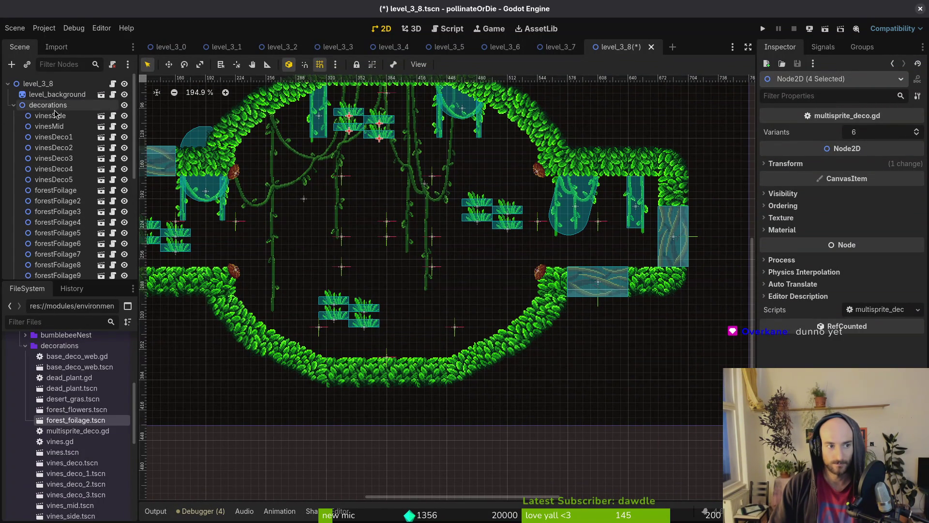
pyautogui.moveTo(380, 132)
pyautogui.mouseDown()
pyautogui.moveTo(499, 309)
pyautogui.moveTo(508, 283)
pyautogui.moveTo(484, 293)
pyautogui.moveTo(484, 193)
pyautogui.moveTo(500, 224)
pyautogui.moveTo(522, 182)
pyautogui.moveTo(503, 173)
pyautogui.mouseUp()
pyautogui.click(528, 236)
pyautogui.scroll(3, 528, 235)
pyautogui.scroll(1, 528, 236)
# Pull grass clumps out of their clusters onto the bowl floor, tilting one, with grid snap on.
pyautogui.scroll(2, 517, 183)
pyautogui.scroll(-1, 504, 173)
pyautogui.moveTo(445, 348)
pyautogui.mouseDown()
pyautogui.moveTo(480, 301)
pyautogui.moveTo(472, 223)
pyautogui.mouseUp()
pyautogui.moveTo(459, 212)
pyautogui.mouseDown()
pyautogui.moveTo(449, 234)
pyautogui.moveTo(477, 254)
pyautogui.moveTo(514, 179)
pyautogui.moveTo(507, 185)
pyautogui.mouseUp()
pyautogui.scroll(2, 514, 179)
pyautogui.scroll(-2, 504, 248)
pyautogui.moveTo(485, 273)
pyautogui.mouseDown()
pyautogui.moveTo(554, 339)
pyautogui.moveTo(448, 271)
pyautogui.moveTo(610, 274)
pyautogui.moveTo(710, 219)
pyautogui.moveTo(338, 392)
pyautogui.moveTo(626, 373)
pyautogui.mouseUp()
pyautogui.hotkey('shift', 'g')
pyautogui.hotkey('ctrl', 'd')
pyautogui.moveTo(654, 238)
pyautogui.mouseDown()
pyautogui.moveTo(538, 329)
pyautogui.moveTo(423, 383)
pyautogui.moveTo(409, 368)
pyautogui.mouseUp()
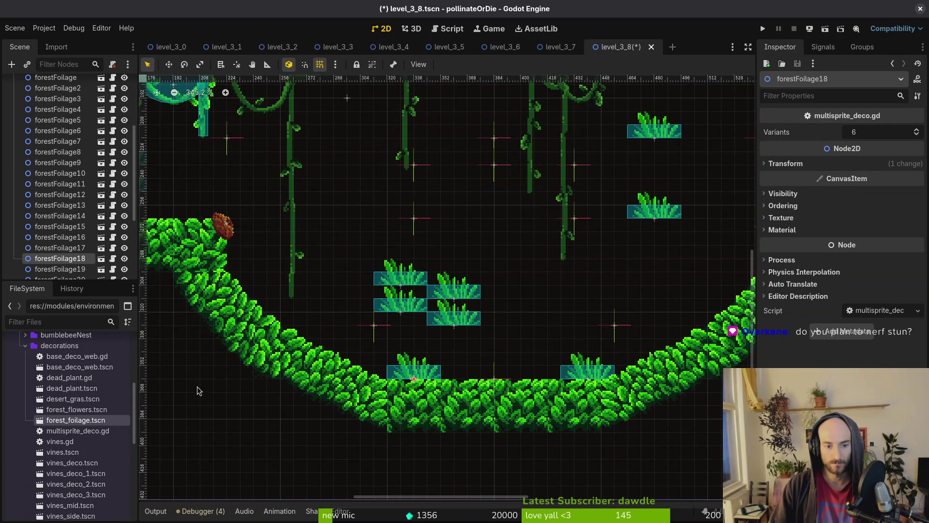
# Add three forest_flowers plants to the level and position them around the bowl.
pyautogui.moveTo(79, 411)
pyautogui.mouseDown()
pyautogui.moveTo(510, 380)
pyautogui.moveTo(453, 380)
pyautogui.mouseUp()
pyautogui.moveTo(77, 409); pyautogui.dragTo(279, 261)
pyautogui.moveTo(390, 324)
pyautogui.mouseDown()
pyautogui.moveTo(276, 289)
pyautogui.moveTo(429, 375)
pyautogui.mouseUp()
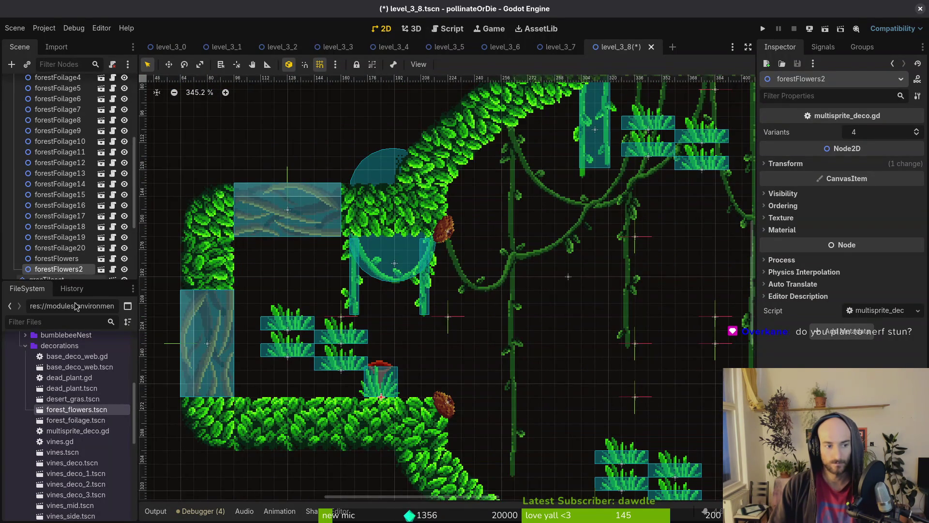
pyautogui.moveTo(76, 410)
pyautogui.mouseDown()
pyautogui.moveTo(525, 326)
pyautogui.moveTo(576, 368)
pyautogui.mouseUp()
pyautogui.moveTo(531, 339)
pyautogui.mouseDown()
pyautogui.moveTo(300, 300)
pyautogui.moveTo(492, 216)
pyautogui.mouseUp()
pyautogui.scroll(-2, 487, 218)
pyautogui.hscroll(5, 487, 218)
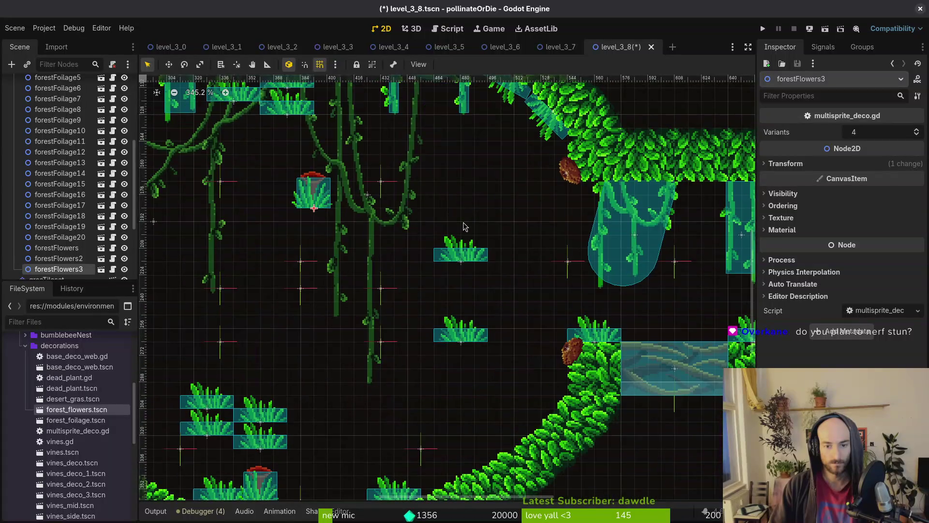
pyautogui.hscroll(-5, 487, 218)
pyautogui.moveTo(441, 193)
pyautogui.mouseDown()
pyautogui.moveTo(642, 245)
pyautogui.moveTo(625, 222)
pyautogui.mouseUp()
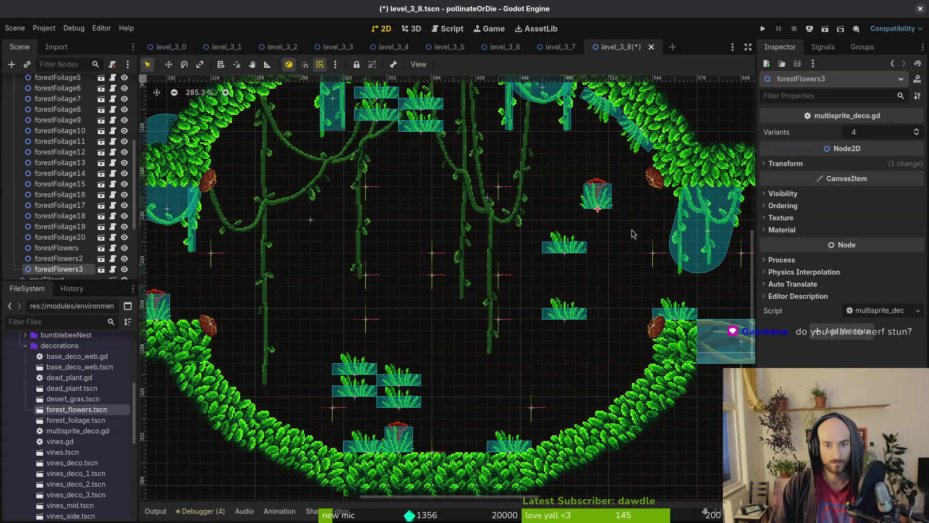
# Rotate the third flower plant 90 degrees.
pyautogui.scroll(-3, 617, 237)
pyautogui.scroll(1, 539, 249)
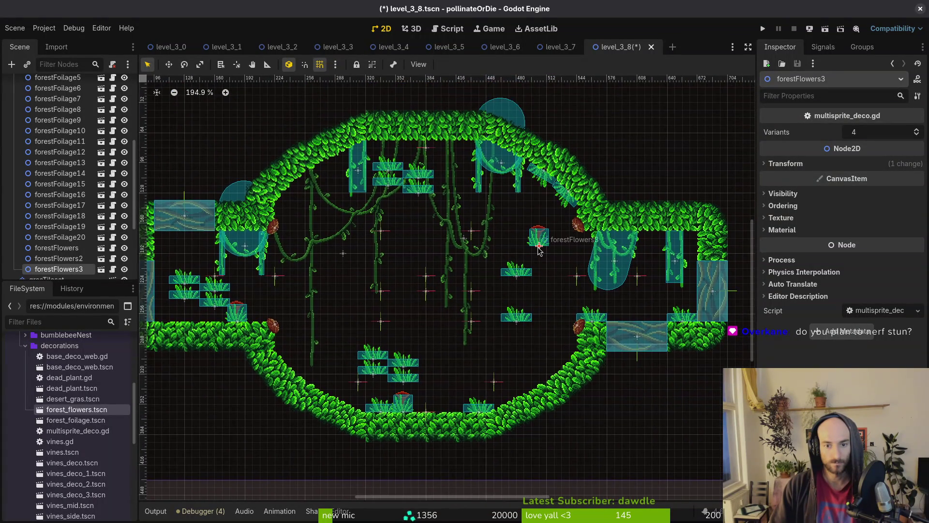
pyautogui.scroll(2, 544, 242)
pyautogui.moveTo(545, 242)
pyautogui.mouseDown()
pyautogui.moveTo(500, 305)
pyautogui.moveTo(589, 215)
pyautogui.mouseUp()
pyautogui.scroll(3, 500, 305)
pyautogui.click(556, 231)
# Tilt a grass clump near the bowl floor to follow the slope.
pyautogui.scroll(-6, 541, 281)
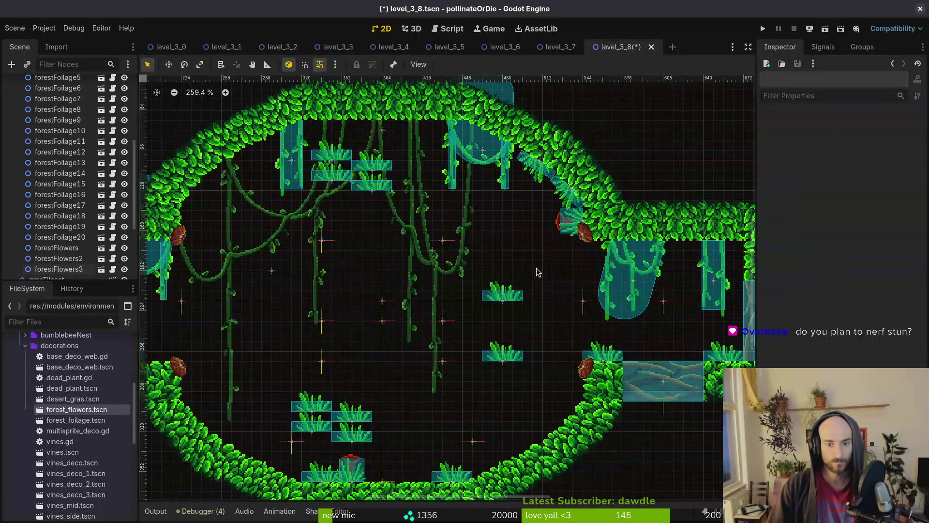
pyautogui.click(517, 281)
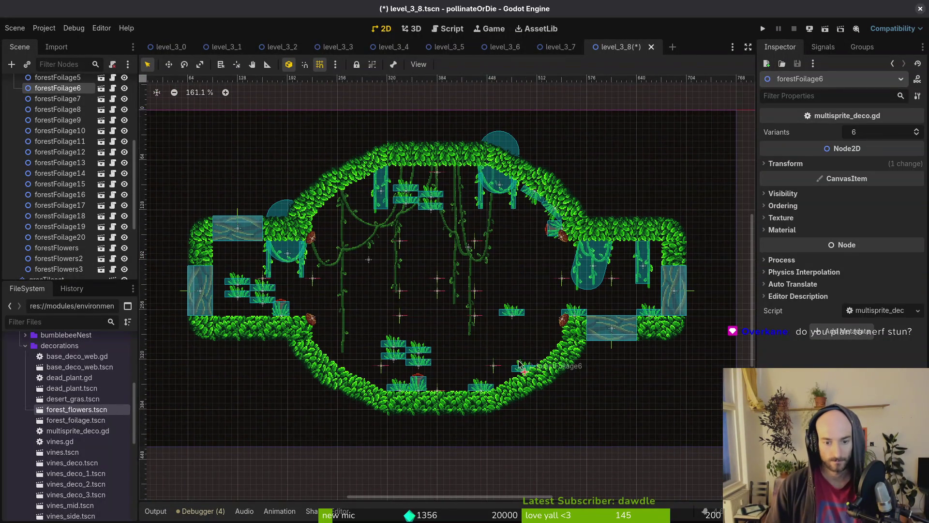
pyautogui.scroll(5, 518, 278)
pyautogui.moveTo(532, 269)
pyautogui.mouseDown()
pyautogui.moveTo(495, 294)
pyautogui.moveTo(478, 289)
pyautogui.moveTo(486, 280)
pyautogui.mouseUp()
# Set several grass clumps onto the slopes, tilted to match the surface.
pyautogui.scroll(4, 488, 285)
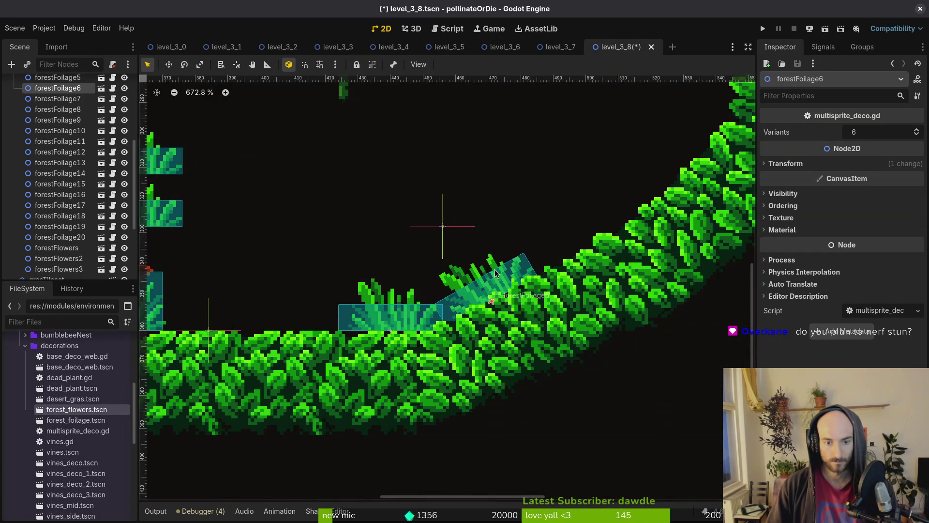
pyautogui.scroll(-4, 487, 279)
pyautogui.moveTo(541, 212)
pyautogui.mouseDown()
pyautogui.moveTo(601, 296)
pyautogui.moveTo(664, 303)
pyautogui.mouseUp()
pyautogui.scroll(-5, 661, 303)
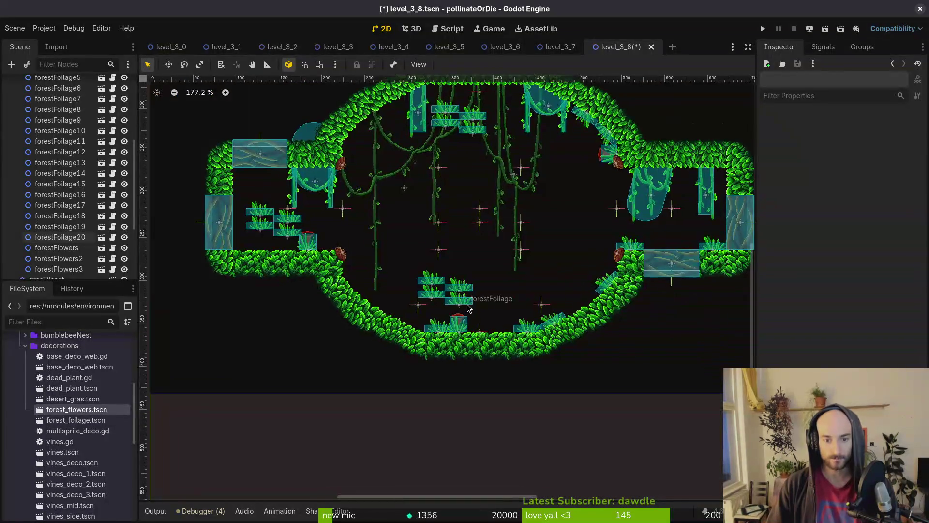
pyautogui.scroll(3, 475, 309)
pyautogui.moveTo(448, 296)
pyautogui.mouseDown()
pyautogui.moveTo(304, 240)
pyautogui.moveTo(317, 269)
pyautogui.moveTo(252, 257)
pyautogui.mouseUp()
pyautogui.scroll(2, 323, 271)
pyautogui.moveTo(491, 311)
pyautogui.mouseDown()
pyautogui.moveTo(370, 316)
pyautogui.moveTo(369, 337)
pyautogui.moveTo(292, 311)
pyautogui.mouseUp()
pyautogui.scroll(2, 436, 290)
pyautogui.hscroll(-5, 436, 290)
pyautogui.click(627, 339)
# Move clumps onto the left mound with grid snapping turned on.
pyautogui.moveTo(702, 338); pyautogui.dragTo(434, 249)
pyautogui.hotkey('shift', 'g')
pyautogui.scroll(-3, 621, 330)
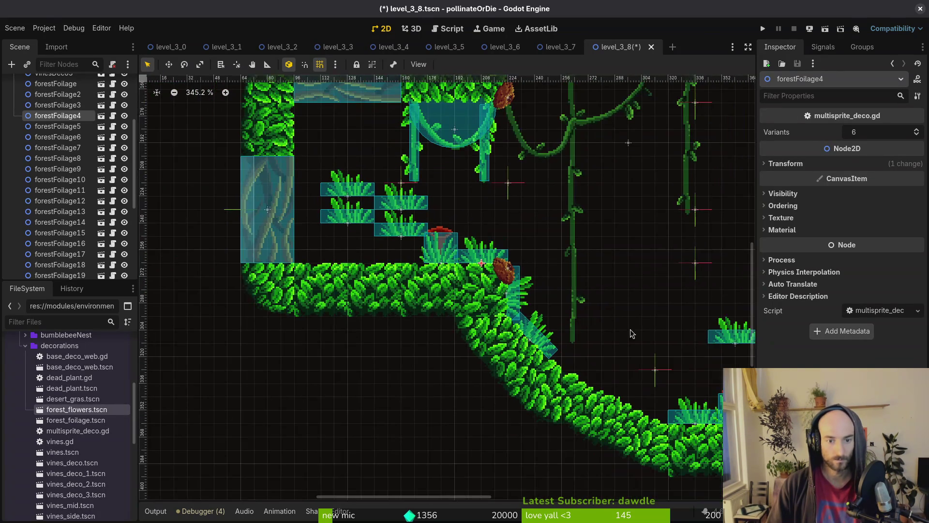
pyautogui.moveTo(724, 342)
pyautogui.mouseDown()
pyautogui.moveTo(390, 260)
pyautogui.moveTo(402, 261)
pyautogui.mouseUp()
pyautogui.scroll(-2, 402, 262)
pyautogui.moveTo(417, 228); pyautogui.dragTo(490, 173)
pyautogui.scroll(2, 466, 280)
# Lift and rotate clumps onto the hanging vines, then select the small mid-bowl clump.
pyautogui.moveTo(395, 266)
pyautogui.mouseDown()
pyautogui.moveTo(506, 178)
pyautogui.moveTo(495, 209)
pyautogui.moveTo(470, 203)
pyautogui.mouseUp()
pyautogui.scroll(2, 499, 213)
pyautogui.scroll(-2, 477, 204)
pyautogui.moveTo(562, 264)
pyautogui.mouseDown()
pyautogui.moveTo(513, 240)
pyautogui.moveTo(467, 270)
pyautogui.moveTo(550, 256)
pyautogui.moveTo(543, 167)
pyautogui.moveTo(517, 172)
pyautogui.mouseUp()
pyautogui.scroll(1, 533, 170)
pyautogui.scroll(-1, 200, 334)
pyautogui.click(198, 336)
pyautogui.scroll(-2, 441, 323)
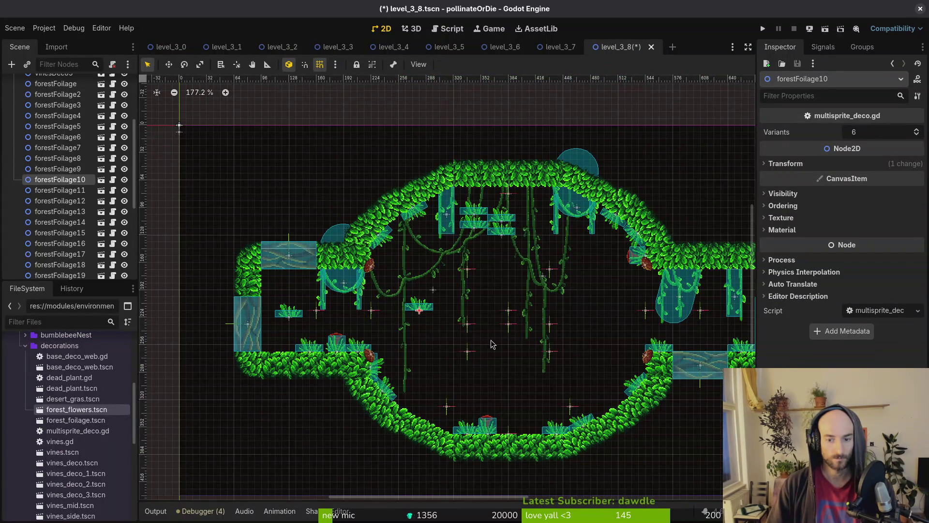
pyautogui.hscroll(2, 479, 348)
pyautogui.hscroll(2, 605, 328)
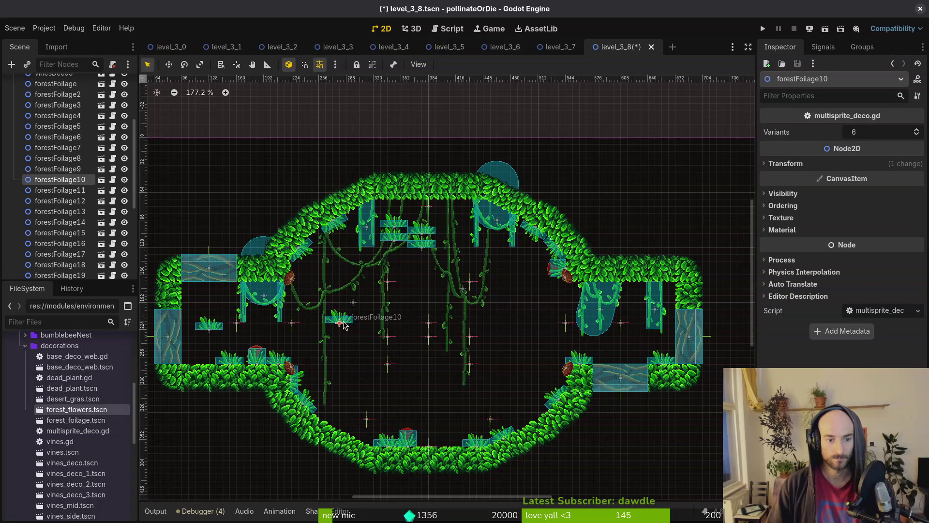
pyautogui.scroll(3, 593, 317)
# Flip a grass clump upside down and set it on the canopy edge.
pyautogui.doubleClick(592, 317)
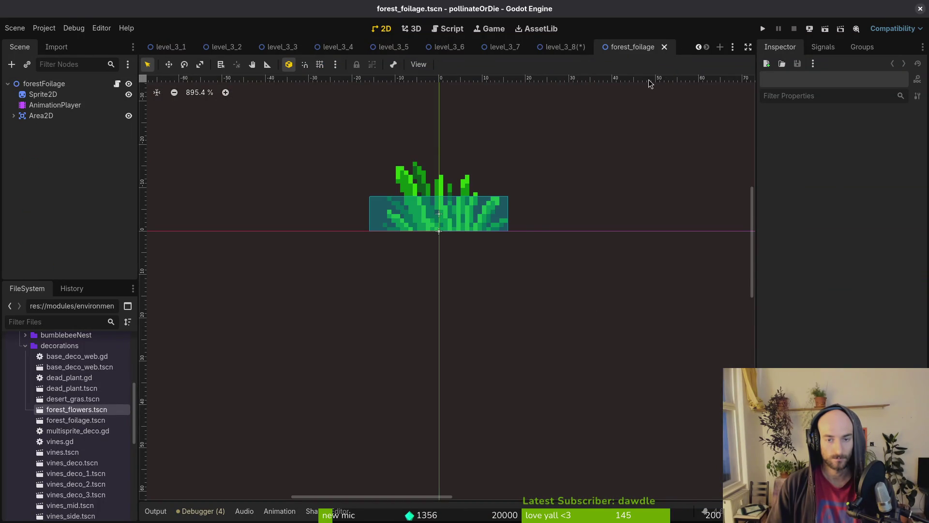
pyautogui.click(664, 46)
pyautogui.moveTo(683, 283)
pyautogui.mouseDown()
pyautogui.moveTo(595, 334)
pyautogui.moveTo(565, 339)
pyautogui.mouseUp()
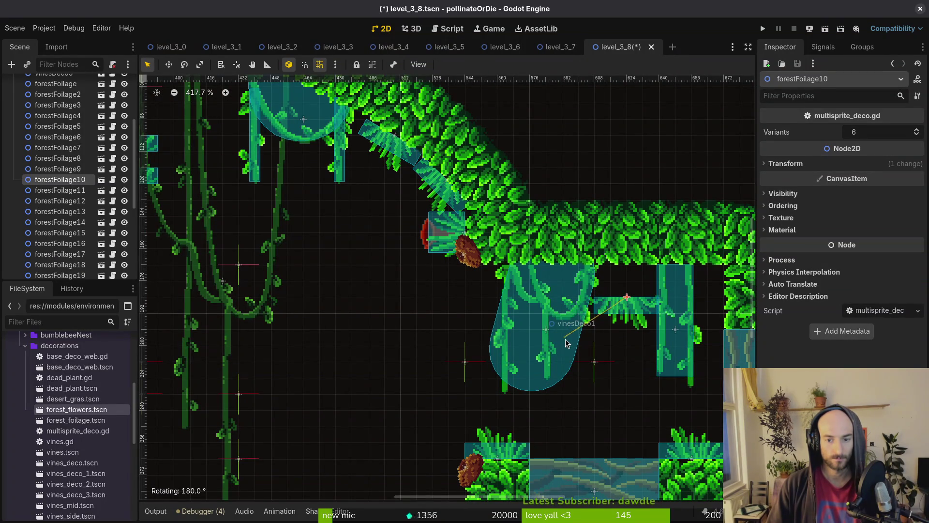
pyautogui.moveTo(631, 309); pyautogui.dragTo(648, 280)
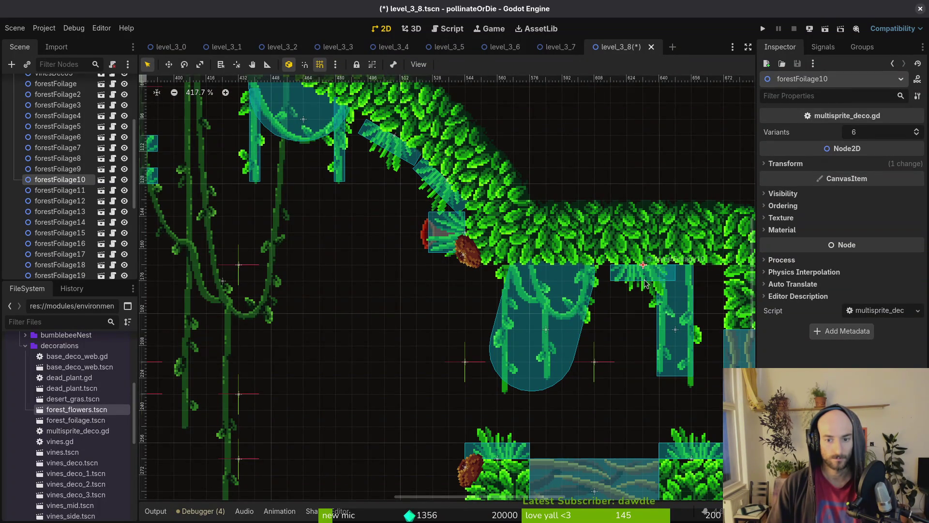
pyautogui.scroll(-6, 649, 283)
pyautogui.scroll(4, 451, 218)
# Move and rotate more clumps up under the canopy, turning one upside down.
pyautogui.moveTo(450, 221)
pyautogui.mouseDown()
pyautogui.moveTo(443, 203)
pyautogui.moveTo(419, 192)
pyautogui.mouseUp()
pyautogui.scroll(5, 450, 126)
pyautogui.moveTo(477, 281)
pyautogui.mouseDown()
pyautogui.moveTo(525, 233)
pyautogui.moveTo(571, 210)
pyautogui.mouseUp()
pyautogui.moveTo(385, 367); pyautogui.dragTo(385, 249)
pyautogui.moveTo(426, 252)
pyautogui.mouseDown()
pyautogui.moveTo(437, 264)
pyautogui.moveTo(365, 250)
pyautogui.moveTo(313, 220)
pyautogui.moveTo(294, 225)
pyautogui.mouseUp()
pyautogui.click(314, 298)
pyautogui.moveTo(334, 302)
pyautogui.mouseDown()
pyautogui.moveTo(360, 312)
pyautogui.moveTo(339, 325)
pyautogui.mouseUp()
pyautogui.moveTo(334, 287); pyautogui.dragTo(333, 218)
pyautogui.scroll(-3, 328, 329)
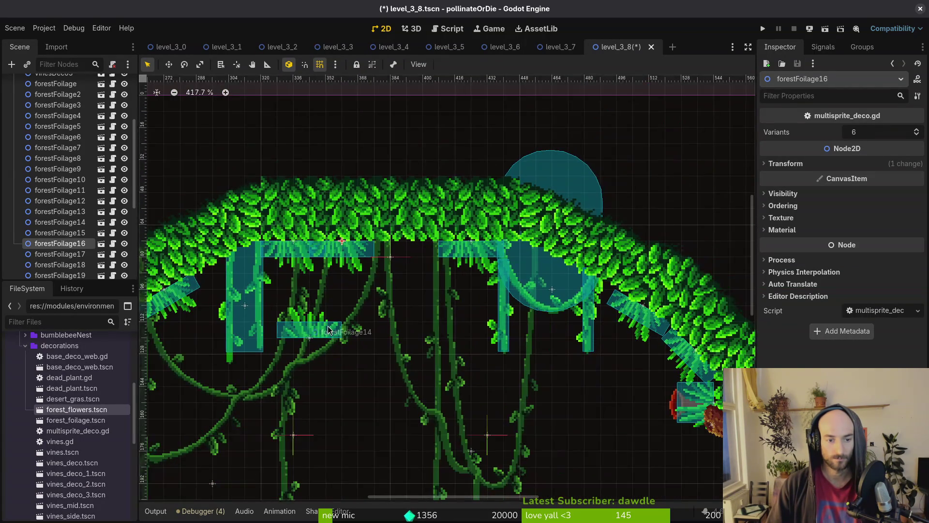
# Delete two grass clumps and save, then undo to restore them.
pyautogui.click(328, 329)
pyautogui.scroll(-4, 329, 330)
pyautogui.keyDown('shift'); pyautogui.click(227, 374); pyautogui.keyUp('shift')
pyautogui.press('Delete')
pyautogui.press('Return')
pyautogui.hotkey('ctrl', 's')
pyautogui.scroll(-5, 360, 356)
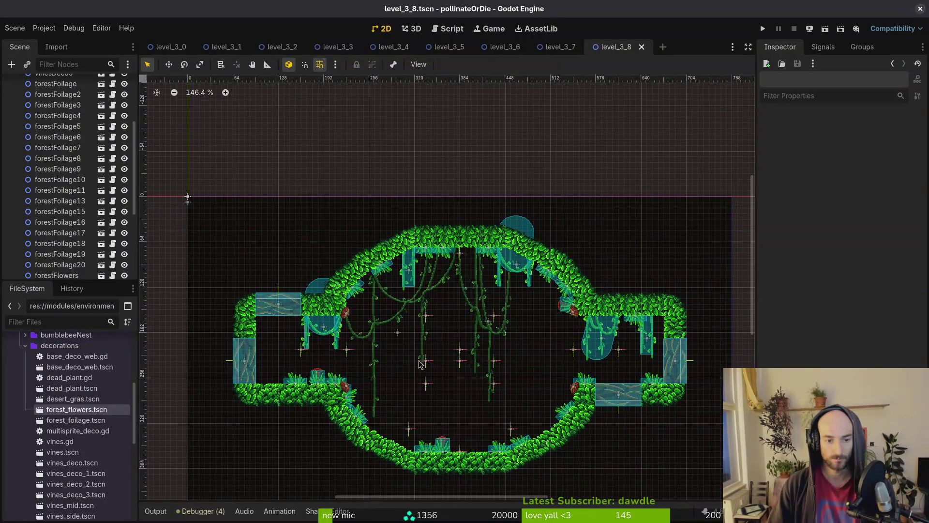
pyautogui.scroll(3, 420, 364)
pyautogui.hotkey('ctrl', 'z')
# Move a restored clump down-left, delete the extra forestFoliage12 piece, and save level_3_8.
pyautogui.moveTo(458, 234)
pyautogui.mouseDown()
pyautogui.moveTo(262, 310)
pyautogui.moveTo(233, 289)
pyautogui.mouseUp()
pyautogui.scroll(6, 242, 303)
pyautogui.click(289, 339)
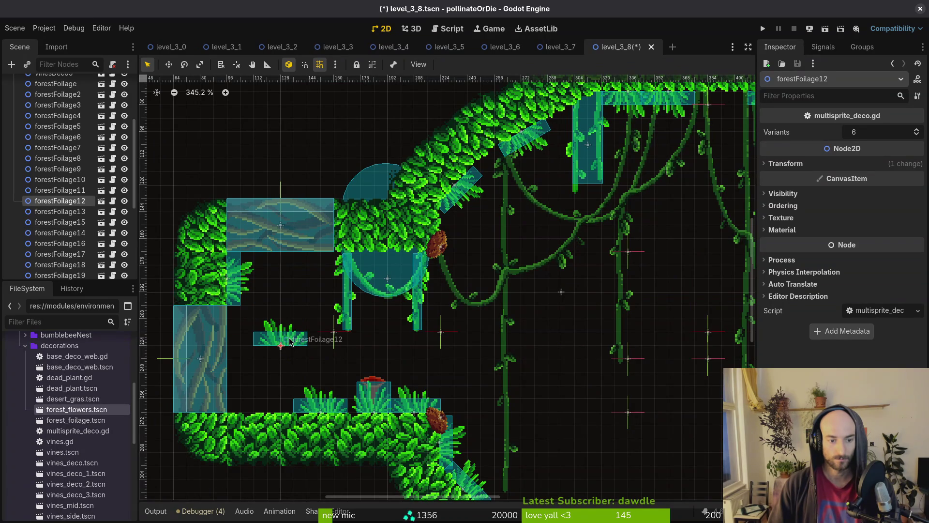
pyautogui.press('Delete')
pyautogui.scroll(-9, 406, 362)
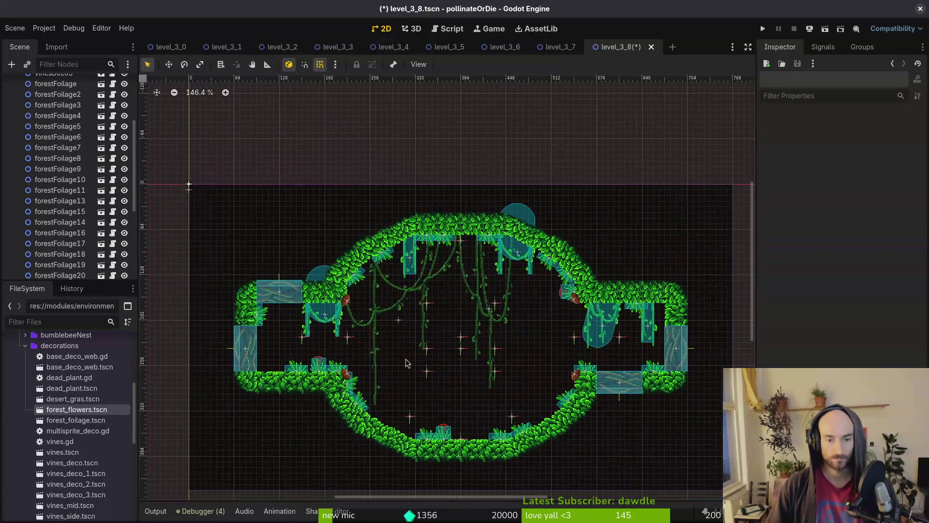
pyautogui.hotkey('ctrl', 's')
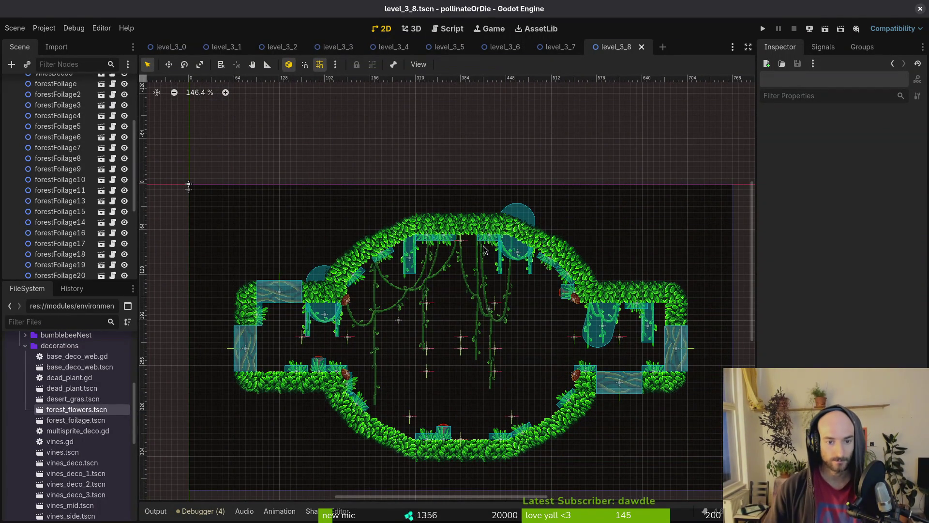
# Quick-open level_2_9, then level_3_9.
pyautogui.hotkey('alt', 'shift', 'o')
pyautogui.write('2_9')
pyautogui.press('Return')
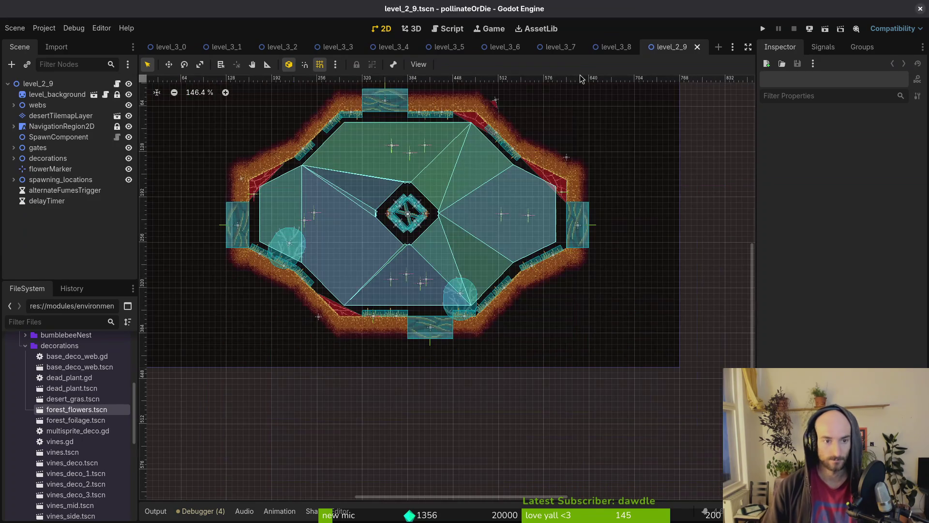
pyautogui.hotkey('alt', 'shift', 'o')
pyautogui.write('3_9')
pyautogui.press('Return')
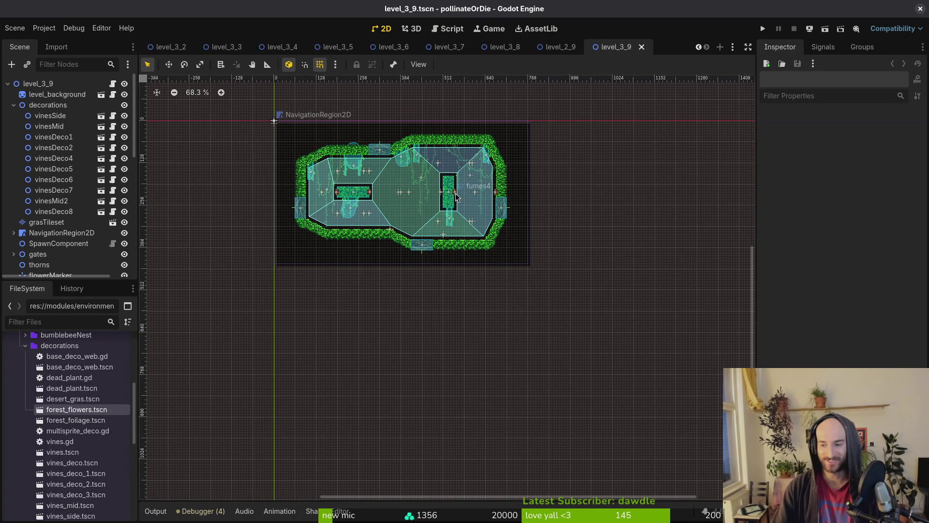
# Drop a forest_flowers instance on the lower cave floor and parent it under decorations.
pyautogui.scroll(5, 389, 210)
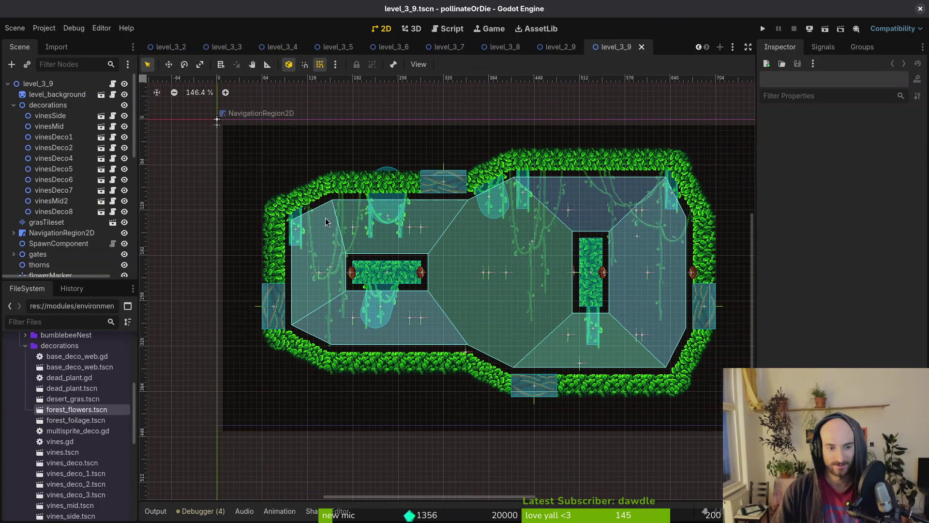
pyautogui.moveTo(77, 410)
pyautogui.mouseDown()
pyautogui.moveTo(452, 352)
pyautogui.moveTo(430, 337)
pyautogui.mouseUp()
pyautogui.scroll(7, 440, 346)
pyautogui.moveTo(50, 267)
pyautogui.mouseDown()
pyautogui.moveTo(59, 85)
pyautogui.moveTo(75, 218)
pyautogui.mouseUp()
pyautogui.scroll(-5, 49, 194)
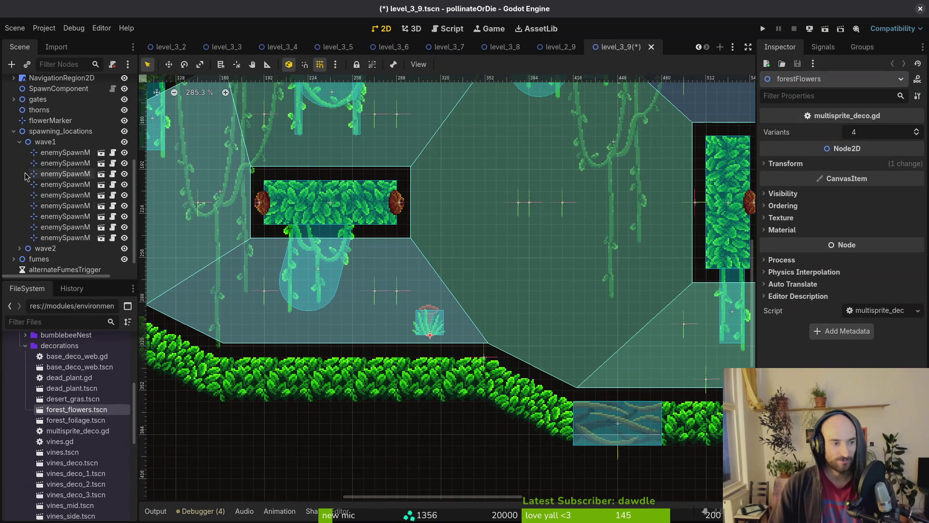
# Save level_3_9 and hide the NavigationRegion2D overlay in the viewport.
pyautogui.click(20, 142)
pyautogui.hotkey('ctrl', 's')
pyautogui.click(62, 162)
pyautogui.scroll(5, 440, 303)
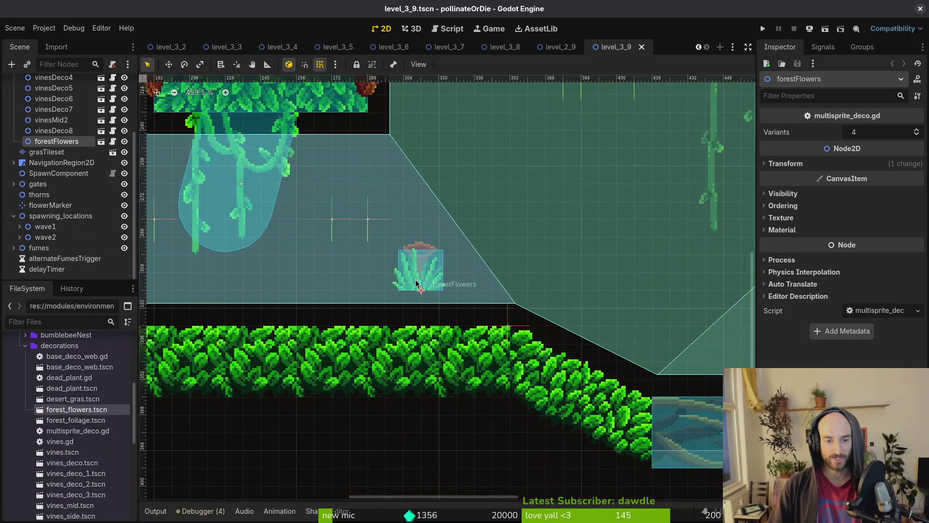
pyautogui.click(125, 162)
# Drop forestFlowers onto the ground and add a second flower on the floating platform.
pyautogui.moveTo(403, 275)
pyautogui.mouseDown()
pyautogui.moveTo(445, 308)
pyautogui.moveTo(434, 306)
pyautogui.mouseUp()
pyautogui.scroll(-9, 434, 307)
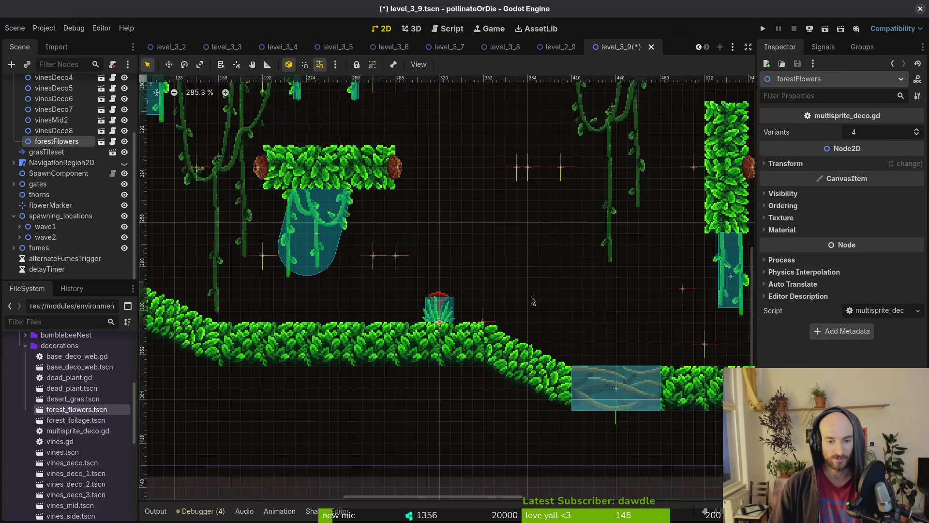
pyautogui.moveTo(77, 409)
pyautogui.mouseDown()
pyautogui.moveTo(111, 393)
pyautogui.moveTo(412, 107)
pyautogui.moveTo(407, 165)
pyautogui.moveTo(370, 167)
pyautogui.mouseUp()
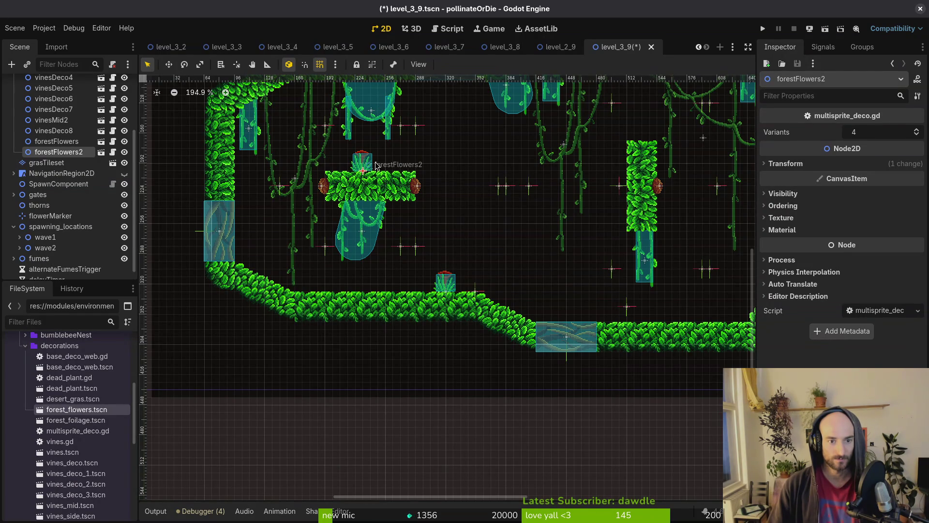
pyautogui.scroll(5, 387, 203)
pyautogui.hscroll(3, 387, 203)
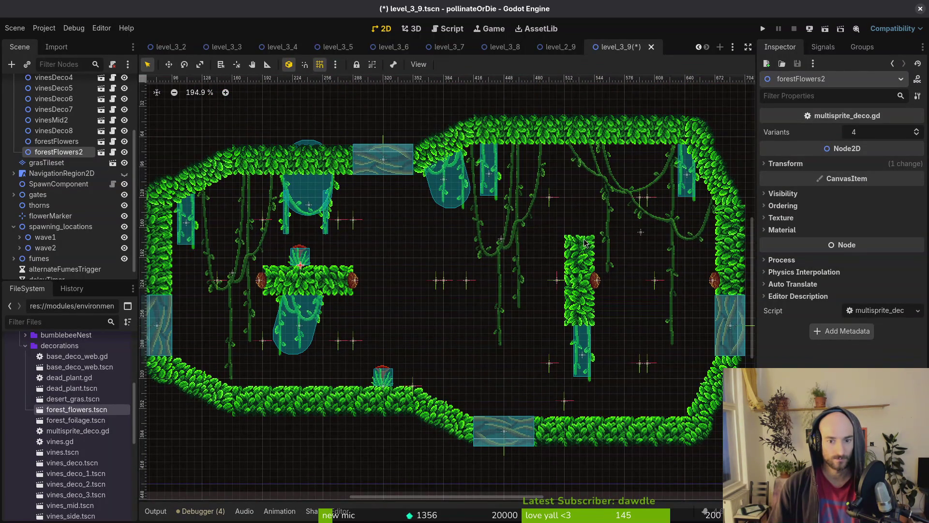
# Add a third flower rotated against the vine column's right side, then a fourth flower instance.
pyautogui.moveTo(76, 410)
pyautogui.mouseDown()
pyautogui.moveTo(581, 223)
pyautogui.moveTo(577, 244)
pyautogui.moveTo(559, 251)
pyautogui.mouseUp()
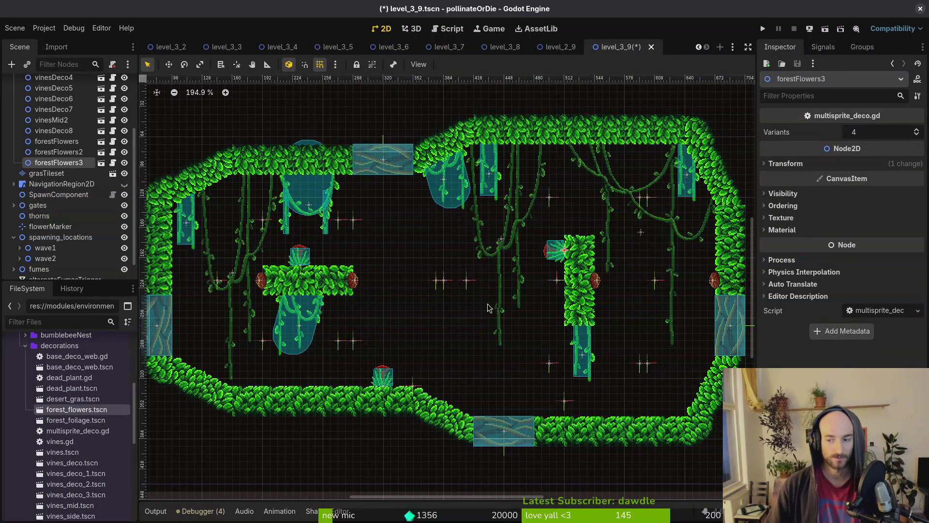
pyautogui.scroll(3, 577, 269)
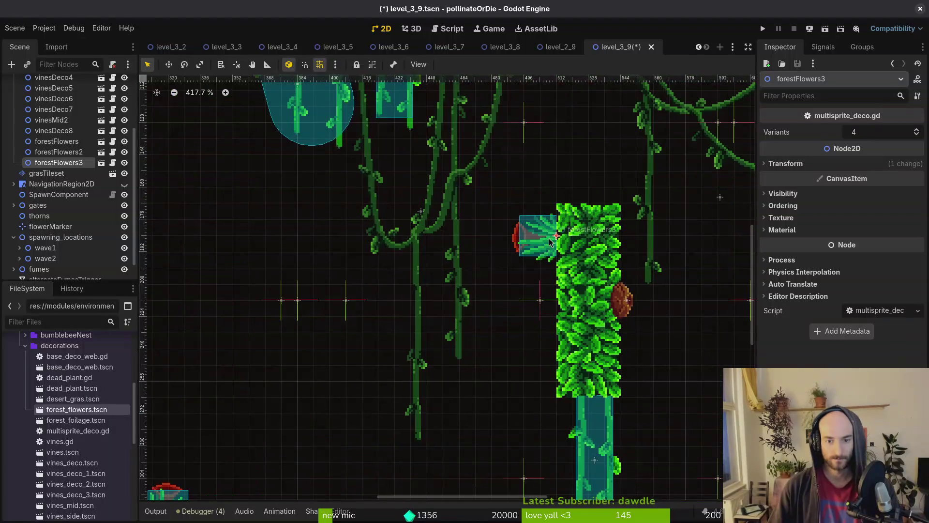
pyautogui.scroll(-5, 532, 262)
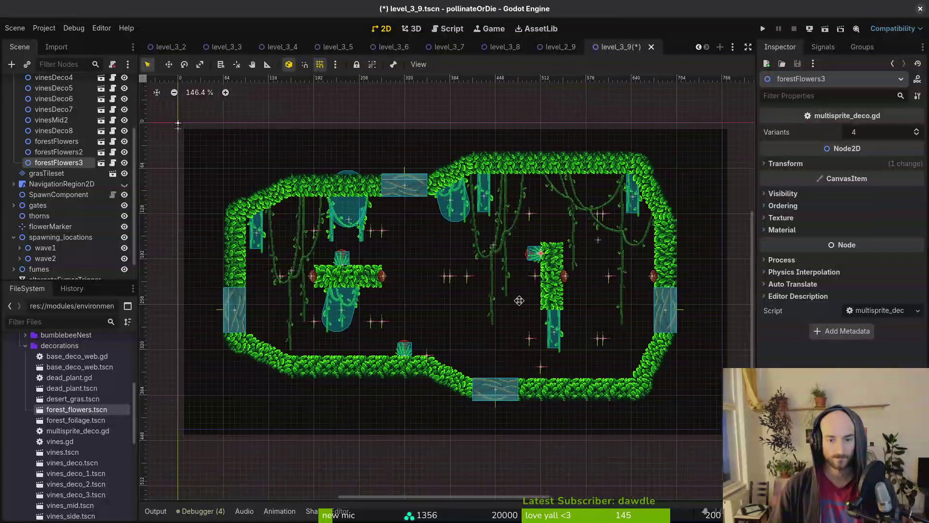
pyautogui.moveTo(430, 326); pyautogui.dragTo(432, 327)
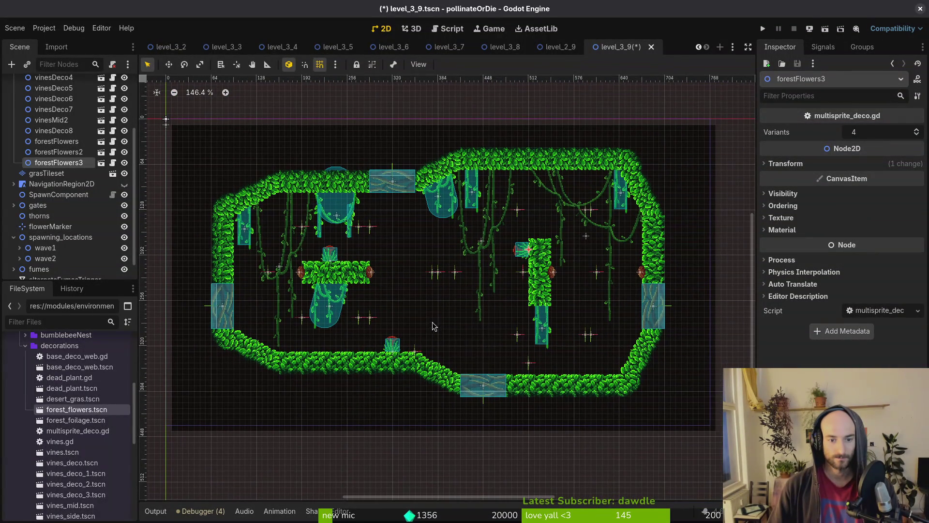
pyautogui.moveTo(521, 254); pyautogui.dragTo(570, 300)
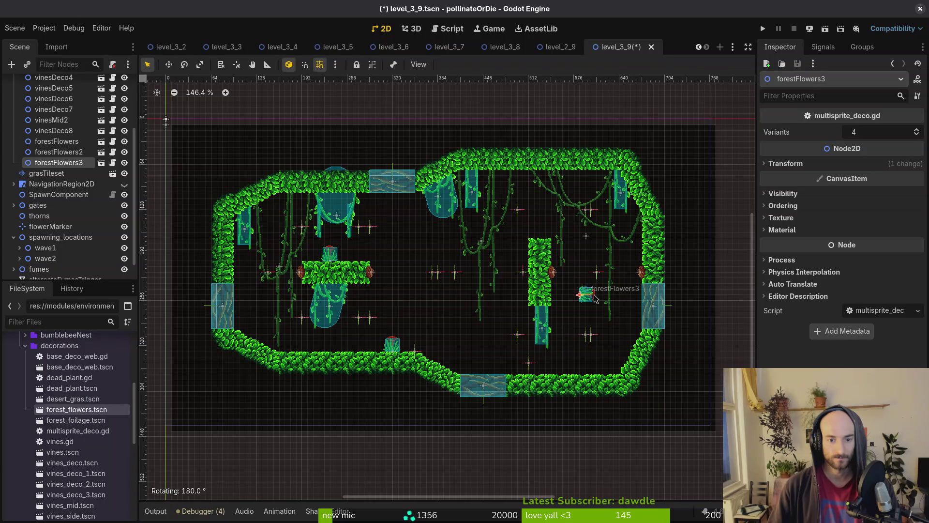
pyautogui.scroll(3, 590, 298)
pyautogui.moveTo(589, 297); pyautogui.dragTo(536, 301)
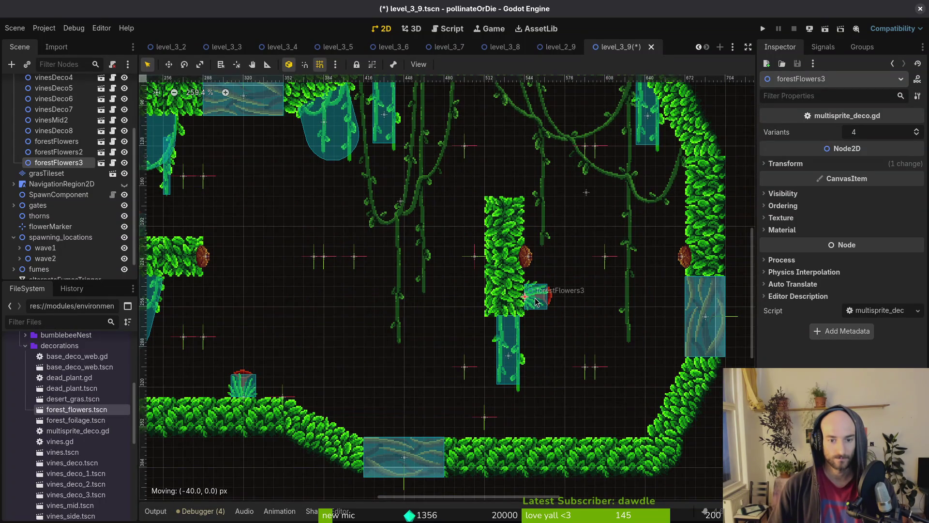
pyautogui.scroll(-3, 539, 305)
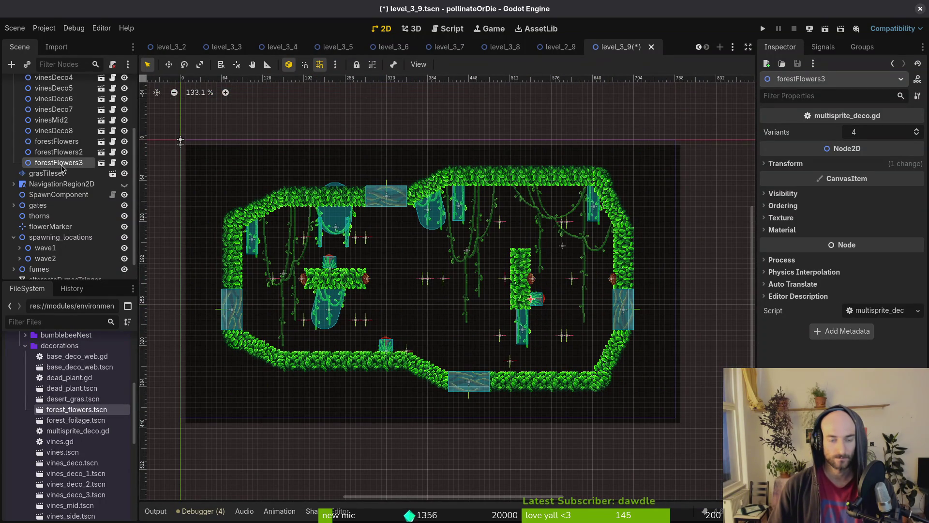
pyautogui.moveTo(91, 417)
pyautogui.mouseDown()
pyautogui.moveTo(503, 245)
pyautogui.moveTo(364, 236)
pyautogui.moveTo(508, 194)
pyautogui.moveTo(532, 220)
pyautogui.moveTo(530, 247)
pyautogui.mouseUp()
pyautogui.scroll(3, 531, 245)
# Place a forest_foliage instance near the ground of level_3_9.
pyautogui.scroll(-6, 530, 248)
pyautogui.scroll(2, 481, 277)
pyautogui.click(481, 277)
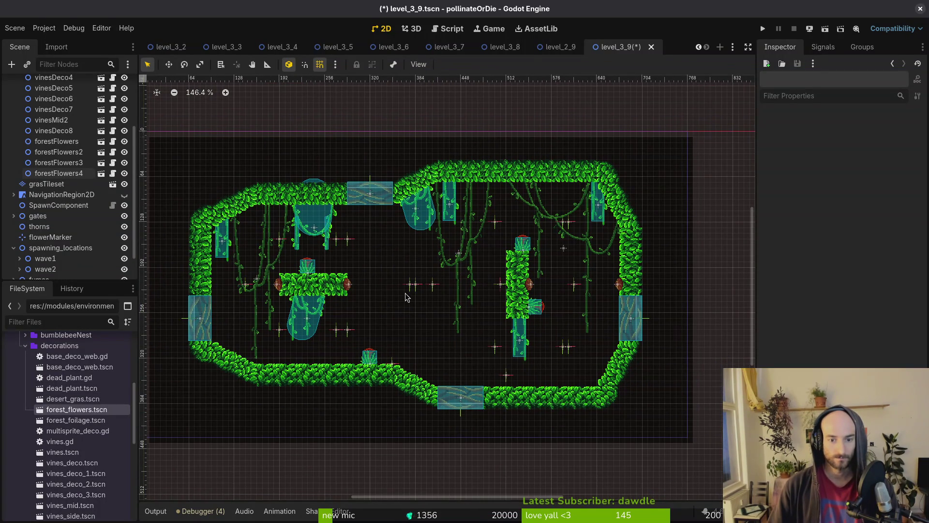
pyautogui.moveTo(76, 420)
pyautogui.mouseDown()
pyautogui.moveTo(397, 361)
pyautogui.moveTo(458, 370)
pyautogui.mouseUp()
pyautogui.scroll(-2, 102, 189)
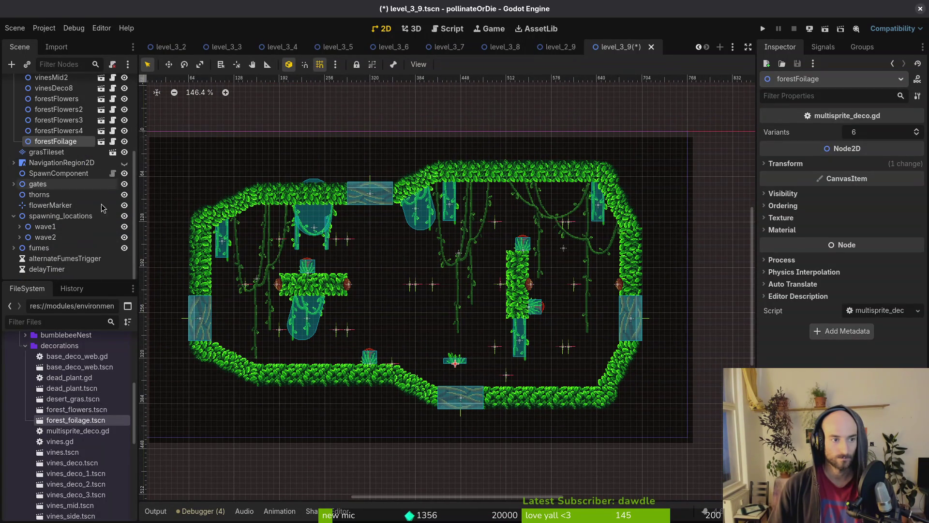
pyautogui.scroll(3, 65, 145)
# Copy the foliage and duplicate the pair into a four-piece cluster near the ground.
pyautogui.click(47, 104)
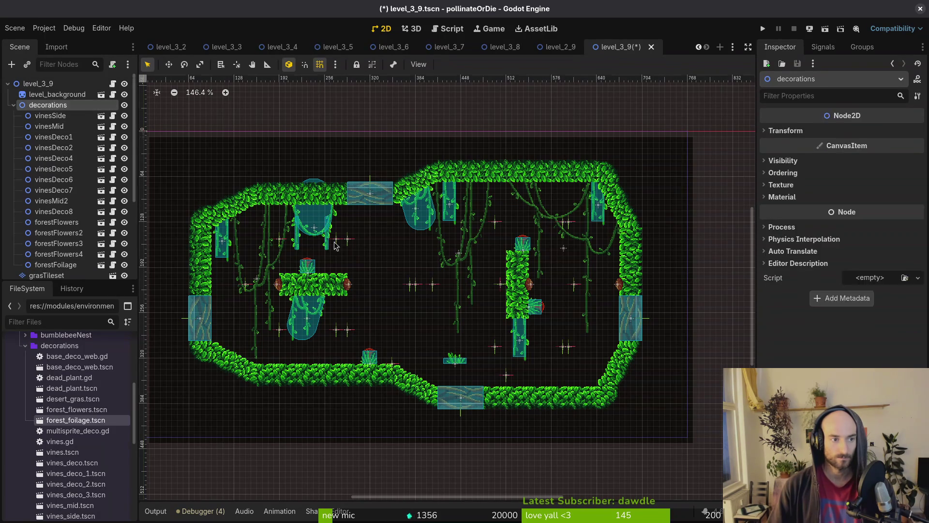
pyautogui.hotkey('ctrl', 'v')
pyautogui.moveTo(457, 361); pyautogui.dragTo(426, 357)
pyautogui.scroll(-3, 73, 159)
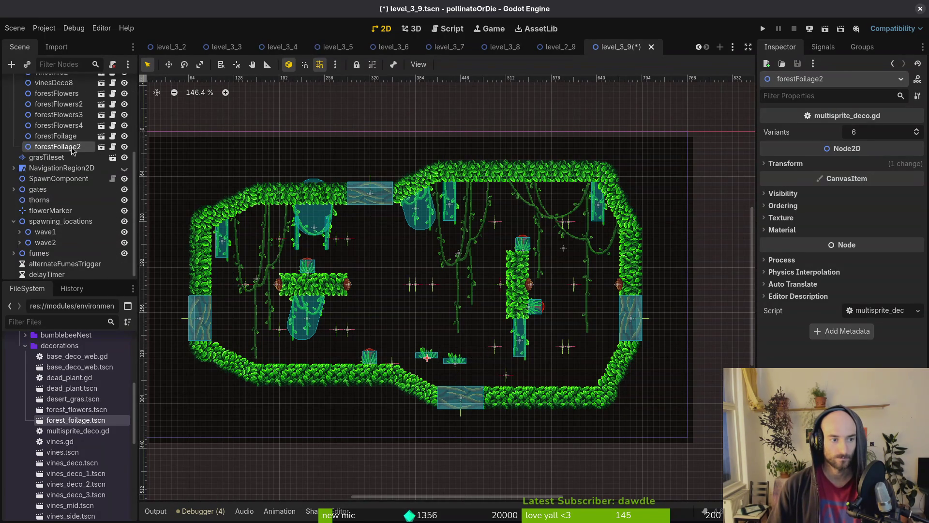
pyautogui.keyDown('shift'); pyautogui.click(68, 136); pyautogui.keyUp('shift')
pyautogui.hotkey('ctrl', 'd')
pyautogui.moveTo(429, 367); pyautogui.dragTo(429, 349)
pyautogui.scroll(-5, 61, 145)
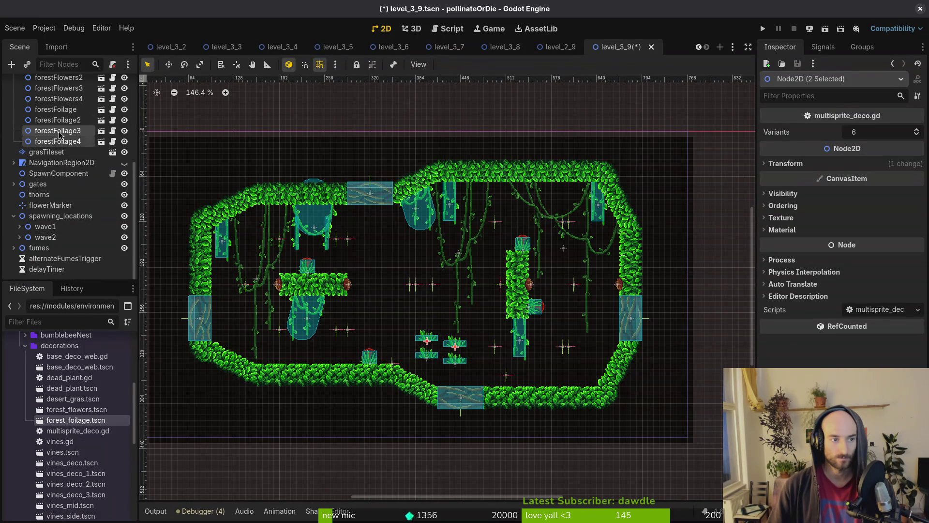
# Move the foliage cluster up-right, duplicate copies to the left wall and mid-room, and save.
pyautogui.keyDown('shift'); pyautogui.click(55, 110); pyautogui.keyUp('shift')
pyautogui.scroll(7, 67, 130)
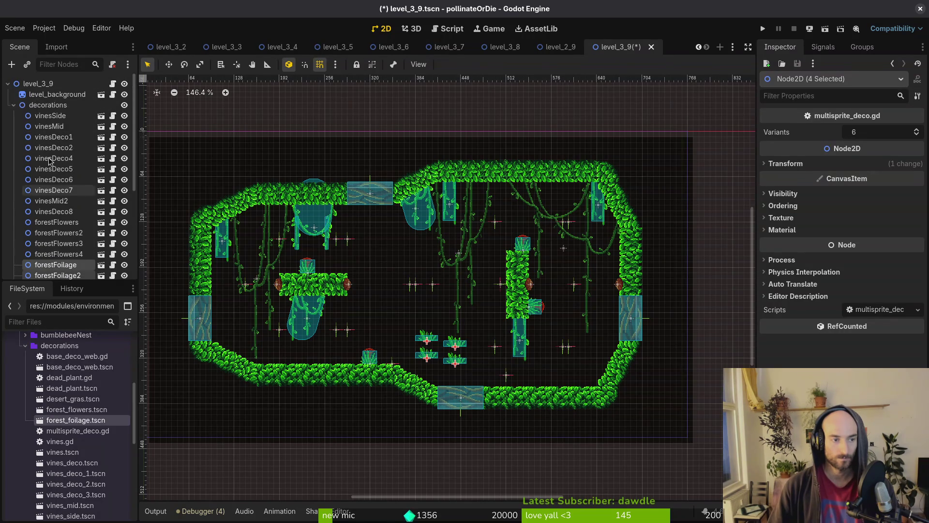
pyautogui.scroll(-2, 61, 107)
pyautogui.moveTo(432, 342)
pyautogui.mouseDown()
pyautogui.moveTo(426, 279)
pyautogui.moveTo(528, 208)
pyautogui.mouseUp()
pyautogui.hotkey('ctrl', 'd')
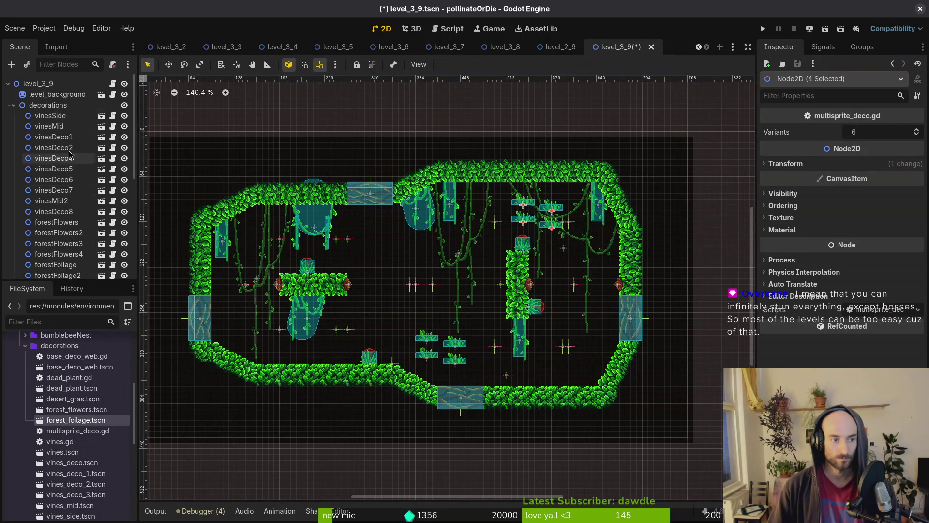
pyautogui.moveTo(459, 346)
pyautogui.mouseDown()
pyautogui.moveTo(610, 368)
pyautogui.moveTo(421, 322)
pyautogui.moveTo(436, 269)
pyautogui.moveTo(256, 315)
pyautogui.mouseUp()
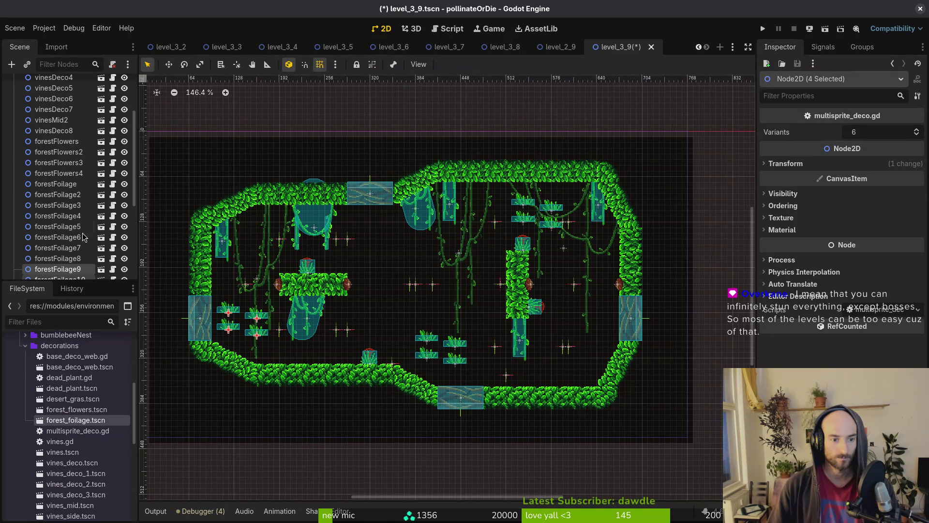
pyautogui.hotkey('ctrl', 'd')
pyautogui.moveTo(425, 340)
pyautogui.mouseDown()
pyautogui.moveTo(247, 230)
pyautogui.moveTo(416, 256)
pyautogui.moveTo(373, 252)
pyautogui.mouseUp()
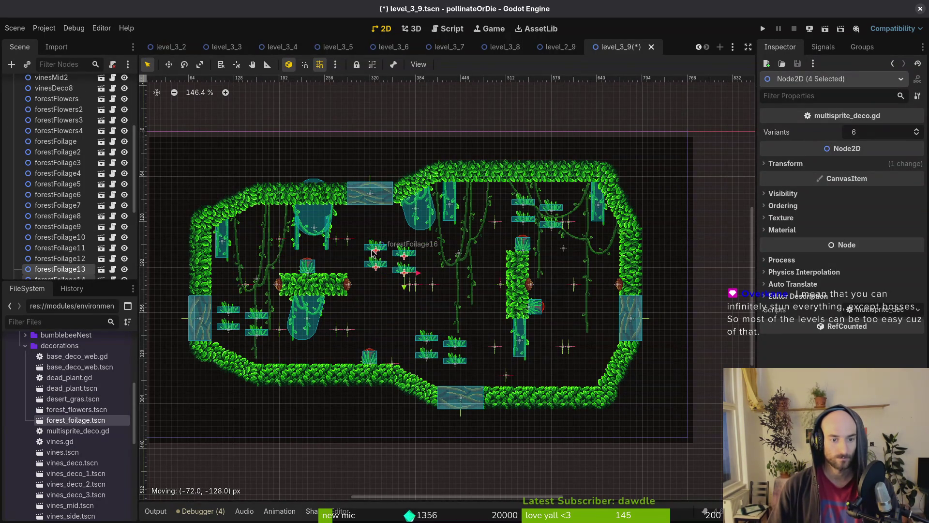
pyautogui.press('Escape')
pyautogui.hotkey('ctrl', 's')
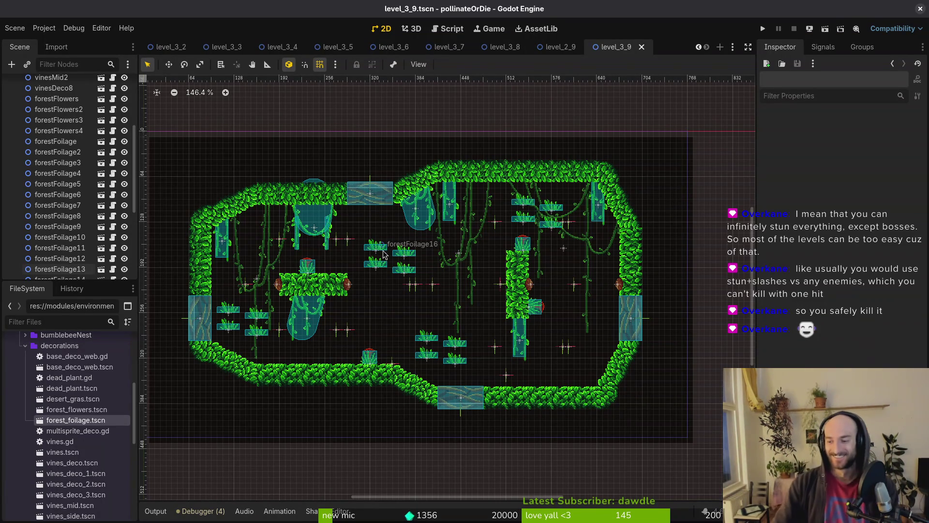
pyautogui.scroll(5, 422, 357)
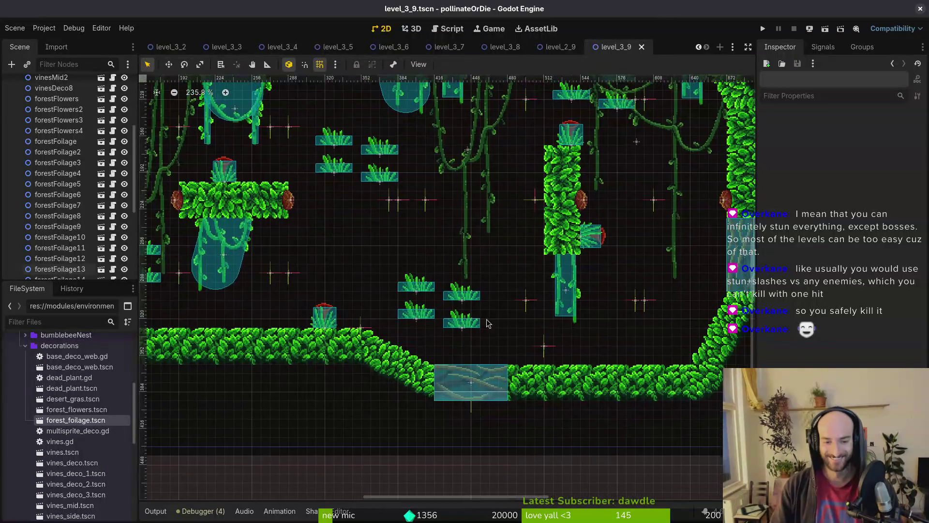
# Gather foliage pieces beside the ground flowers and onto the slope.
pyautogui.moveTo(505, 310); pyautogui.dragTo(356, 319)
pyautogui.click(361, 321)
pyautogui.hscroll(-3, 611, 303)
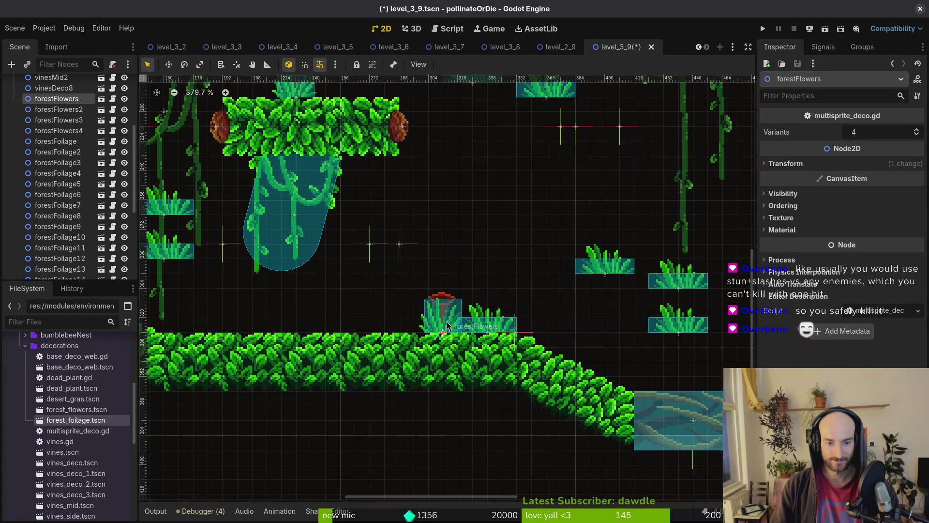
pyautogui.moveTo(448, 326); pyautogui.dragTo(462, 325)
pyautogui.moveTo(584, 276)
pyautogui.mouseDown()
pyautogui.moveTo(371, 306)
pyautogui.moveTo(379, 335)
pyautogui.mouseUp()
pyautogui.moveTo(674, 331); pyautogui.dragTo(553, 356)
# With grid snapping briefly off, set forestFoliage3, 5 and 7 down on the cave floor.
pyautogui.scroll(3, 589, 347)
pyautogui.hotkey('shift', 'g')
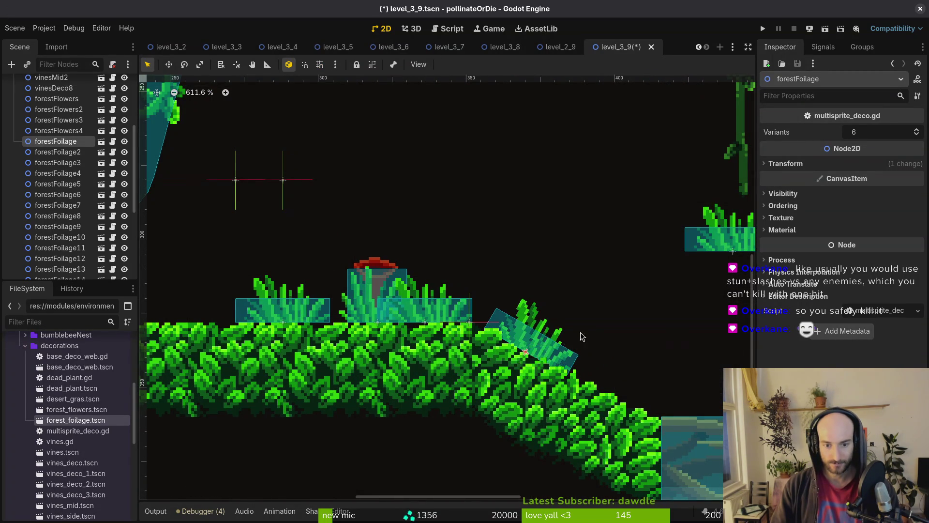
pyautogui.scroll(-2, 583, 331)
pyautogui.moveTo(467, 262)
pyautogui.mouseDown()
pyautogui.moveTo(550, 332)
pyautogui.moveTo(570, 365)
pyautogui.mouseUp()
pyautogui.hotkey('shift', 'g')
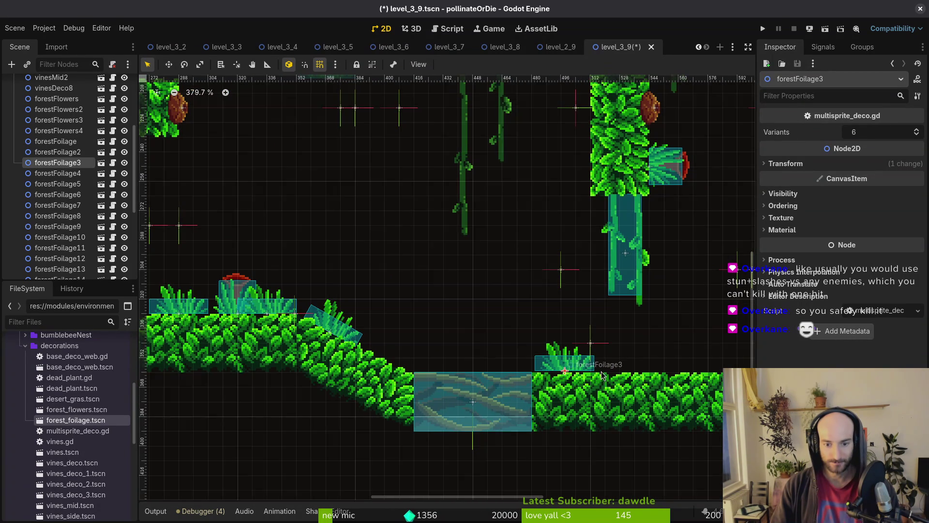
pyautogui.scroll(-2, 599, 371)
pyautogui.moveTo(426, 342); pyautogui.dragTo(441, 346)
pyautogui.scroll(-1, 530, 296)
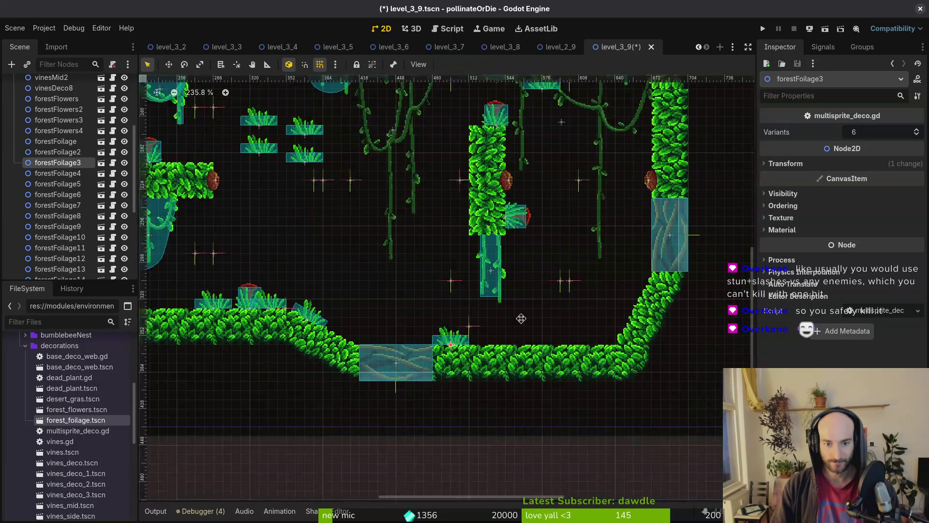
pyautogui.scroll(3, 530, 296)
pyautogui.moveTo(526, 145)
pyautogui.mouseDown()
pyautogui.moveTo(508, 400)
pyautogui.moveTo(583, 400)
pyautogui.moveTo(570, 399)
pyautogui.mouseUp()
pyautogui.moveTo(531, 118)
pyautogui.mouseDown()
pyautogui.moveTo(522, 163)
pyautogui.moveTo(531, 401)
pyautogui.moveTo(549, 401)
pyautogui.moveTo(541, 401)
pyautogui.mouseUp()
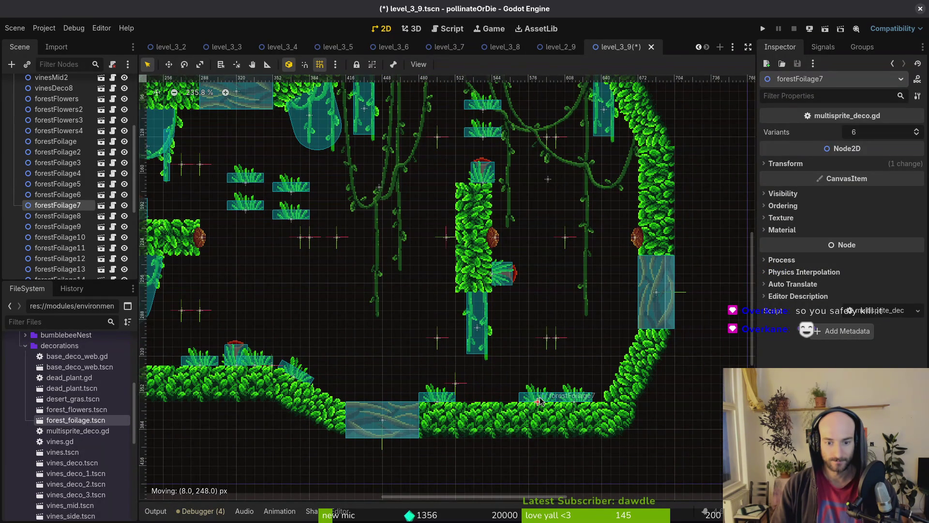
# Rotate forestFoliage6 and 8 onto the right foliage wall and forestFoliage15 onto the top vines.
pyautogui.scroll(4, 522, 190)
pyautogui.moveTo(472, 267); pyautogui.dragTo(549, 346)
pyautogui.moveTo(600, 324)
pyautogui.mouseDown()
pyautogui.moveTo(547, 310)
pyautogui.moveTo(491, 381)
pyautogui.moveTo(505, 317)
pyautogui.mouseUp()
pyautogui.moveTo(547, 362); pyautogui.dragTo(639, 363)
pyautogui.moveTo(470, 242)
pyautogui.mouseDown()
pyautogui.moveTo(557, 368)
pyautogui.moveTo(545, 358)
pyautogui.moveTo(664, 315)
pyautogui.moveTo(598, 246)
pyautogui.moveTo(543, 225)
pyautogui.moveTo(590, 210)
pyautogui.mouseUp()
pyautogui.scroll(-3, 460, 252)
pyautogui.moveTo(339, 295)
pyautogui.mouseDown()
pyautogui.moveTo(530, 212)
pyautogui.moveTo(556, 231)
pyautogui.moveTo(547, 205)
pyautogui.moveTo(556, 194)
pyautogui.moveTo(547, 194)
pyautogui.mouseUp()
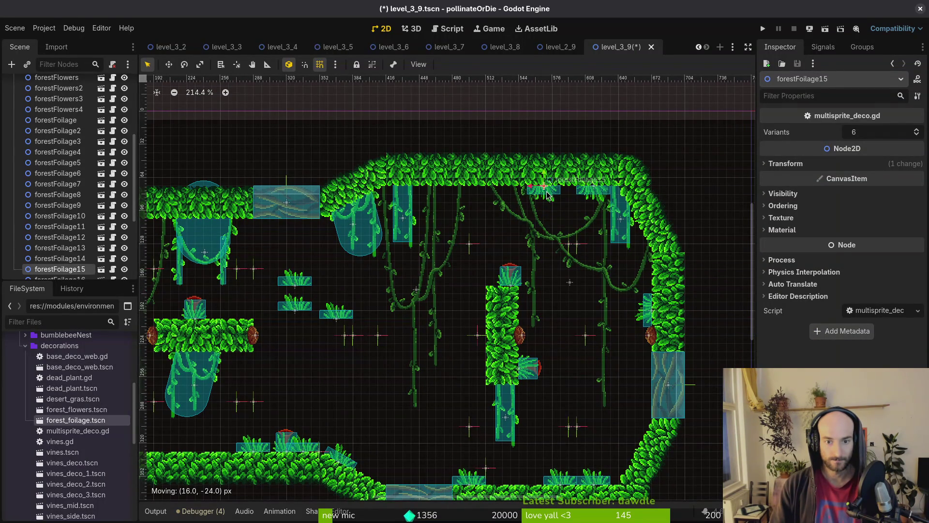
# Hang forestFoliage13 rotated from the ceiling and set forestFoliage16 upright on the central pillar.
pyautogui.moveTo(337, 313)
pyautogui.mouseDown()
pyautogui.moveTo(438, 214)
pyautogui.moveTo(494, 203)
pyautogui.moveTo(497, 234)
pyautogui.moveTo(481, 231)
pyautogui.moveTo(493, 195)
pyautogui.mouseUp()
pyautogui.scroll(3, 497, 197)
pyautogui.scroll(-3, 453, 214)
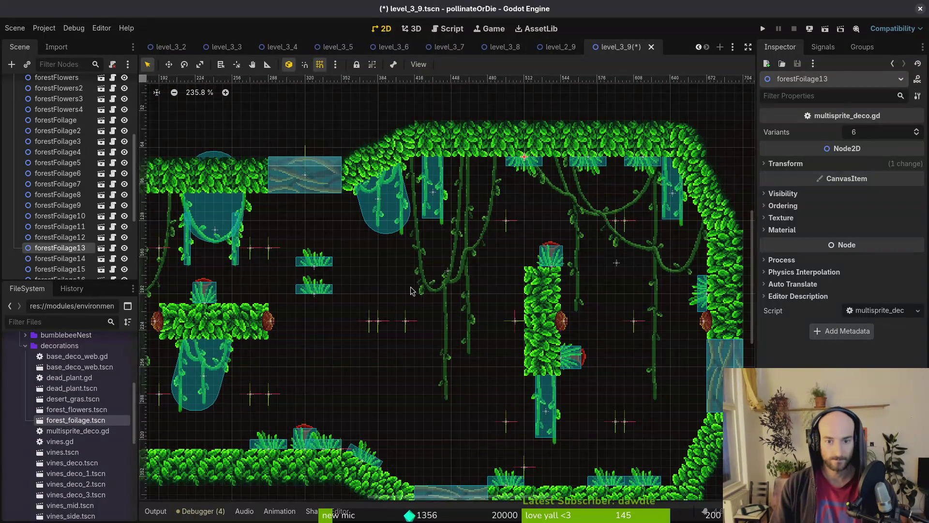
pyautogui.moveTo(357, 244)
pyautogui.mouseDown()
pyautogui.moveTo(467, 299)
pyautogui.moveTo(513, 338)
pyautogui.moveTo(484, 349)
pyautogui.moveTo(469, 332)
pyautogui.mouseUp()
pyautogui.moveTo(468, 332)
pyautogui.mouseDown()
pyautogui.moveTo(569, 267)
pyautogui.moveTo(499, 320)
pyautogui.moveTo(473, 314)
pyautogui.moveTo(525, 245)
pyautogui.moveTo(595, 257)
pyautogui.moveTo(570, 251)
pyautogui.mouseUp()
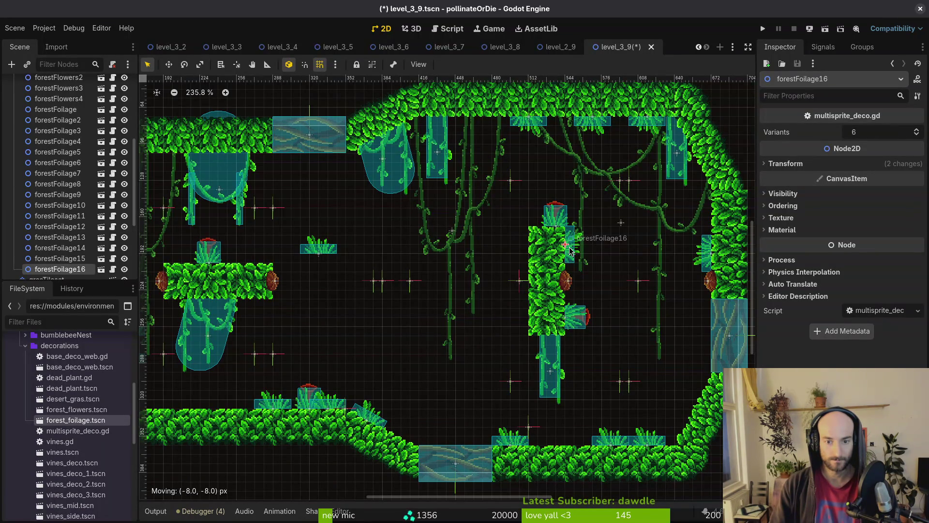
# Attach forestFoliage14 sideways to the central leafy pillar.
pyautogui.click(334, 257)
pyautogui.moveTo(321, 249)
pyautogui.mouseDown()
pyautogui.moveTo(509, 262)
pyautogui.moveTo(529, 251)
pyautogui.moveTo(566, 267)
pyautogui.moveTo(565, 258)
pyautogui.moveTo(511, 335)
pyautogui.moveTo(514, 251)
pyautogui.moveTo(517, 266)
pyautogui.mouseUp()
pyautogui.scroll(-9, 523, 256)
pyautogui.scroll(10, 557, 262)
pyautogui.scroll(-8, 564, 268)
pyautogui.scroll(8, 564, 262)
pyautogui.click(511, 255)
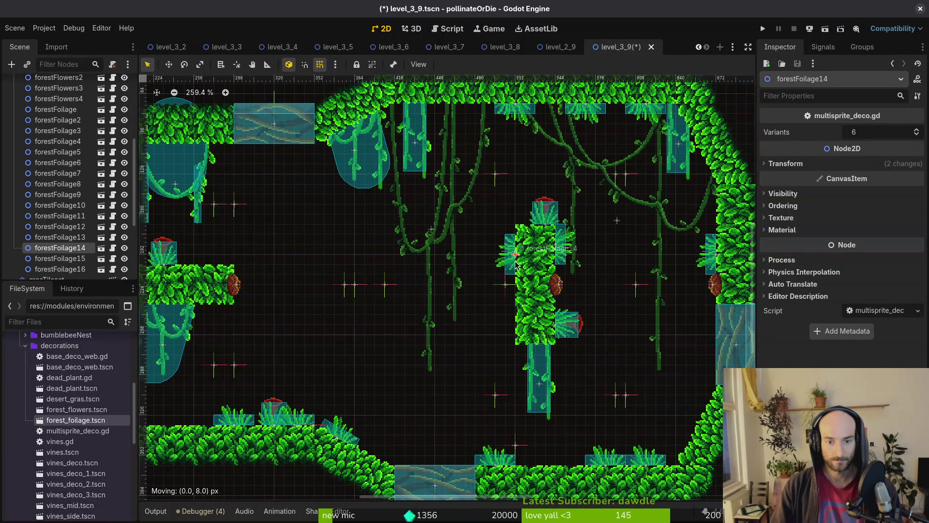
pyautogui.scroll(-8, 520, 269)
pyautogui.scroll(4, 484, 315)
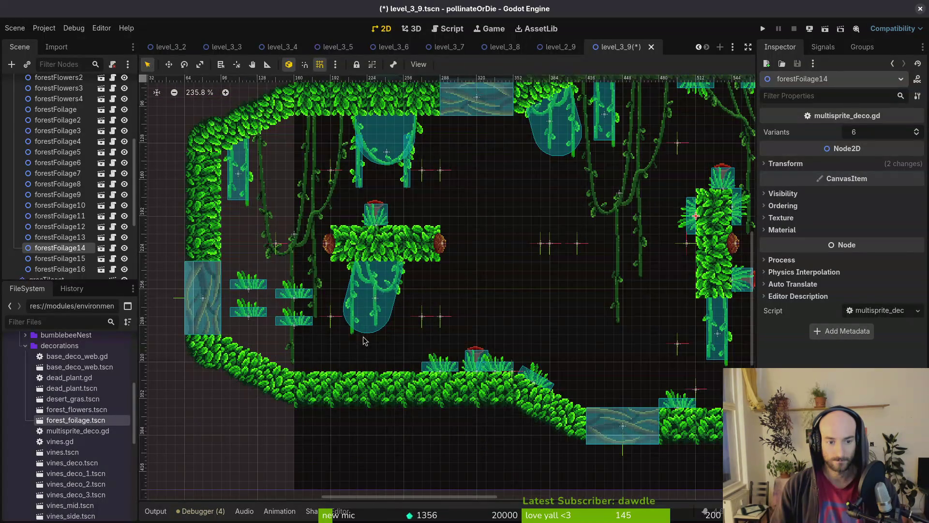
pyautogui.scroll(2, 526, 346)
pyautogui.scroll(-2, 526, 345)
# Select level_background and expand its Transform section in the Inspector.
pyautogui.click(537, 328)
pyautogui.click(802, 225)
pyautogui.click(803, 225)
pyautogui.click(797, 266)
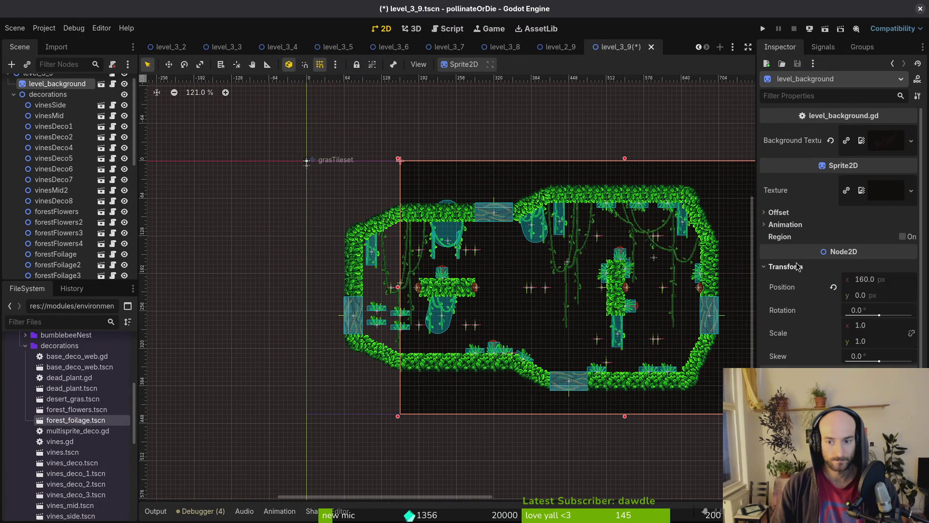
# Reset level_background's position to 0 and save the scene.
pyautogui.click(834, 289)
pyautogui.hotkey('ctrl', 's')
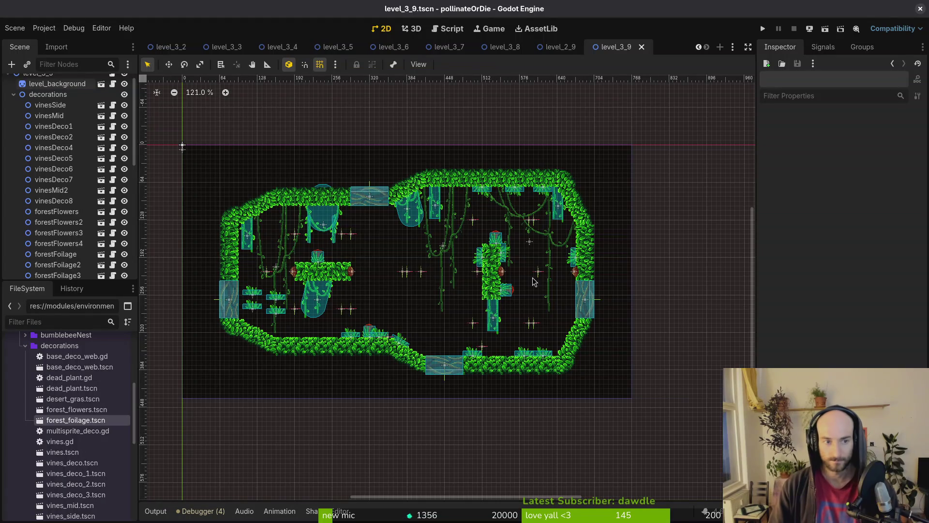
pyautogui.scroll(10, 420, 291)
# Move forestFoliage9 onto the top platform and forestFoliage10 and 12 down to the lower ground.
pyautogui.moveTo(420, 293)
pyautogui.mouseDown()
pyautogui.moveTo(584, 198)
pyautogui.moveTo(585, 185)
pyautogui.mouseUp()
pyautogui.scroll(-2, 567, 275)
pyautogui.hscroll(2, 567, 275)
pyautogui.moveTo(245, 277); pyautogui.dragTo(444, 329)
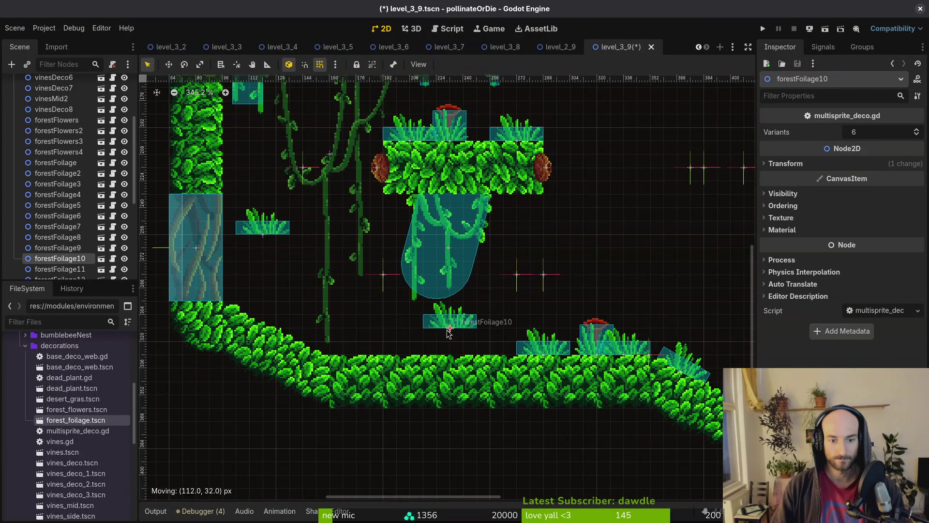
pyautogui.moveTo(277, 228)
pyautogui.mouseDown()
pyautogui.moveTo(411, 339)
pyautogui.moveTo(409, 349)
pyautogui.mouseUp()
pyautogui.scroll(-3, 468, 403)
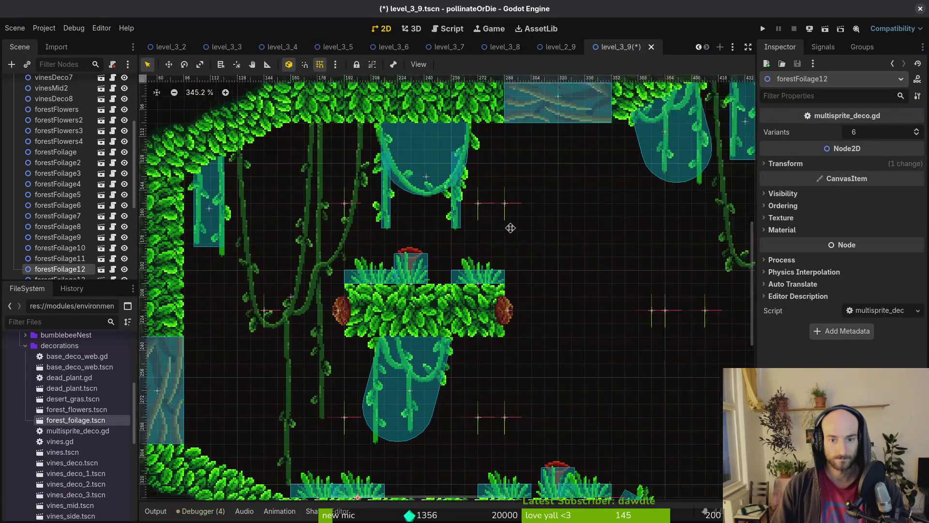
pyautogui.scroll(1, 436, 204)
pyautogui.scroll(1, 429, 266)
pyautogui.hscroll(-4, 428, 267)
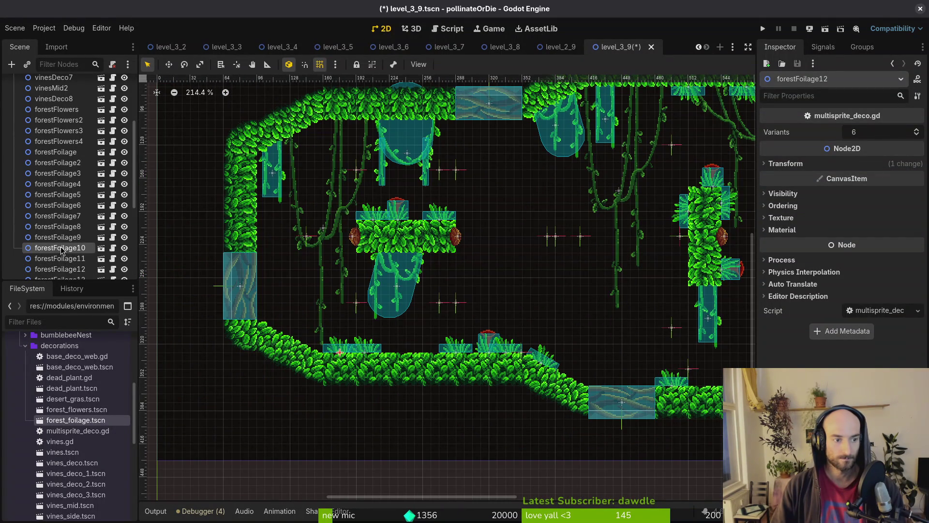
# Fit forestFoliage18 onto the sloping lower-left ground.
pyautogui.keyDown('shift'); pyautogui.click(61, 251); pyautogui.keyUp('shift')
pyautogui.scroll(5, 49, 173)
pyautogui.scroll(-5, 54, 146)
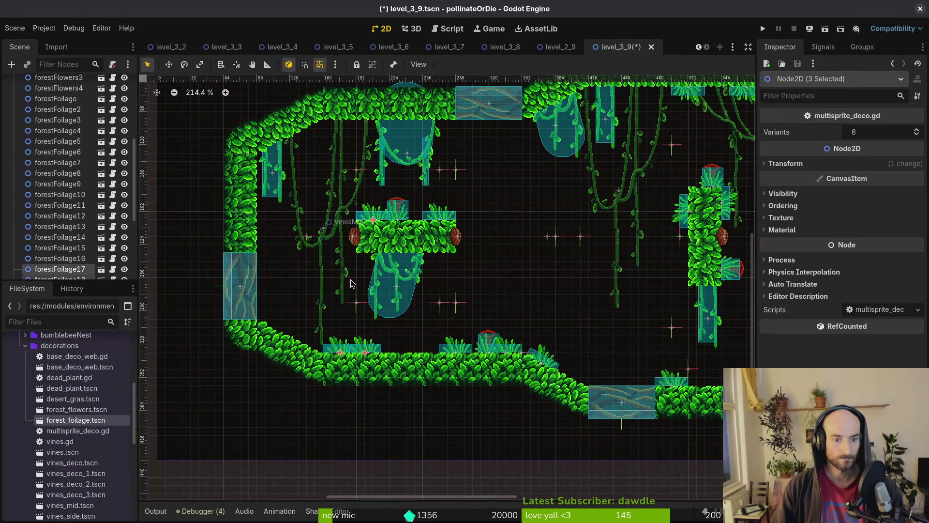
pyautogui.moveTo(506, 160); pyautogui.dragTo(415, 271)
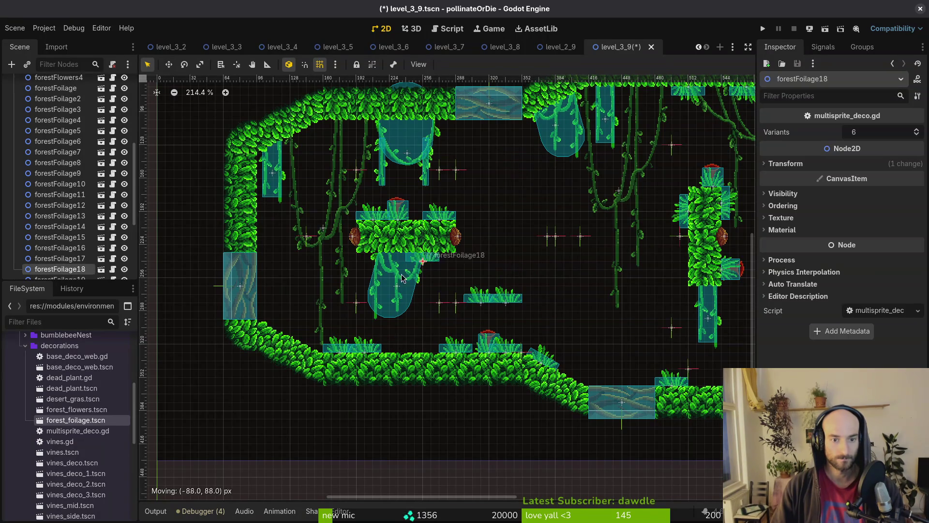
pyautogui.scroll(2, 301, 320)
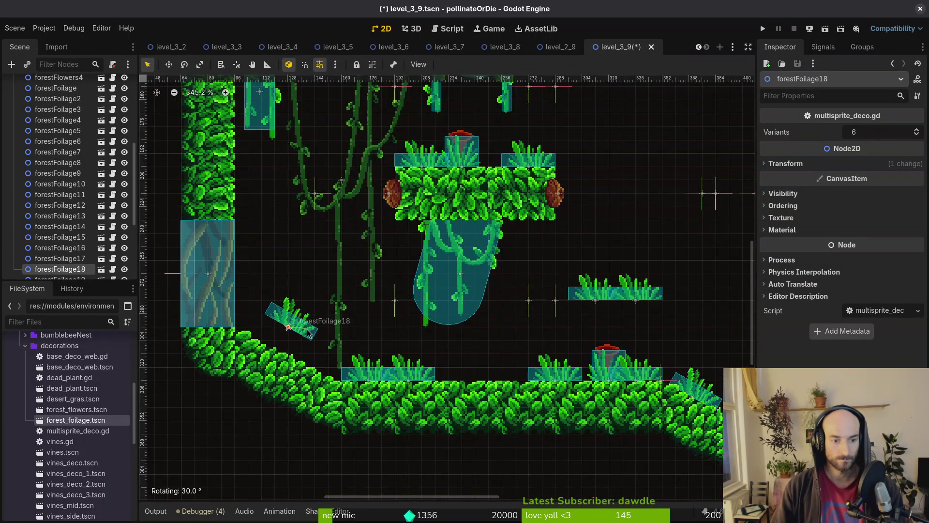
pyautogui.scroll(2, 307, 333)
pyautogui.moveTo(307, 333); pyautogui.dragTo(354, 392)
# With grid snapping off, hang forestFoliage19 from the upper-left ceiling and tuck forestFoliage17 below the platform.
pyautogui.hotkey('shift', 'g')
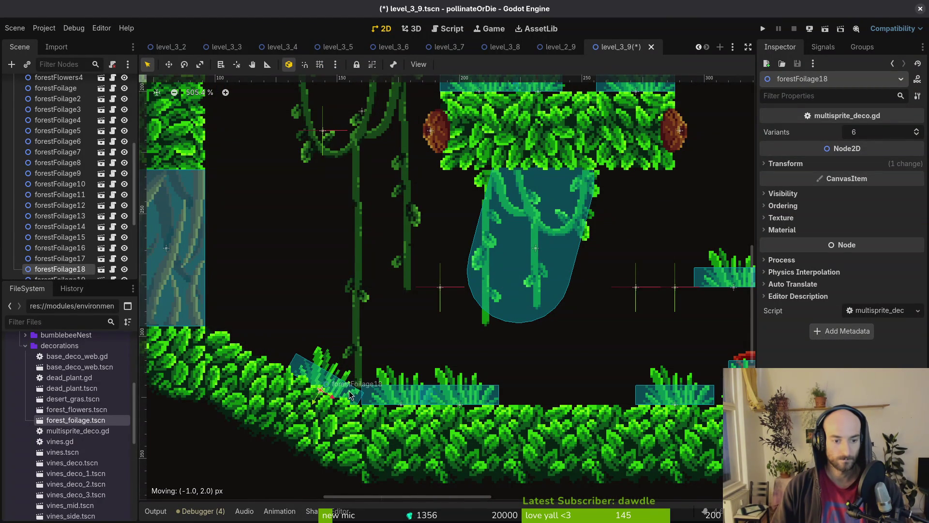
pyautogui.scroll(-2, 352, 395)
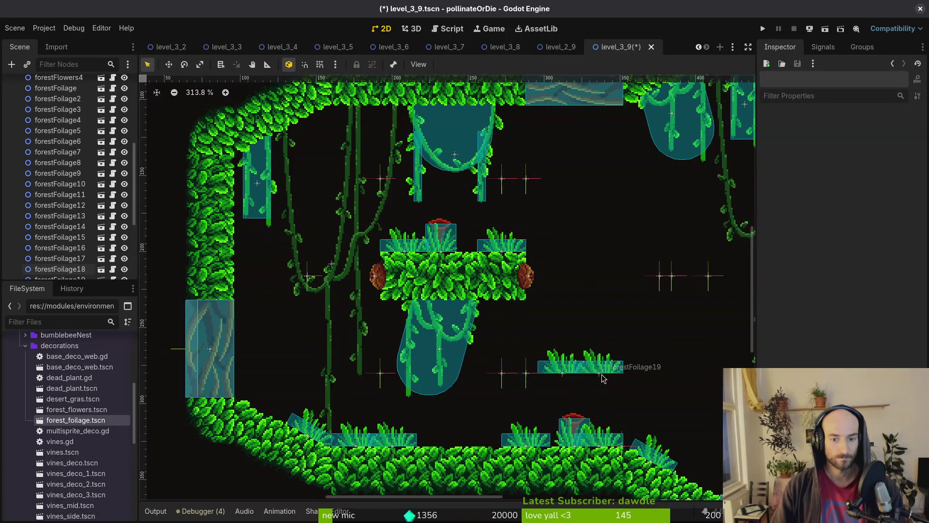
pyautogui.moveTo(586, 366); pyautogui.dragTo(335, 308)
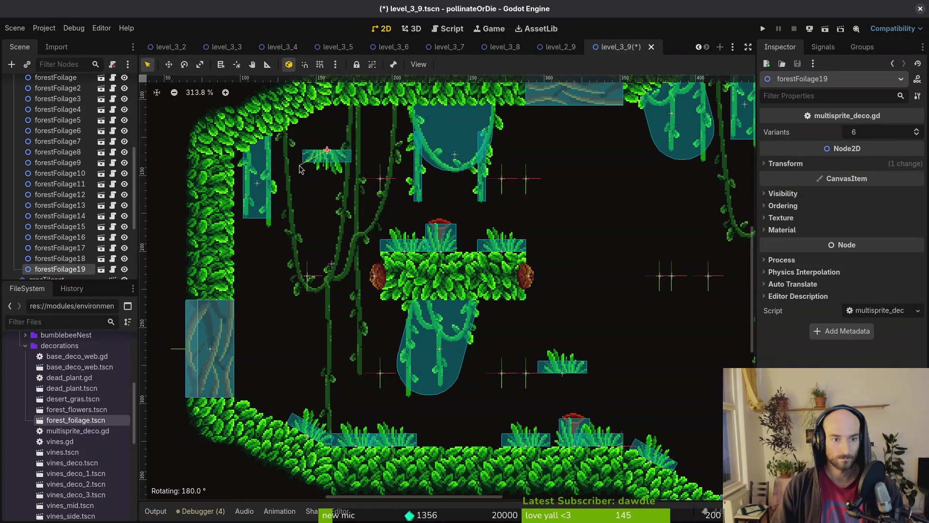
pyautogui.scroll(3, 317, 177)
pyautogui.moveTo(335, 168); pyautogui.dragTo(305, 119)
pyautogui.scroll(-2, 328, 140)
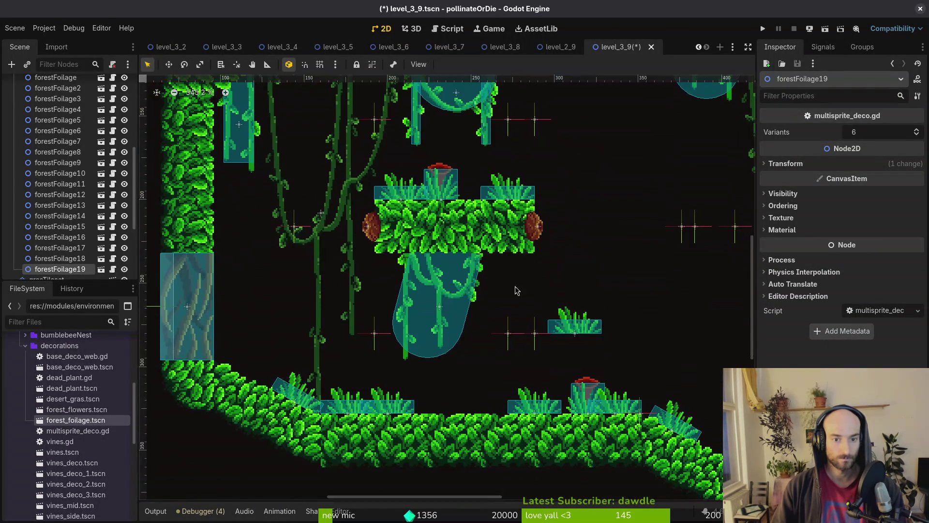
pyautogui.moveTo(571, 329); pyautogui.dragTo(342, 289)
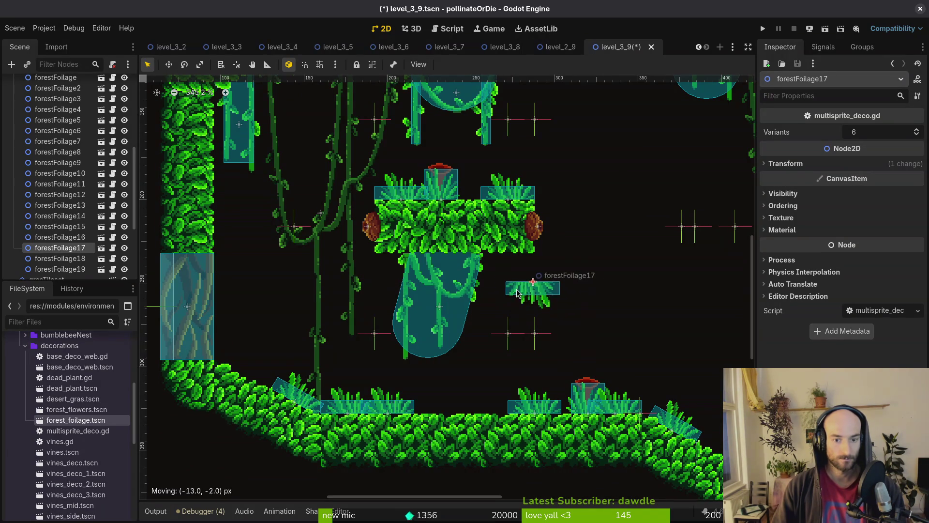
pyautogui.click(532, 281)
pyautogui.scroll(-5, 532, 281)
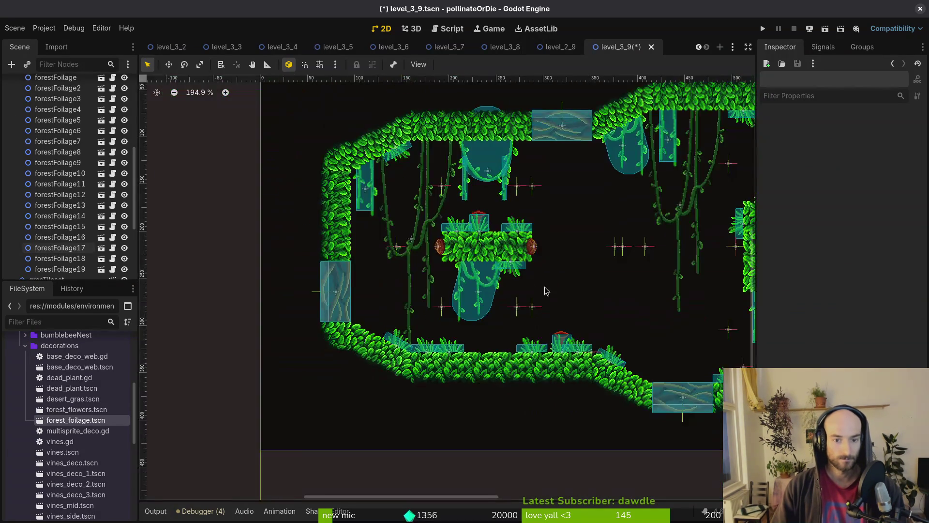
# In level_3_9, save after checking forestFoliage20, then shift forestFoliage13 left along the cave ceiling.
pyautogui.scroll(5, 469, 280)
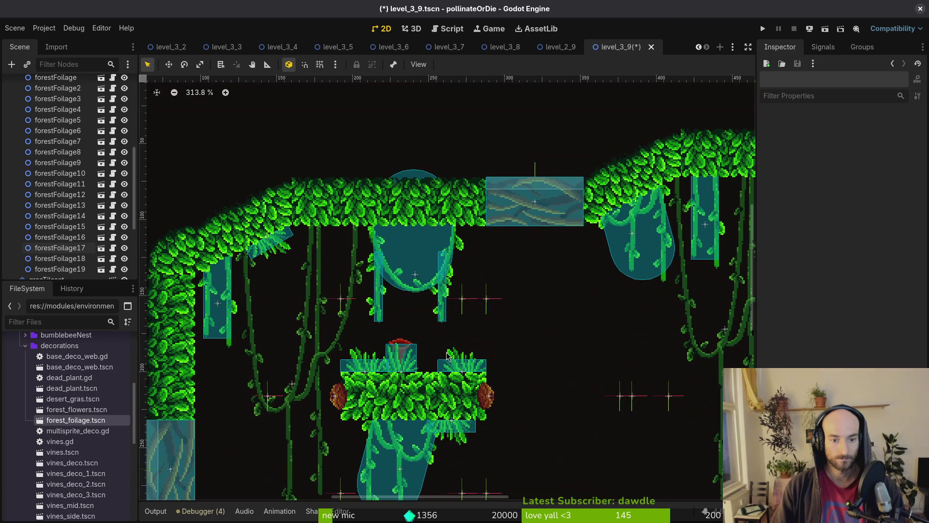
pyautogui.click(447, 357)
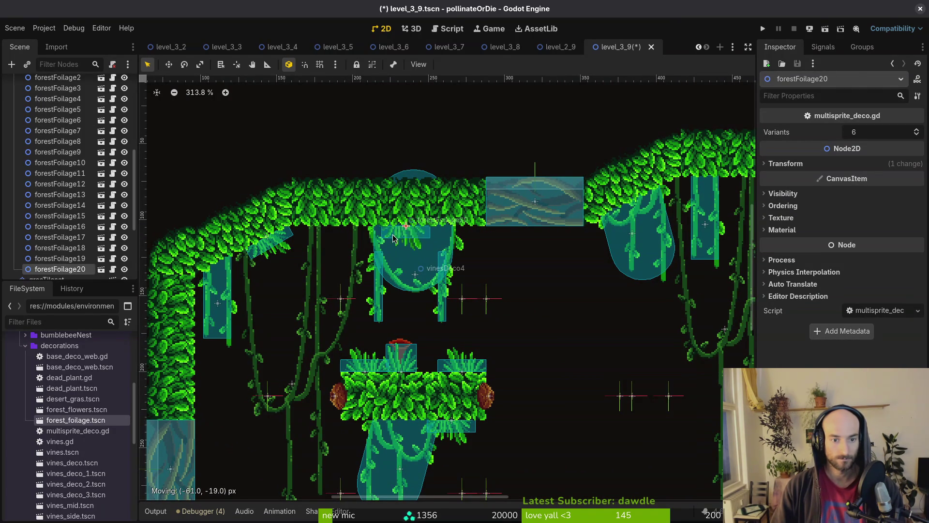
pyautogui.click(479, 275)
pyautogui.hotkey('ctrl', 's')
pyautogui.scroll(-3, 479, 276)
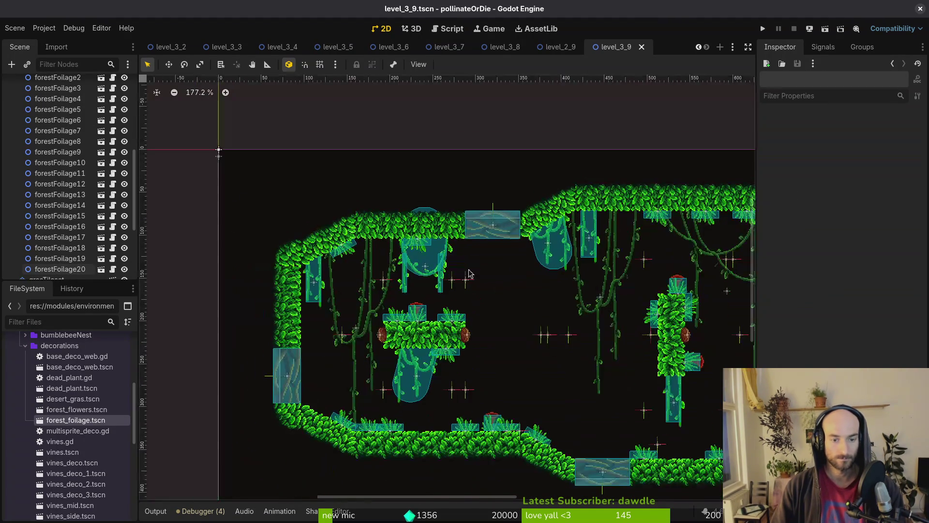
pyautogui.scroll(-2, 574, 292)
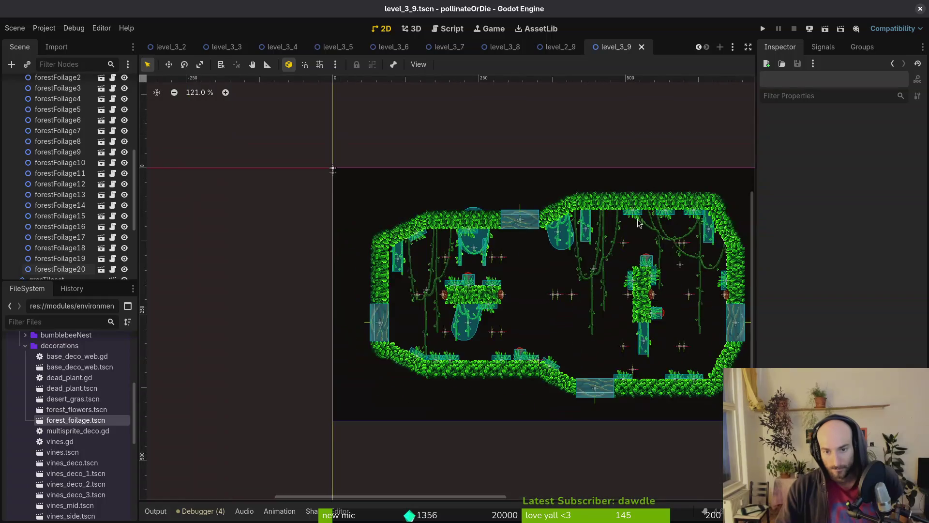
pyautogui.scroll(4, 626, 209)
pyautogui.moveTo(626, 209); pyautogui.dragTo(595, 210)
# Duplicate forestFoliage15 as forestFoliage21, move it left along the ceiling, and save.
pyautogui.scroll(3, 593, 212)
pyautogui.hscroll(5, 598, 220)
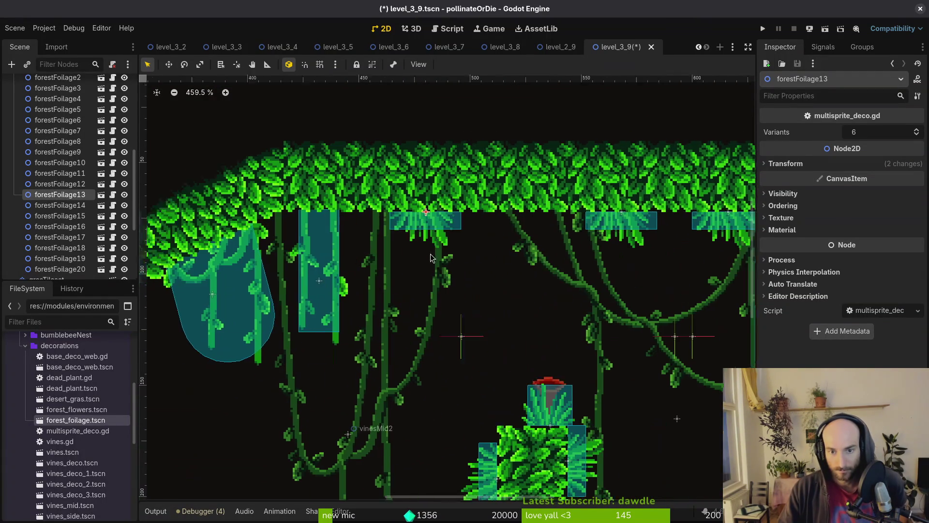
pyautogui.scroll(8, 48, 164)
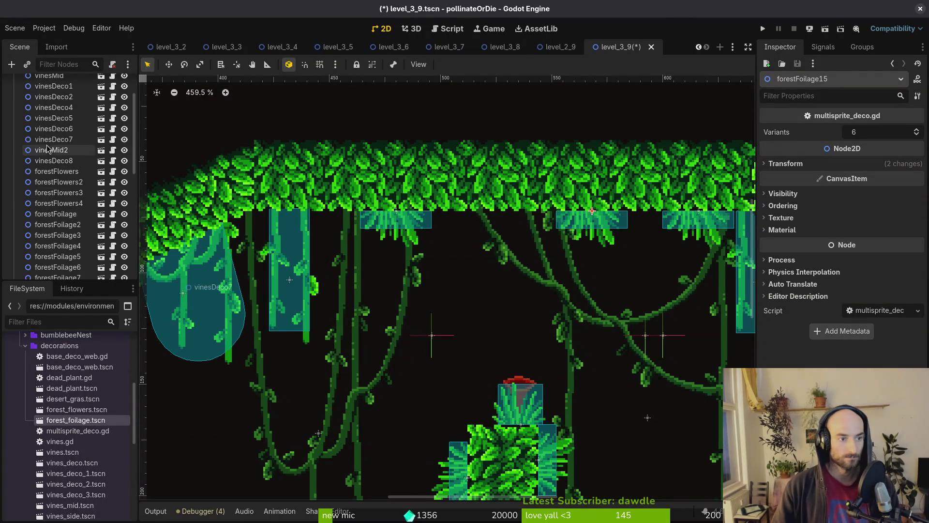
pyautogui.hotkey('ctrl', 'd')
pyautogui.moveTo(600, 223)
pyautogui.mouseDown()
pyautogui.moveTo(451, 223)
pyautogui.moveTo(457, 219)
pyautogui.mouseUp()
pyautogui.hotkey('ctrl', 's')
# Nudge vinesDeco2 4 px right, save level_3_9, and close the level_2_9 scene.
pyautogui.scroll(-2, 505, 265)
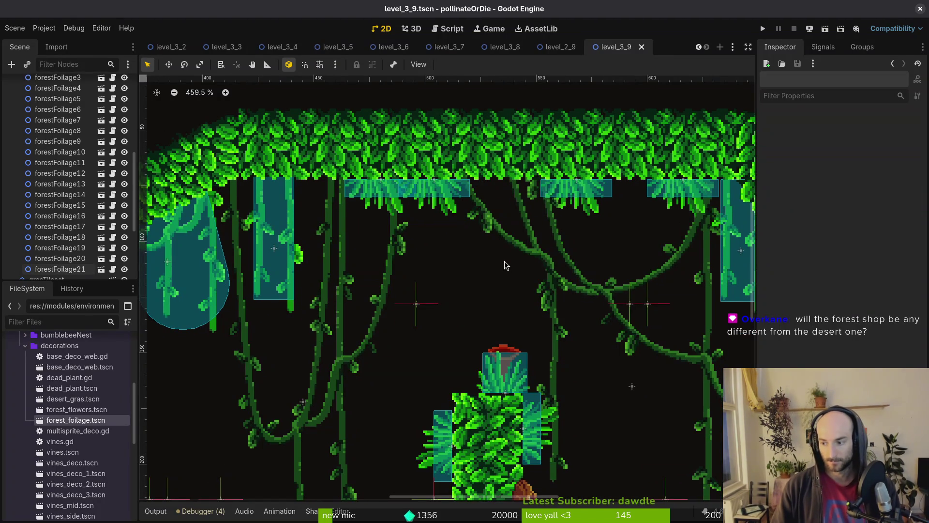
pyautogui.scroll(-10, 505, 265)
pyautogui.hotkey('ctrl', 's')
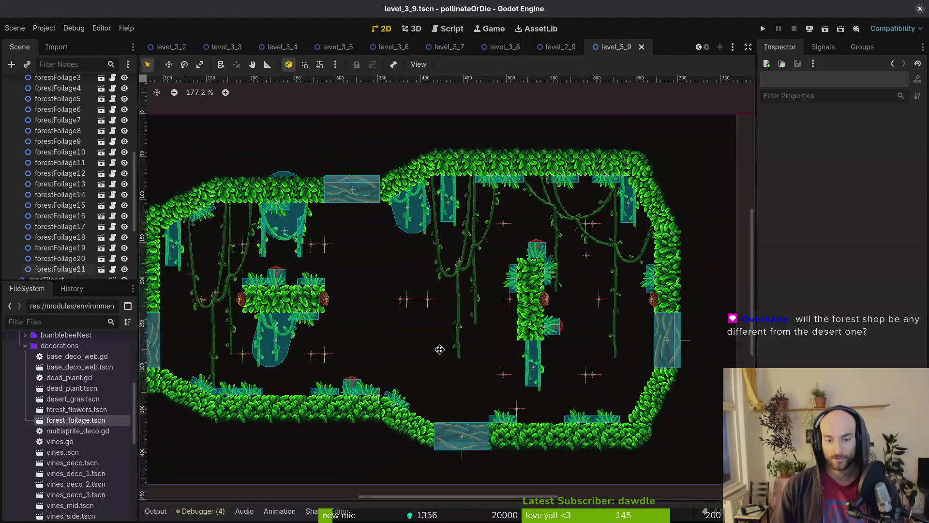
pyautogui.scroll(-1, 460, 341)
pyautogui.moveTo(460, 342); pyautogui.dragTo(509, 328)
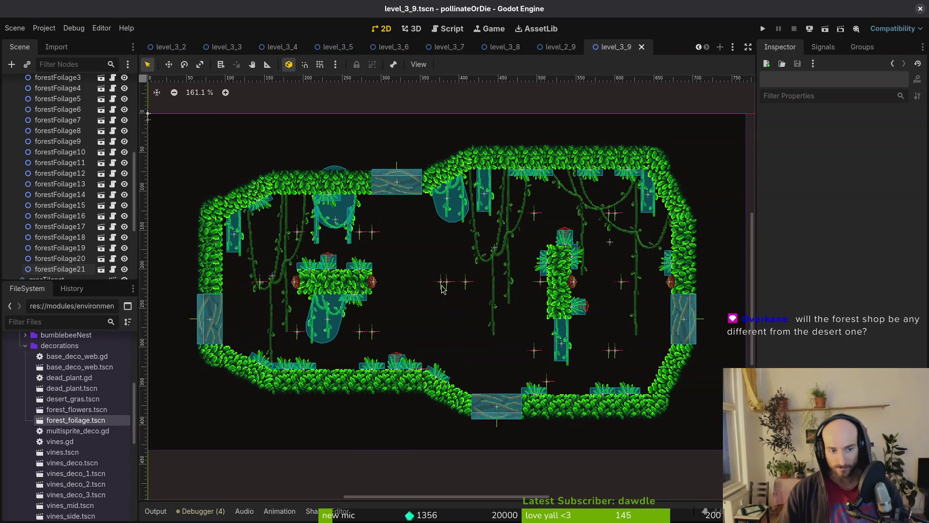
pyautogui.scroll(15, 277, 229)
pyautogui.moveTo(264, 254); pyautogui.dragTo(273, 247)
pyautogui.scroll(-10, 271, 254)
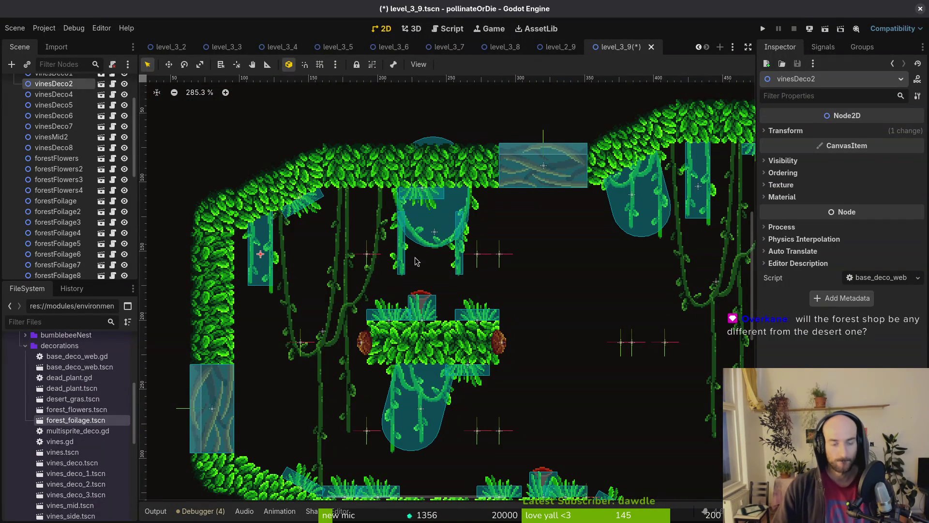
pyautogui.scroll(-2, 379, 265)
pyautogui.hotkey('ctrl', 's')
pyautogui.scroll(-3, 438, 266)
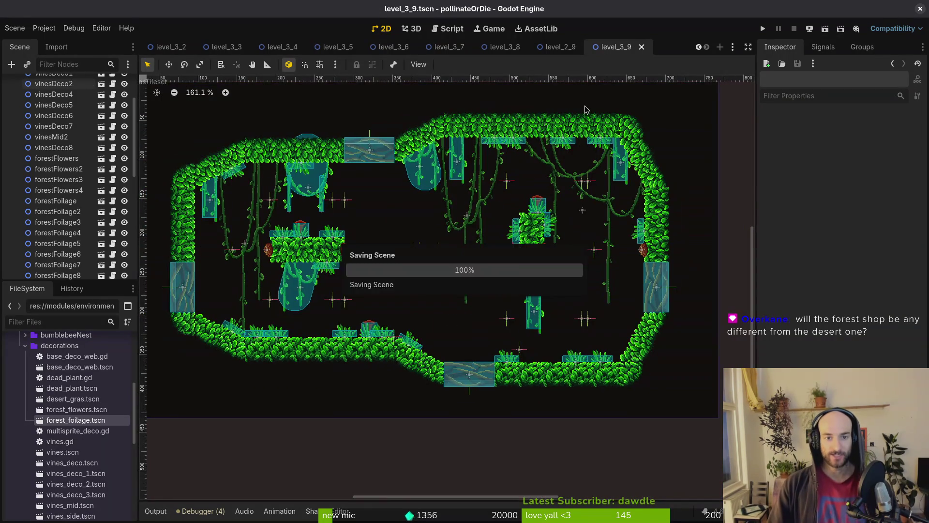
pyautogui.middleClick(559, 47)
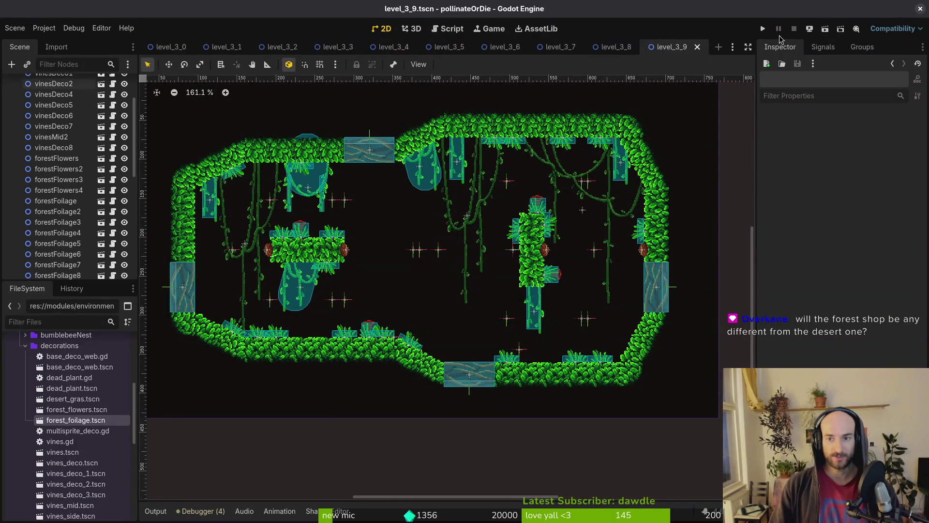
# Run pollinateOrDie, enter the hive, open the debug level-select menu, then quit and launch vim.
pyautogui.click(763, 29)
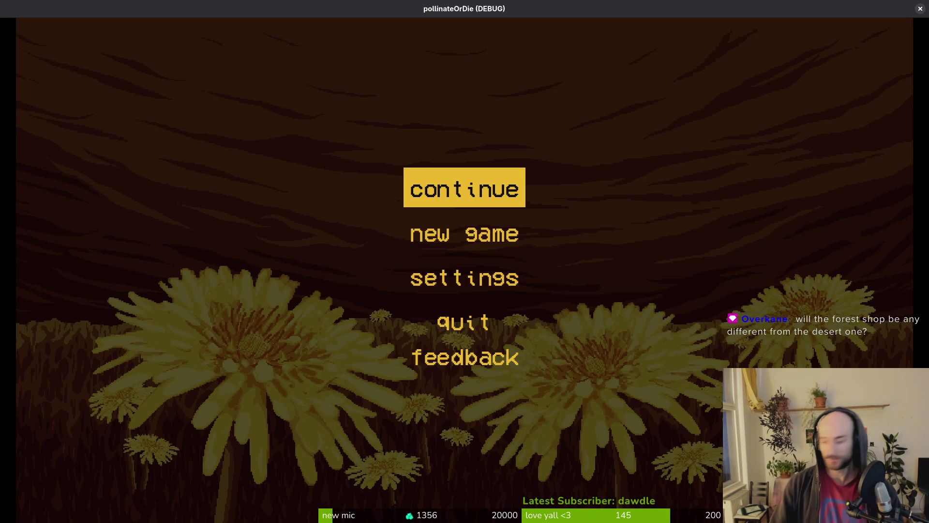
pyautogui.press('Return')
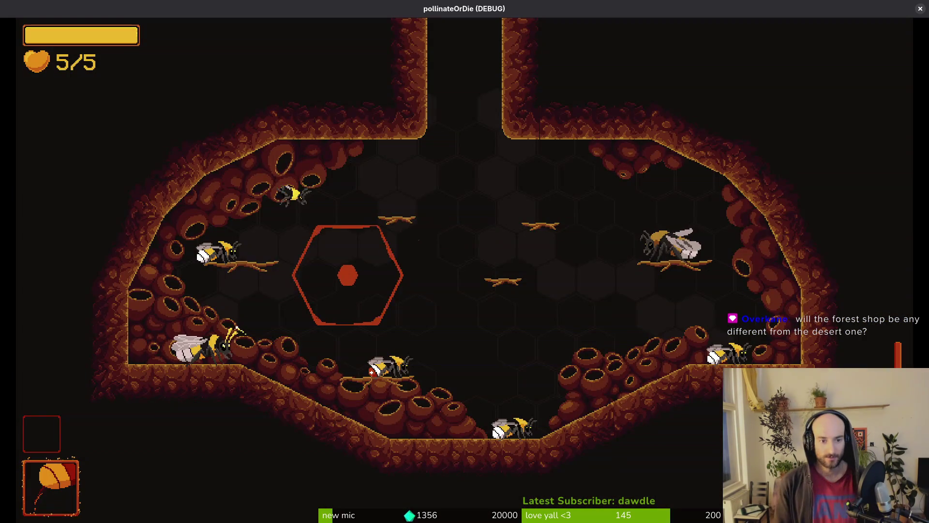
pyautogui.press('Escape')
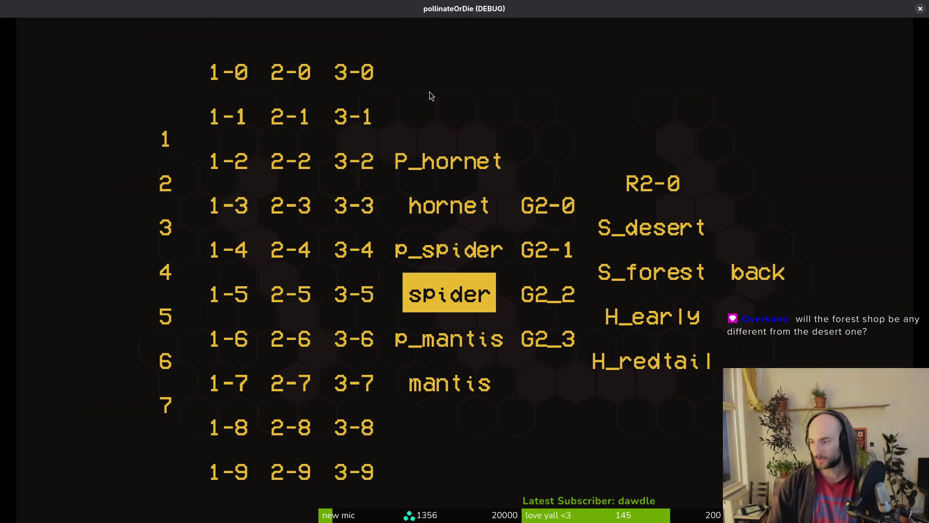
pyautogui.press('super+1')
pyautogui.press('Return')
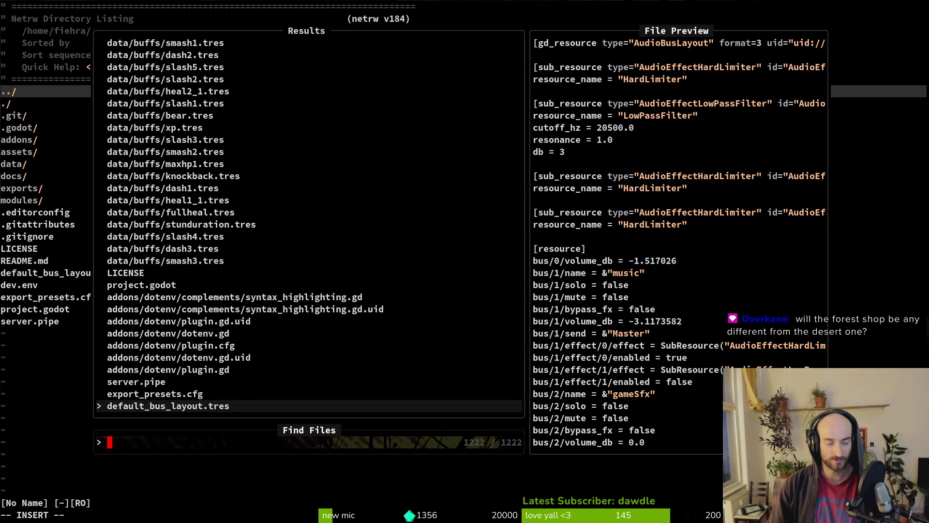
# Open hive.gd, set the active biome to FOREST, save with :w, and rerun the game with F5.
pyautogui.write('hive')
pyautogui.press('Return')
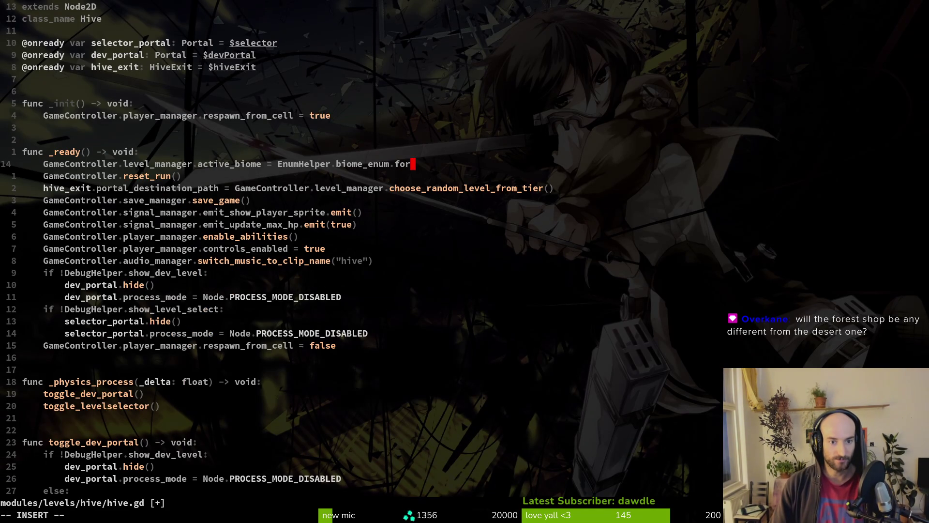
pyautogui.press('Tab')
pyautogui.press('Escape')
pyautogui.write(':write')
pyautogui.press('Return')
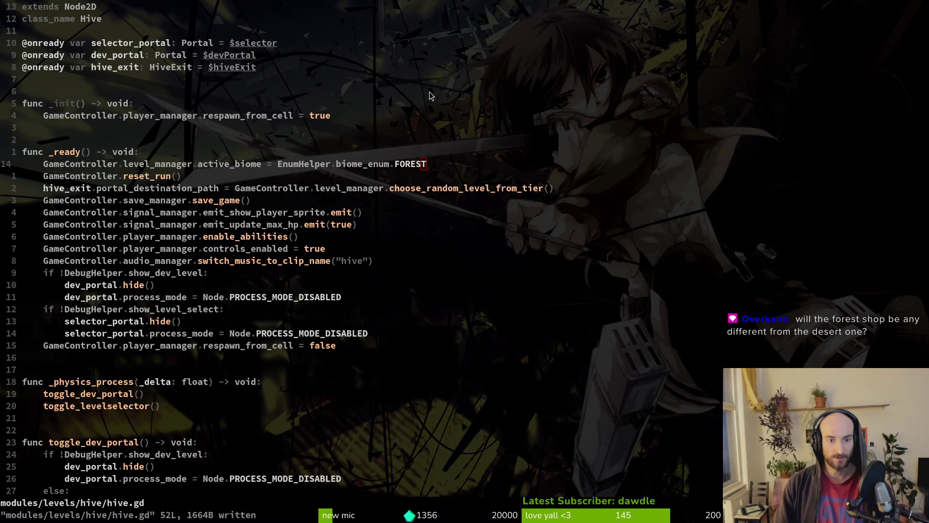
pyautogui.hotkey('alt', 'Tab')
pyautogui.press('F5')
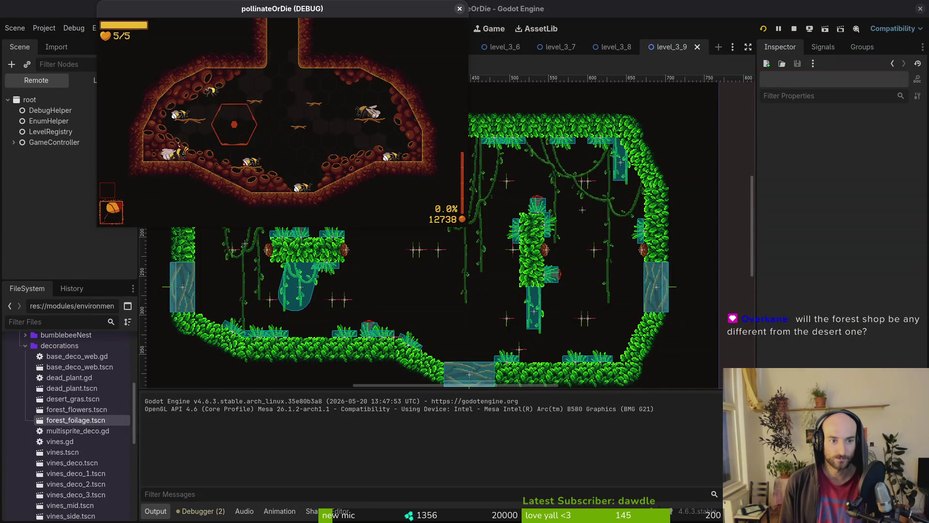
# Maximize the game window, play into the forest cave level, then pause and quit.
pyautogui.doubleClick(380, 7)
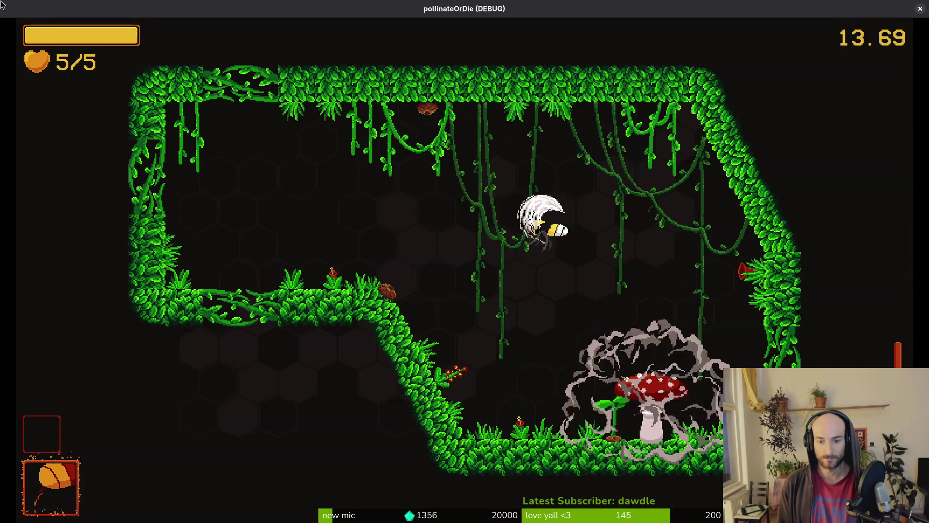
pyautogui.press('Escape')
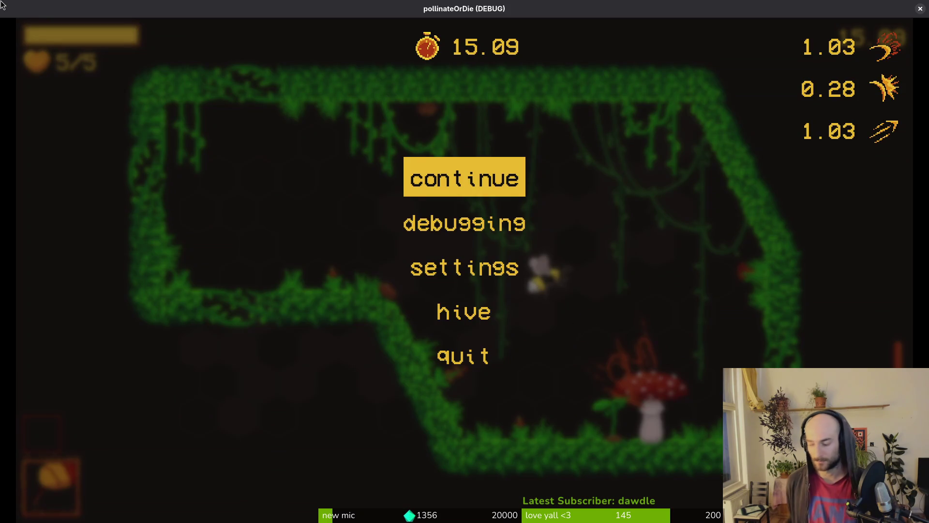
pyautogui.hotkey('alt', 'F4')
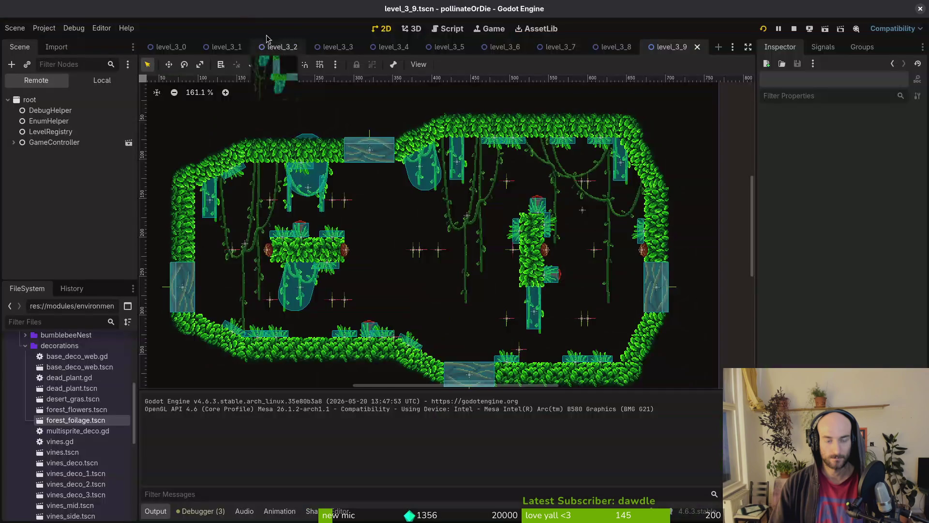
# In level_3_4, move the flowerMarker 16 px left along the floor to x=472.
pyautogui.click(289, 48)
pyautogui.click(344, 50)
pyautogui.click(395, 48)
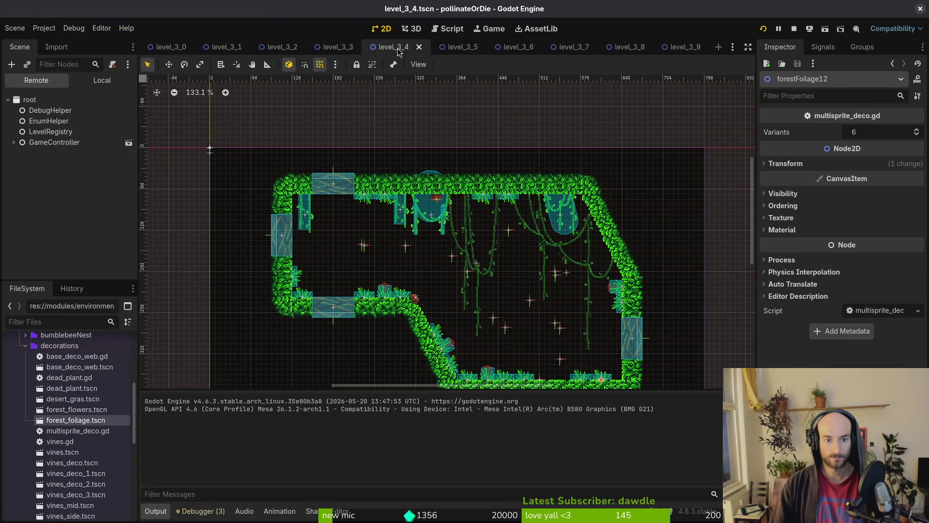
pyautogui.scroll(10, 530, 360)
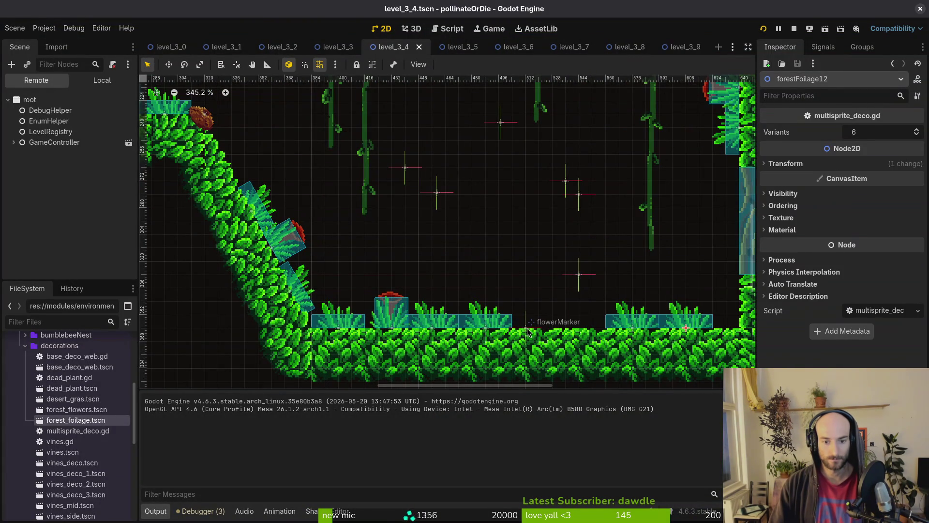
pyautogui.click(525, 329)
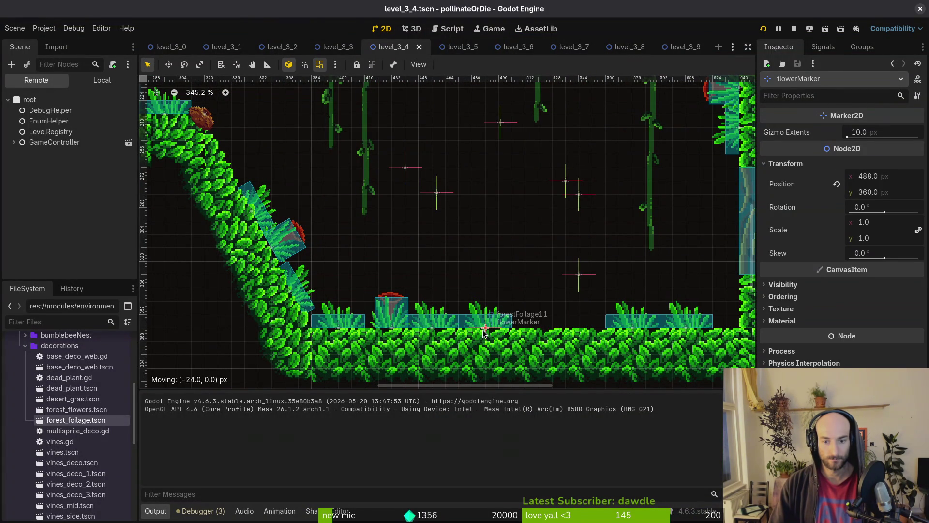
pyautogui.moveTo(462, 335); pyautogui.dragTo(462, 335)
pyautogui.scroll(-9, 462, 335)
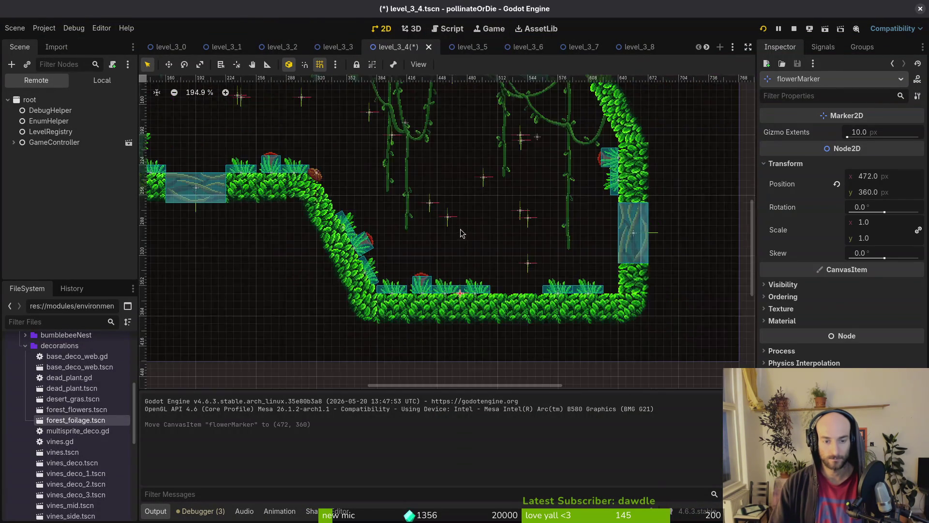
pyautogui.scroll(16, 492, 272)
# Raise the fumes2 emitter to (352, 76), save level_3_4, and relaunch the game.
pyautogui.click(493, 303)
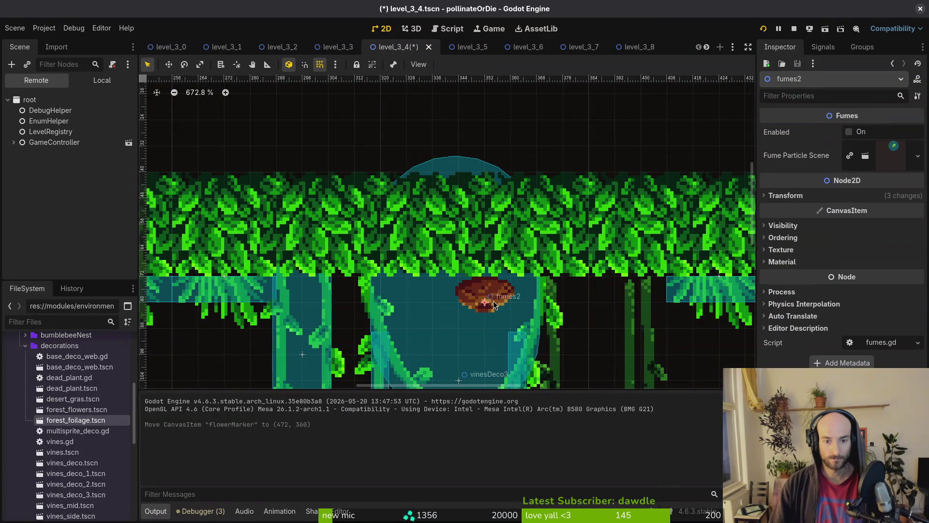
pyautogui.moveTo(493, 297); pyautogui.dragTo(492, 285)
pyautogui.hotkey('ctrl', 's')
pyautogui.scroll(-8, 515, 248)
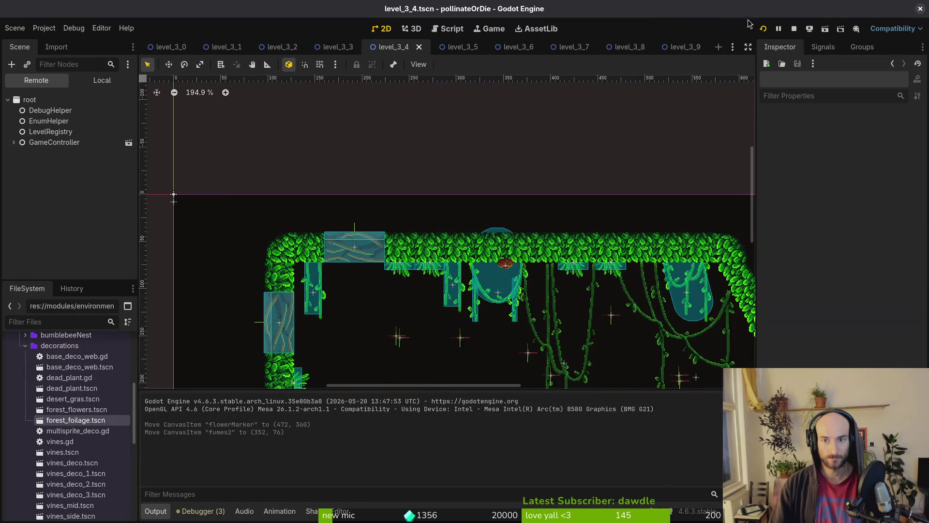
pyautogui.click(795, 29)
pyautogui.click(763, 29)
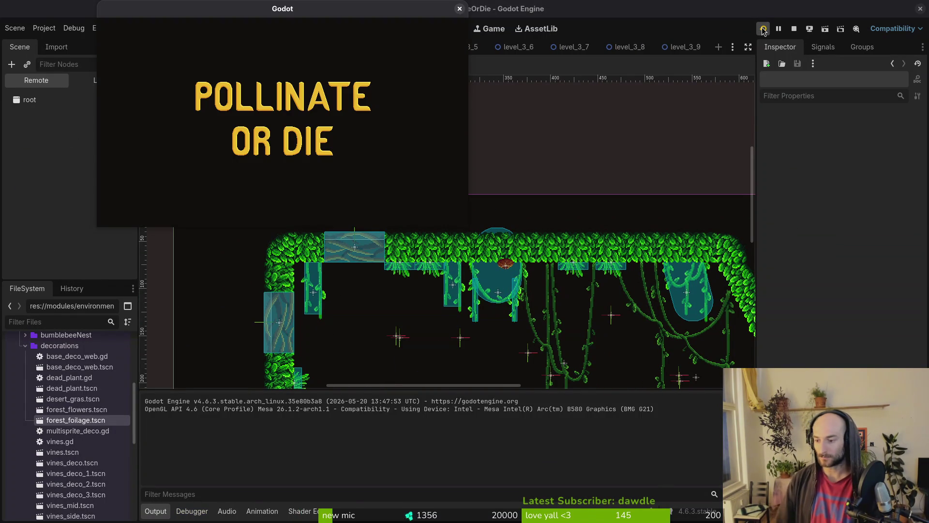
# Maximize the game, enter the hive, and back out of the debug level-select menu.
pyautogui.doubleClick(357, 12)
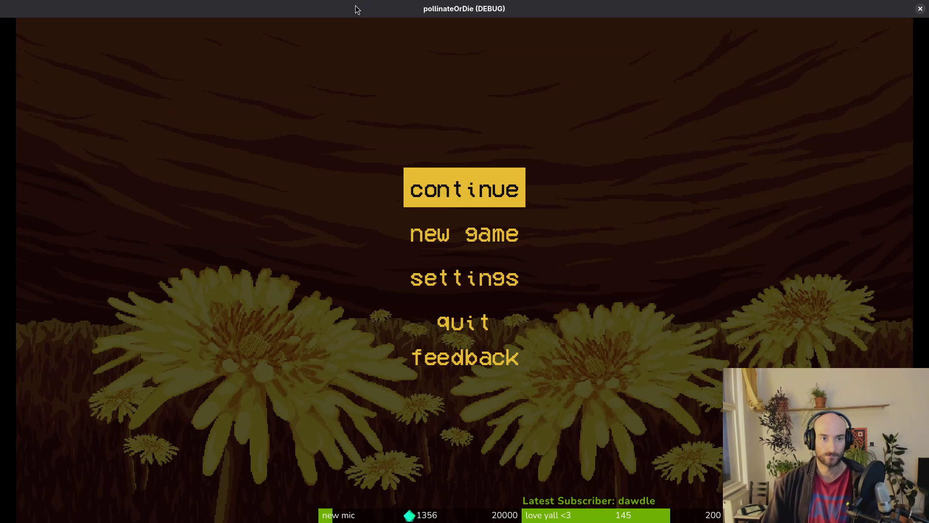
pyautogui.press('Return')
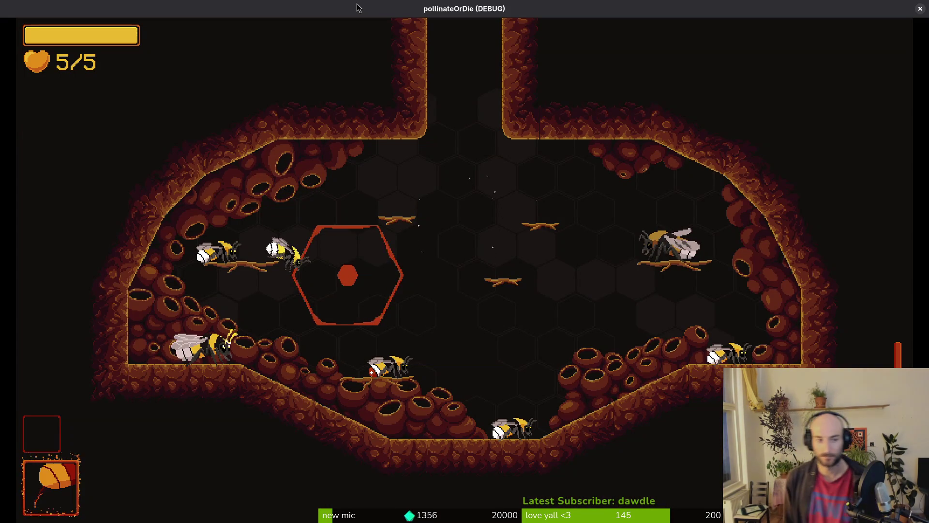
pyautogui.press('e')
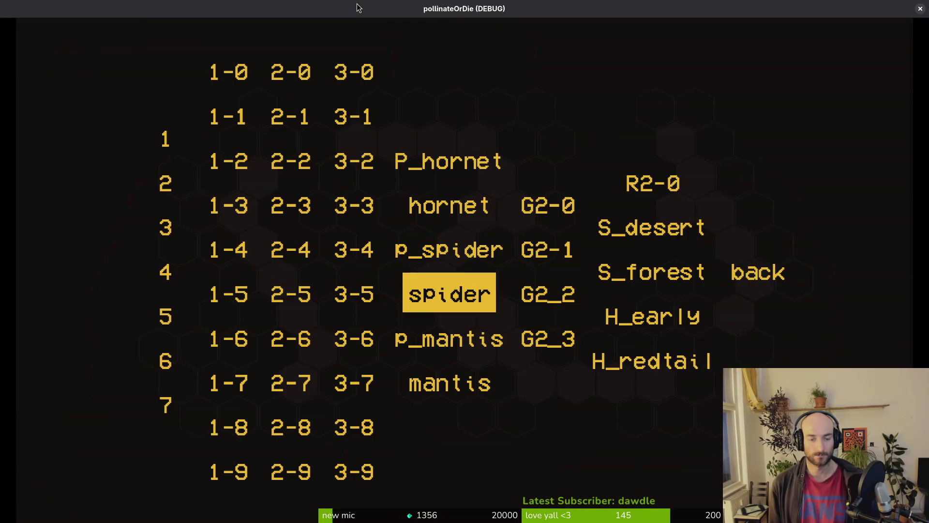
pyautogui.press('Right')
pyautogui.press('Right')
pyautogui.press('Right')
pyautogui.press('Return')
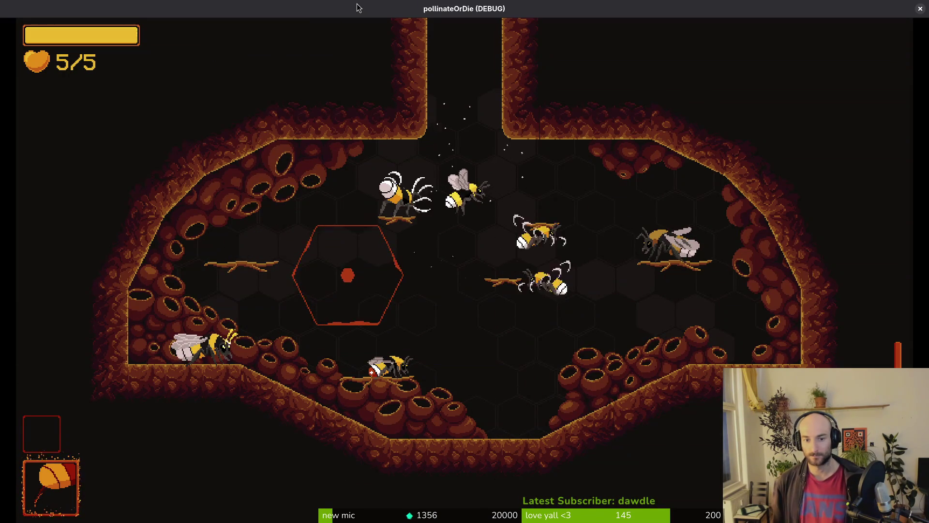
# Fly into the forest level and fight the enemies around the mushroom.
pyautogui.press('w')
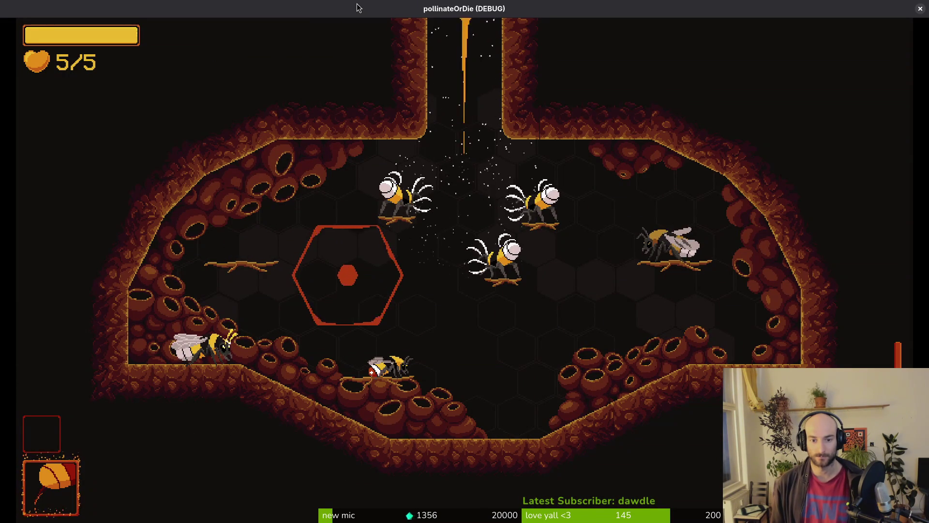
pyautogui.press('d')
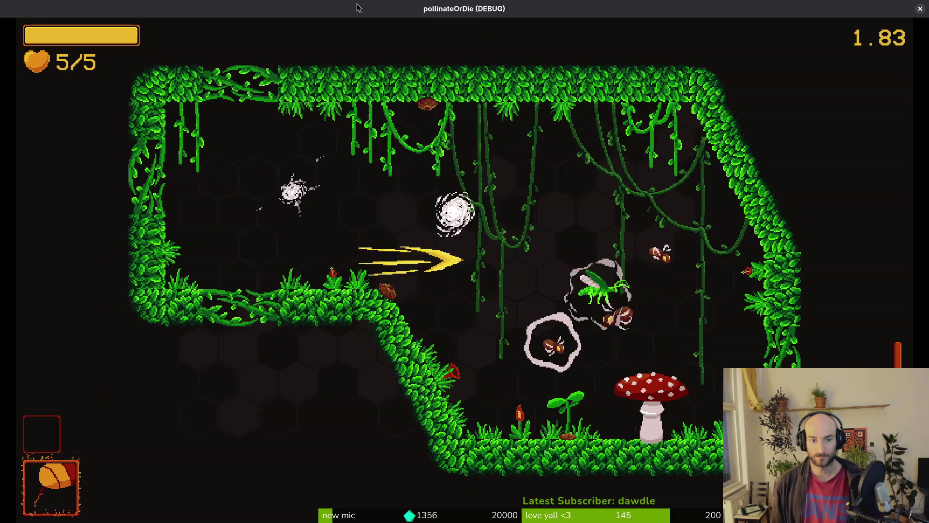
pyautogui.press('a')
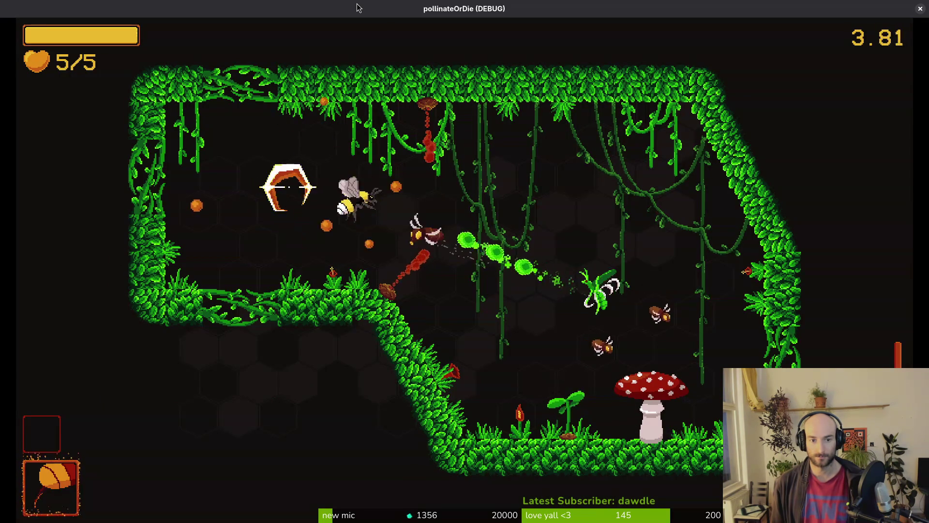
pyautogui.press('d')
pyautogui.press('d')
pyautogui.press('a')
pyautogui.press('w')
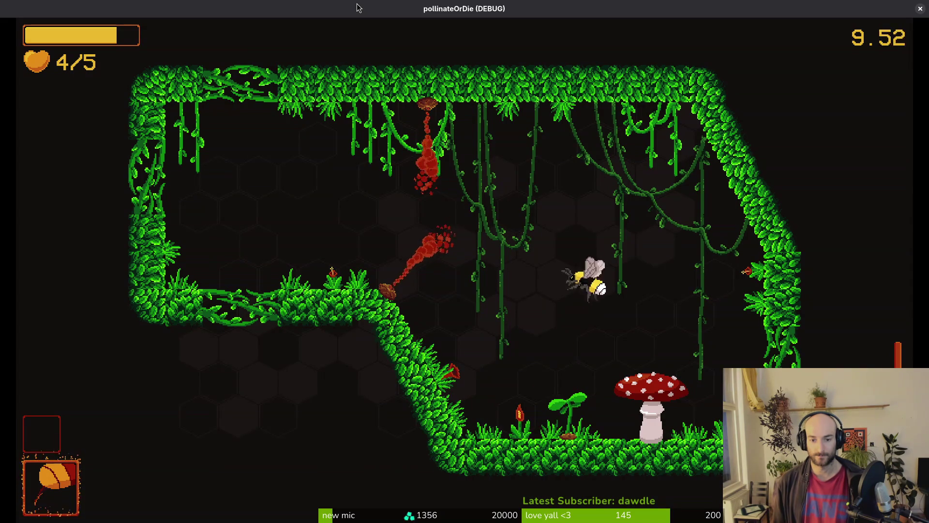
pyautogui.press('d')
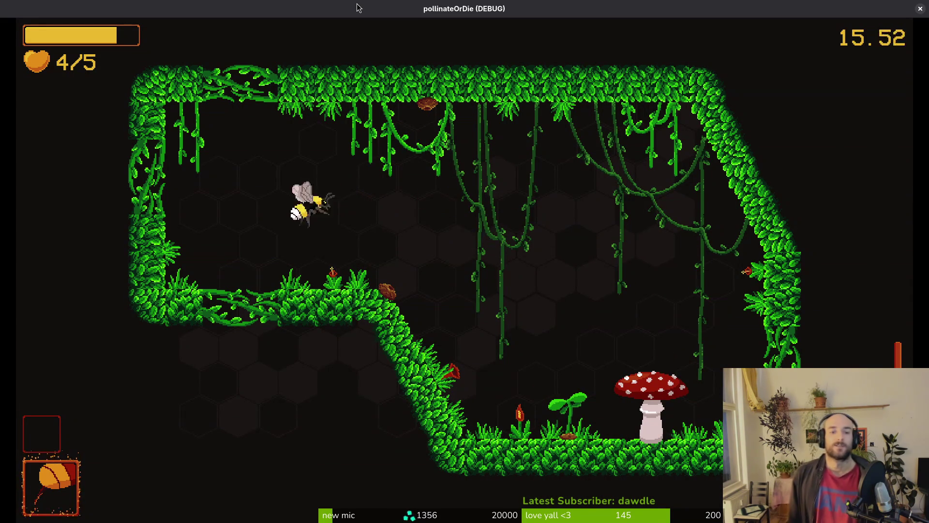
pyautogui.press('d')
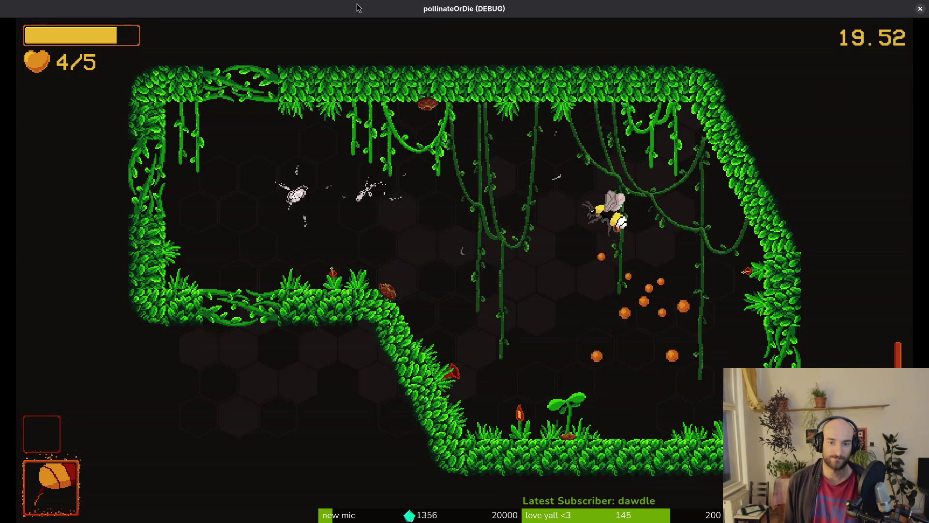
pyautogui.press('d')
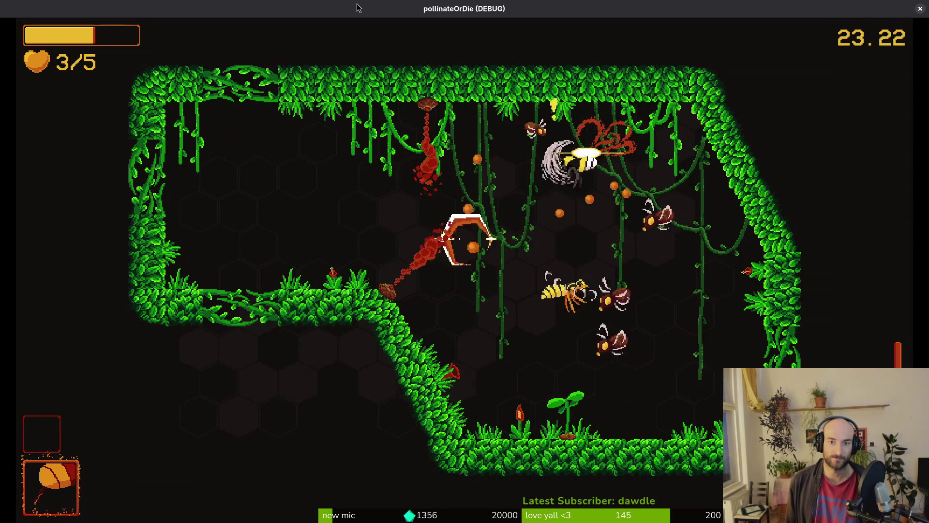
pyautogui.press('d')
pyautogui.press('d')
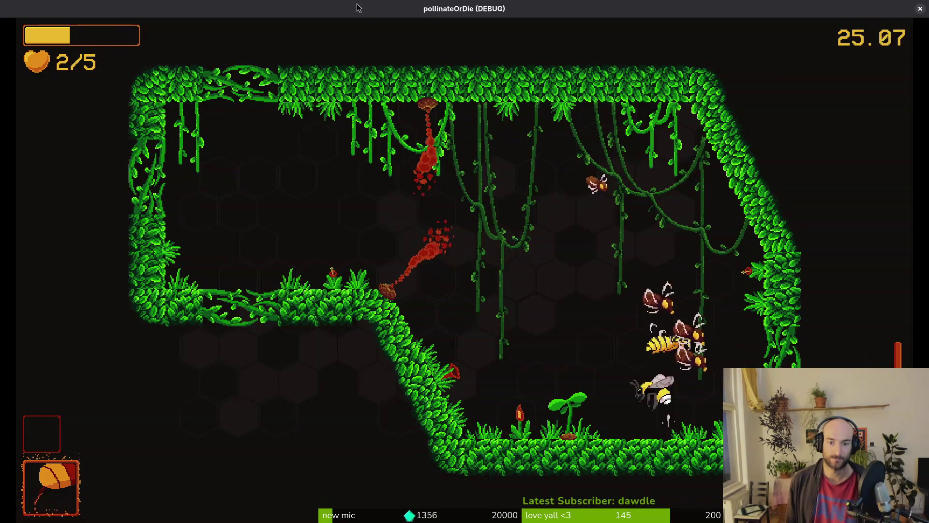
pyautogui.press('d')
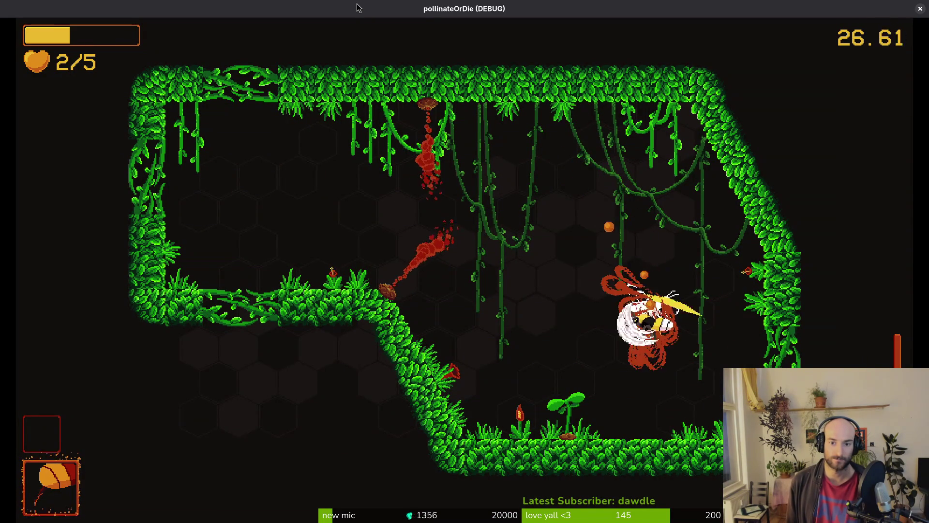
# Pollinate the dandelion to bloom it and take its heal upgrade.
pyautogui.press('s')
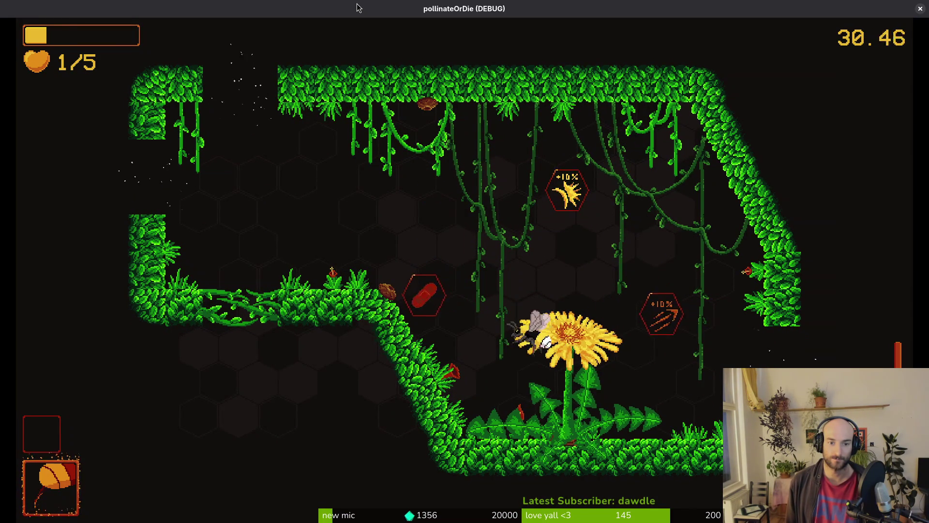
pyautogui.press('w')
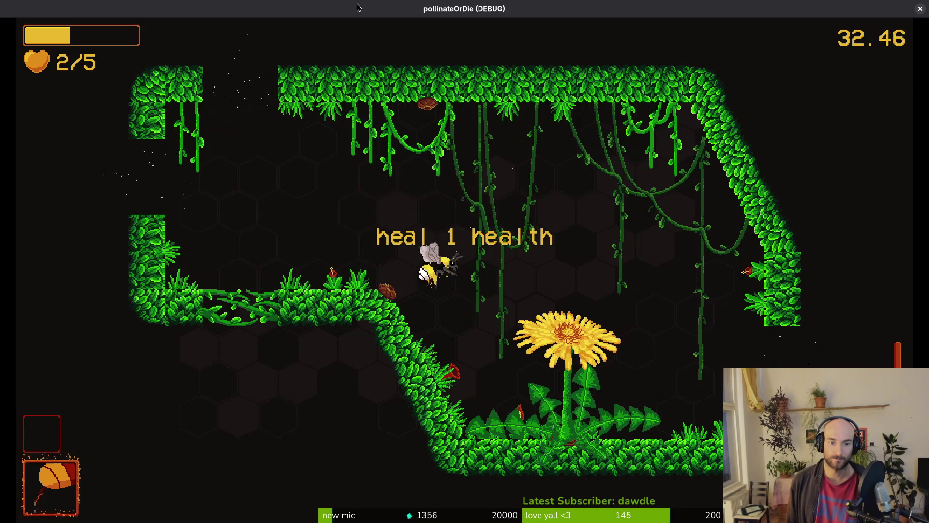
pyautogui.press('a')
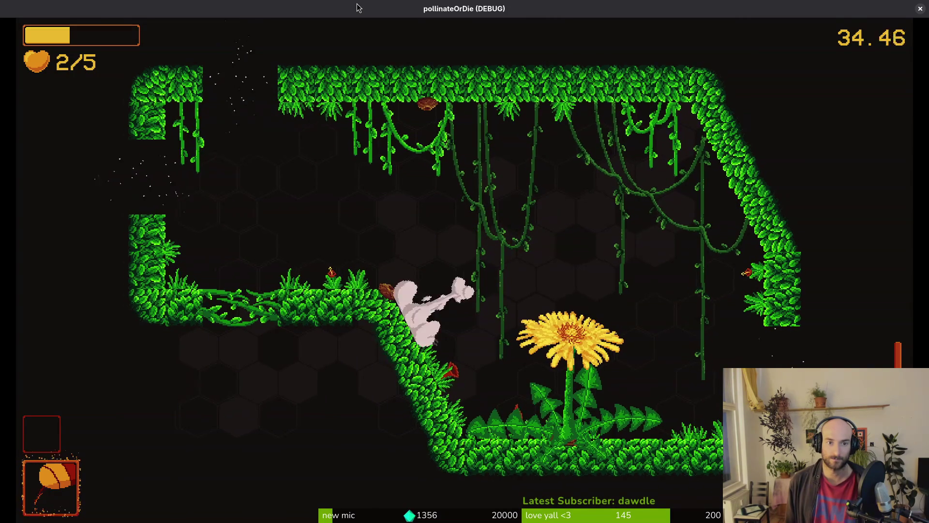
pyautogui.press('s')
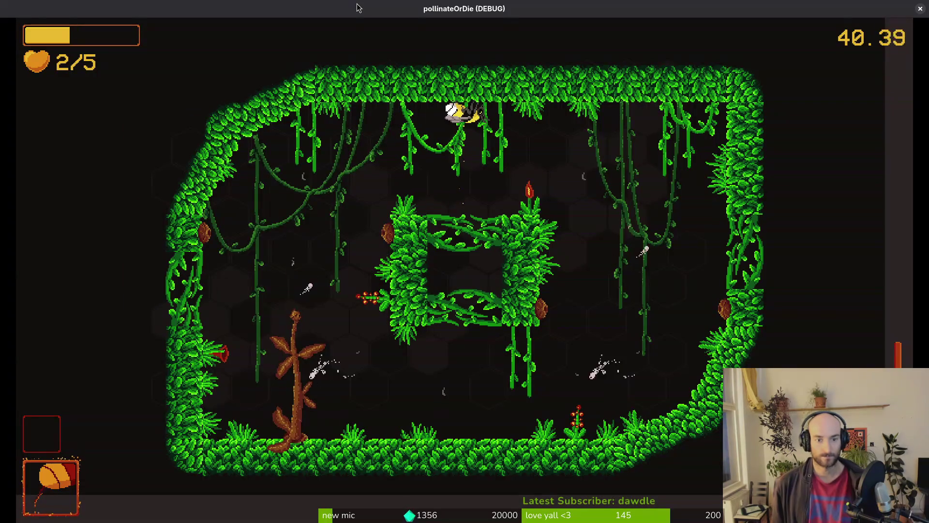
# Fight in the next forest arena until dying on attempt 8, then rebirth into a new run.
pyautogui.press('s')
pyautogui.press('d')
pyautogui.press('d')
pyautogui.press('s')
pyautogui.press('w')
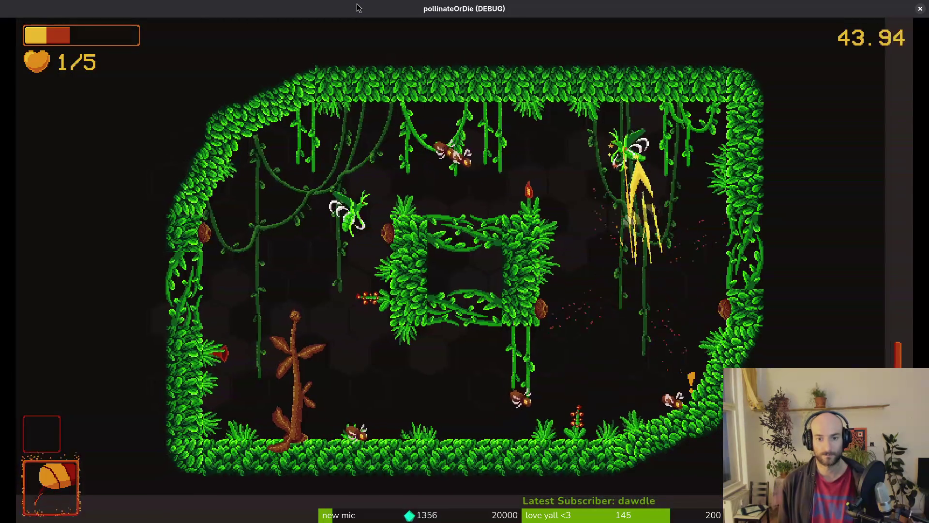
pyautogui.press('s')
pyautogui.press('a')
pyautogui.press('w')
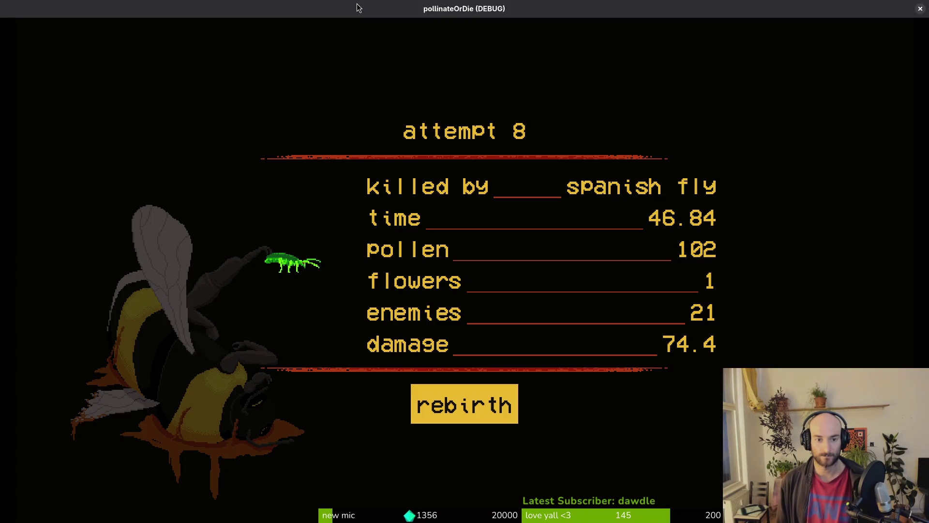
pyautogui.press('space')
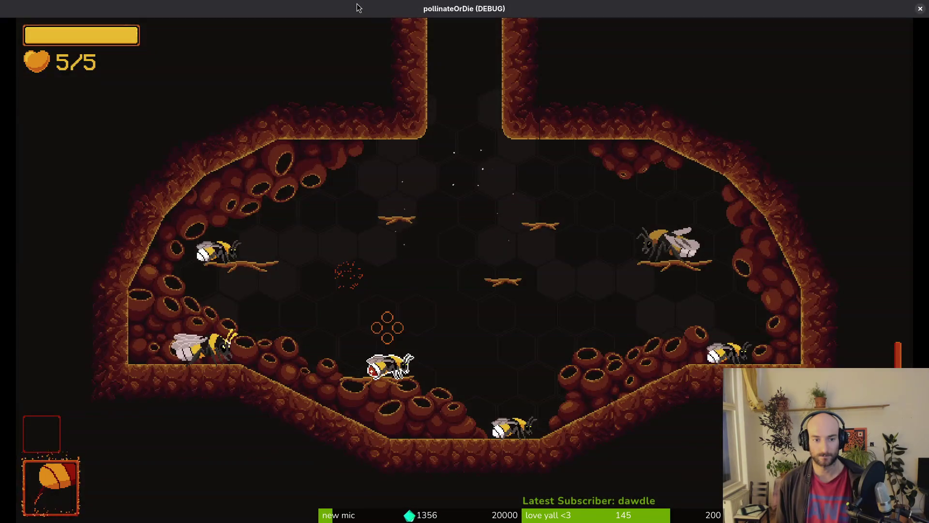
# Dismiss the debug level list, fly out of the hive, and attack spawned enemies.
pyautogui.press('Escape')
pyautogui.press('Right')
pyautogui.press('Right')
pyautogui.press('space')
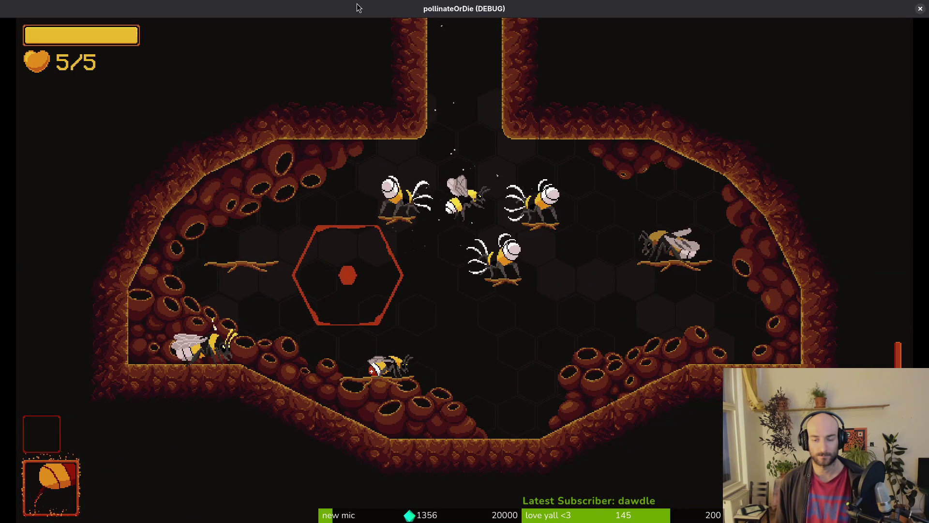
pyautogui.press('Up')
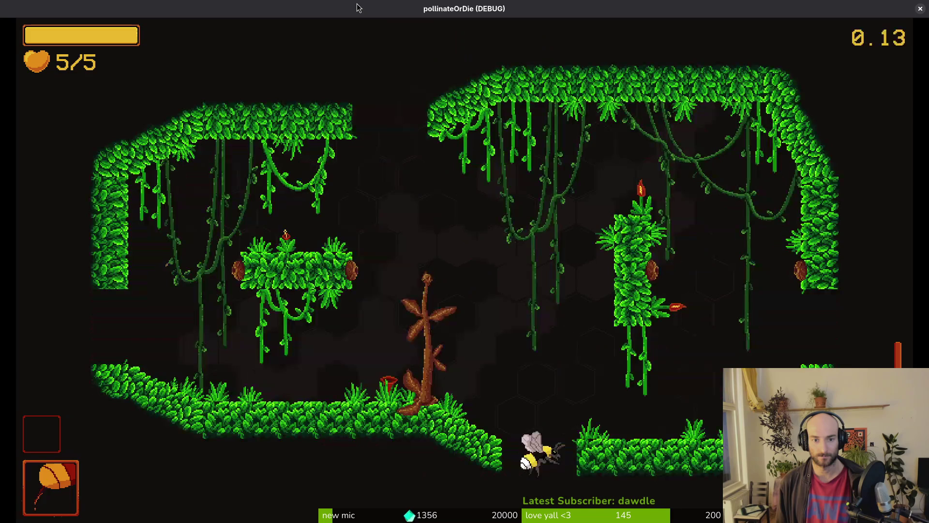
pyautogui.press('Down')
pyautogui.press('Up')
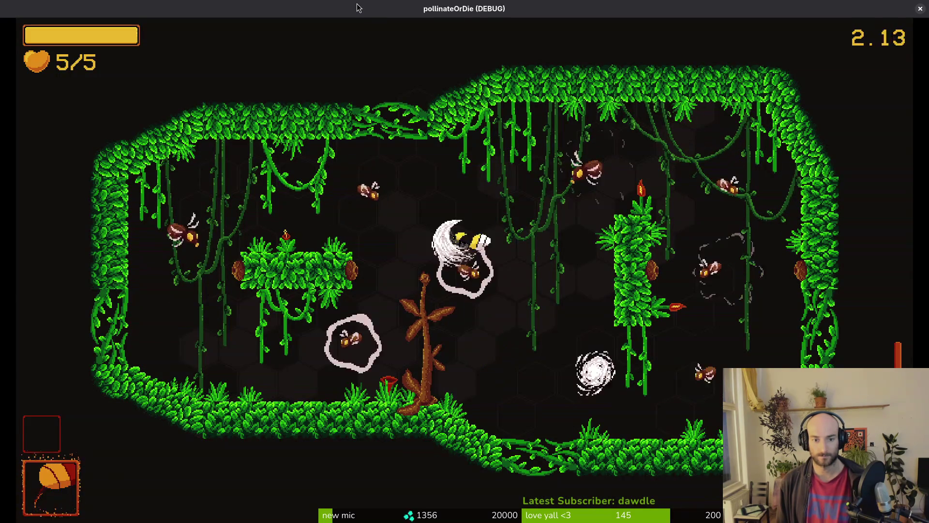
pyautogui.press('Up')
pyautogui.press('Right')
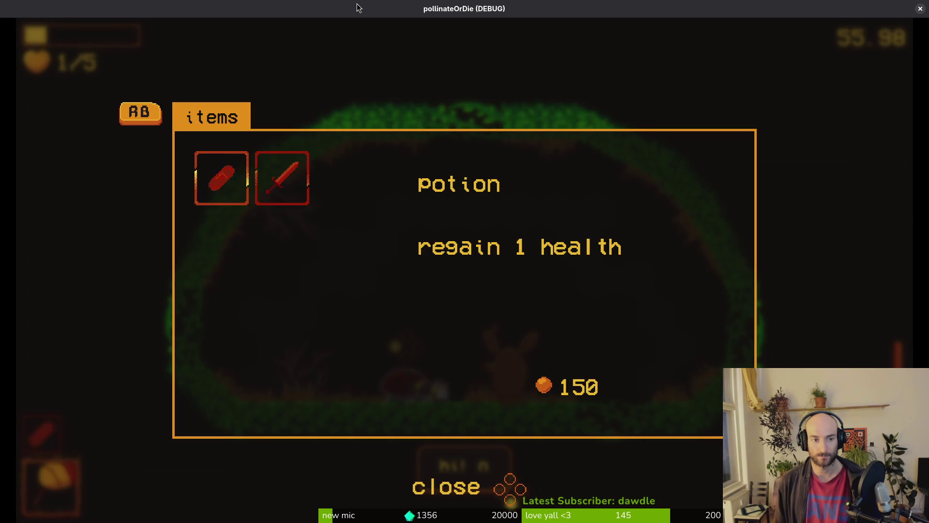
# Buy the potion from the items shop and close it.
pyautogui.press('Escape')
pyautogui.press('e')
pyautogui.press('Return')
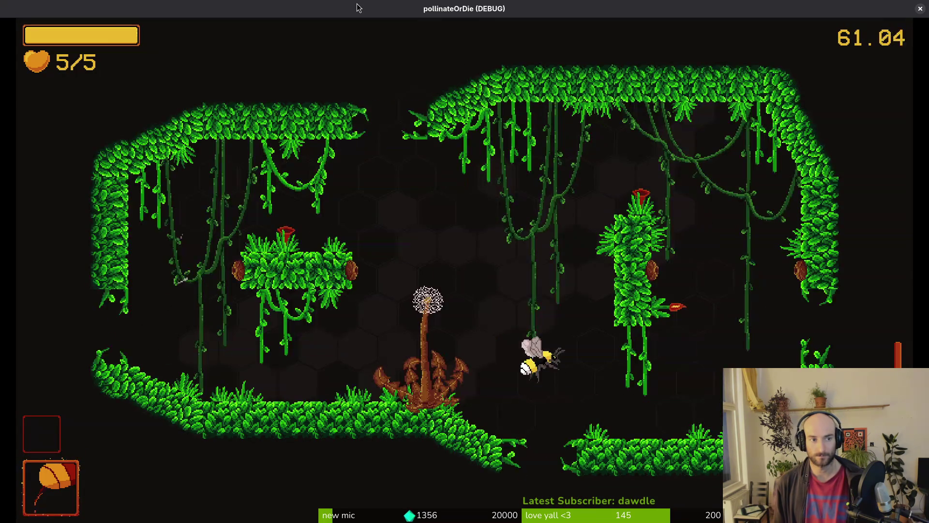
# Fly around the upper vines and attack the enemies near the dandelion.
pyautogui.press('w')
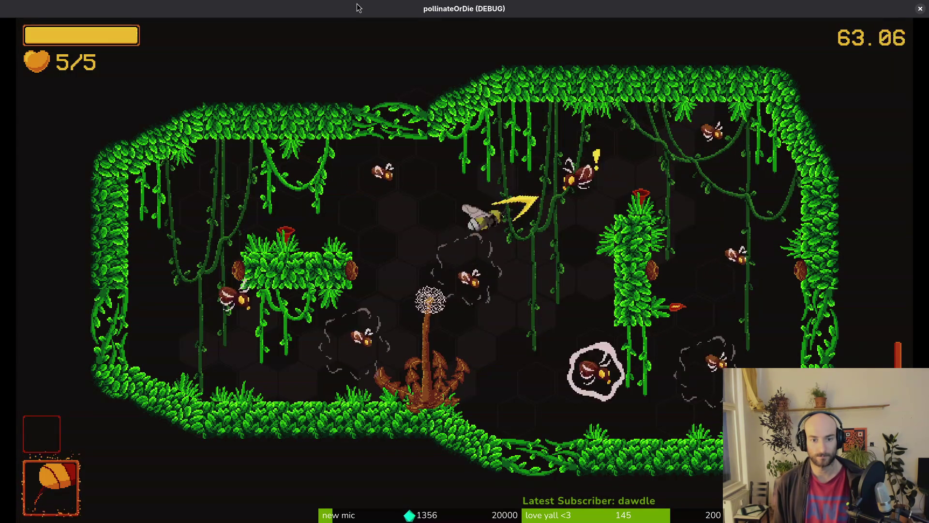
pyautogui.press('a')
pyautogui.press('s')
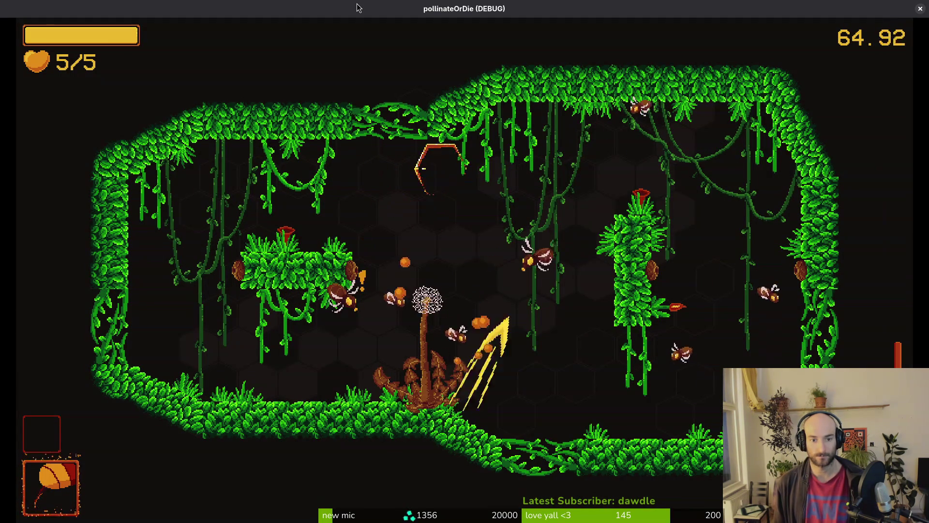
pyautogui.press('d')
pyautogui.press('w')
pyautogui.press('d')
pyautogui.press('w')
pyautogui.press('w')
pyautogui.press('s')
pyautogui.press('a')
pyautogui.press('d')
pyautogui.press('a')
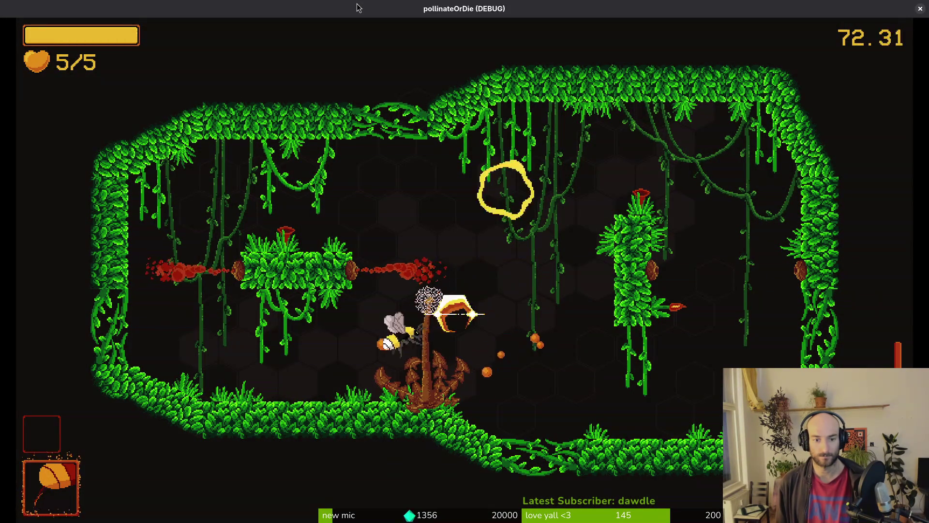
# Sweep to the lower-right corner and ceiling, then drop to the floor beside the beetle.
pyautogui.press('s')
pyautogui.press('d')
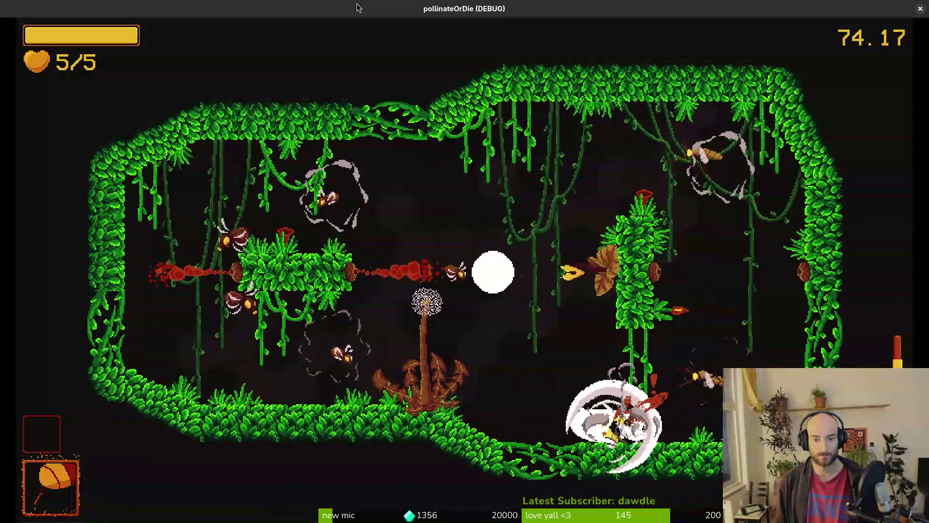
pyautogui.press('w')
pyautogui.press('a')
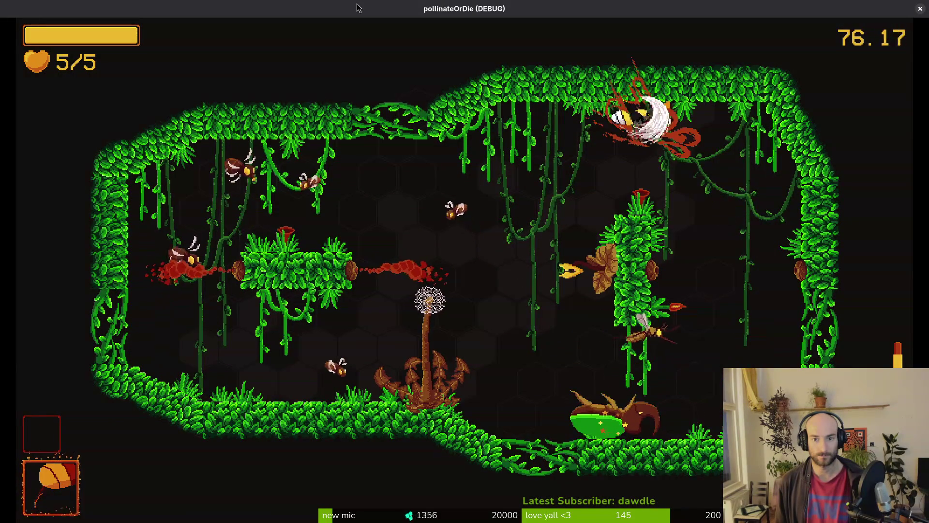
pyautogui.press('s')
pyautogui.press('d')
pyautogui.press('s')
pyautogui.press('a')
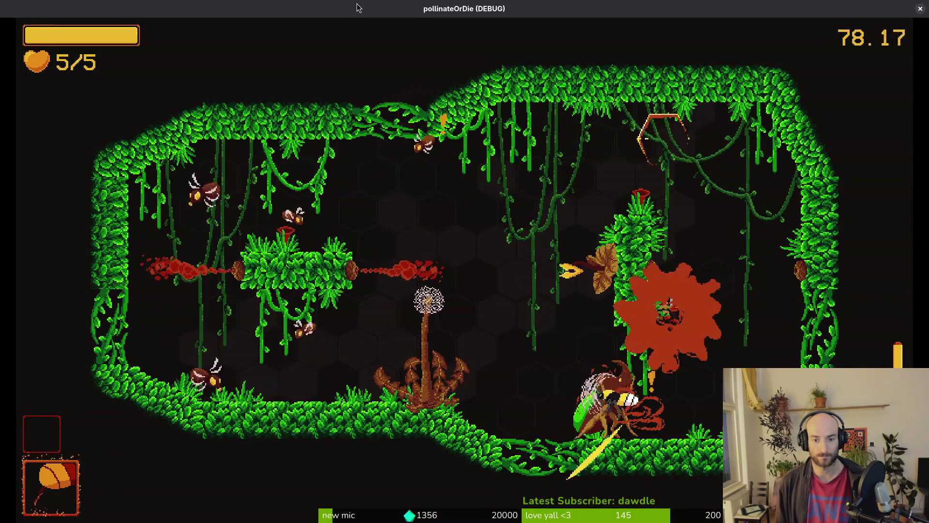
# Defeat the beetle on the right floor, then sweep back to the dandelion attacking.
pyautogui.press('w')
pyautogui.press('s')
pyautogui.press('a')
pyautogui.press('d')
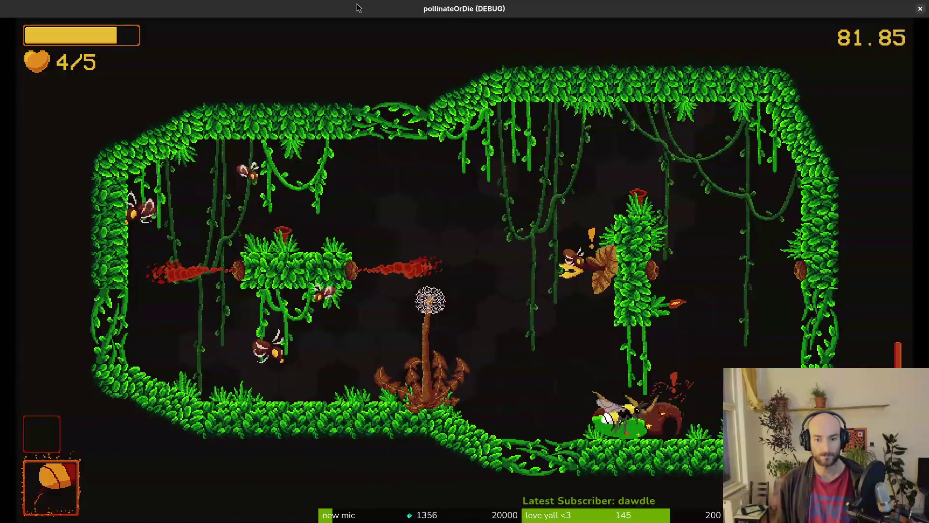
pyautogui.press('w')
pyautogui.press('s')
pyautogui.press('w')
pyautogui.press('a')
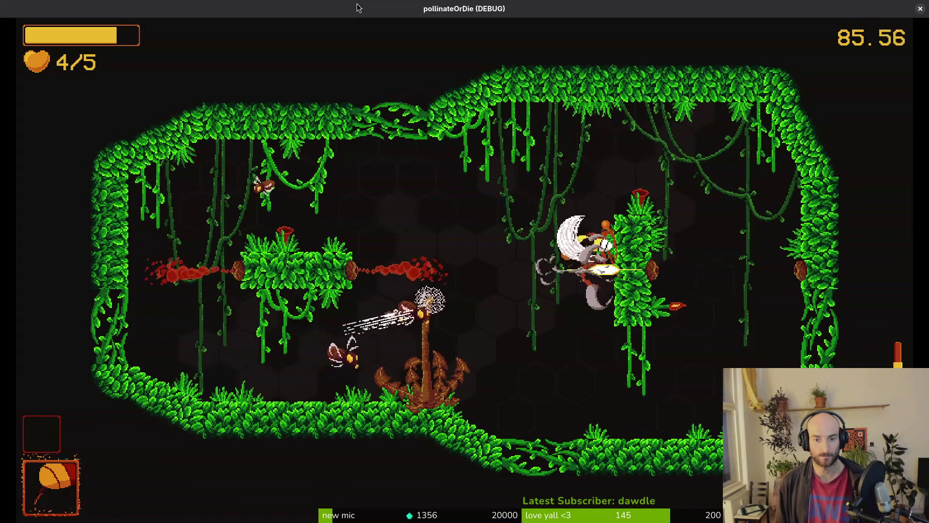
pyautogui.press('space')
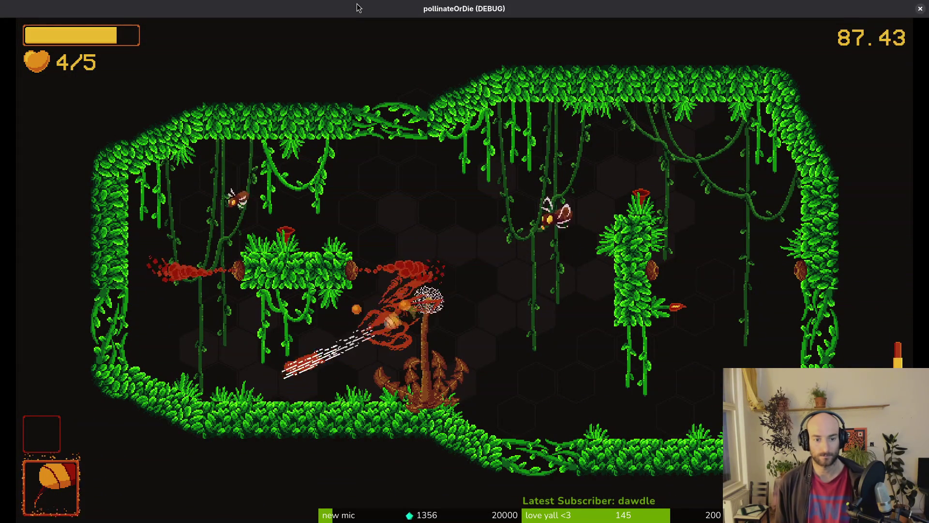
pyautogui.press('s')
pyautogui.press('a')
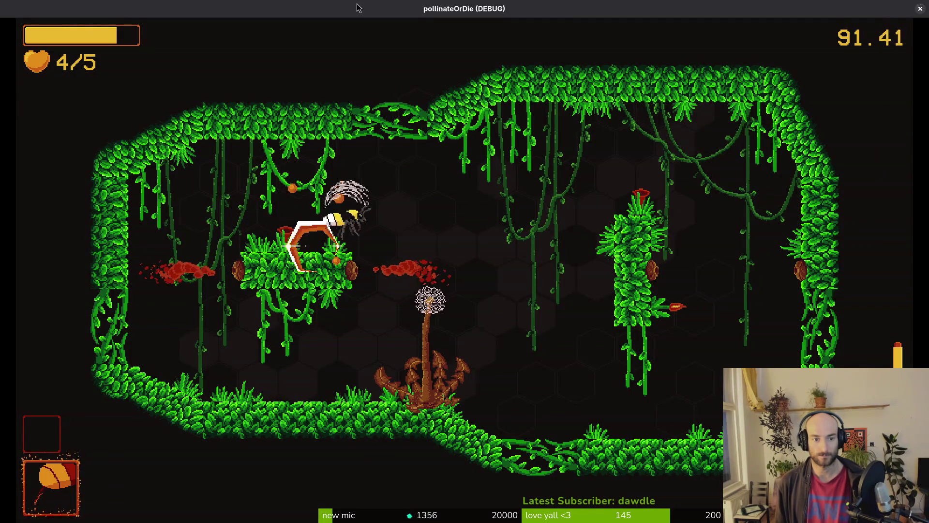
pyautogui.press('s')
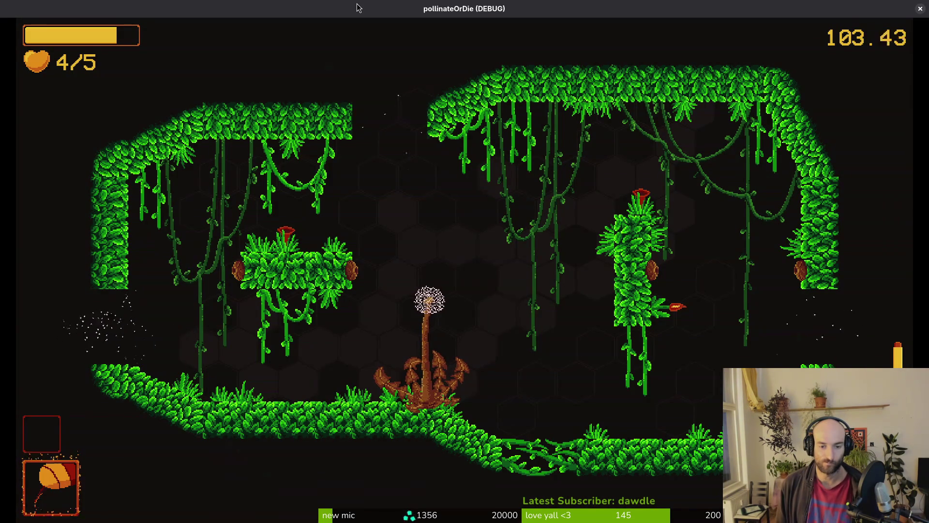
# Dash around the forest room striking the red enemy and the mushroom bees.
pyautogui.press('Right')
pyautogui.press('Up')
pyautogui.press('Left')
pyautogui.press('Up')
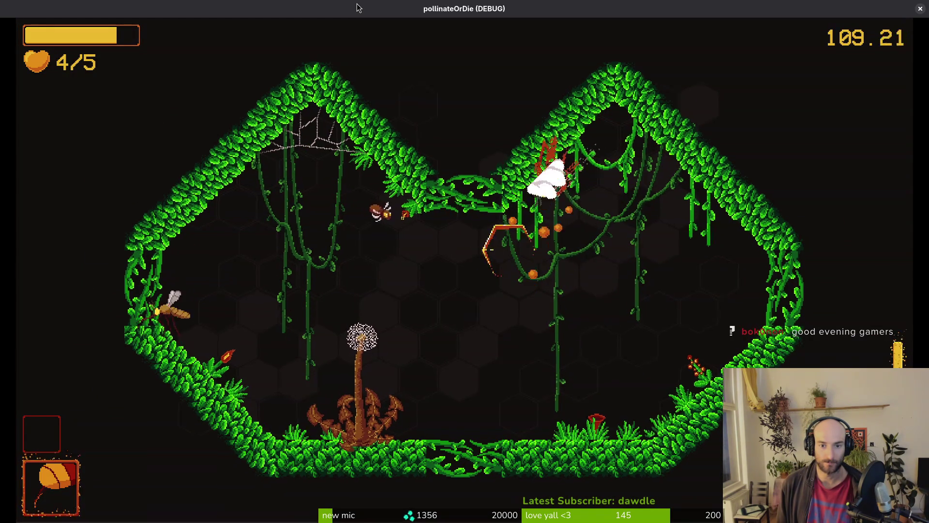
pyautogui.press('Left')
pyautogui.press('Right')
pyautogui.press('Down')
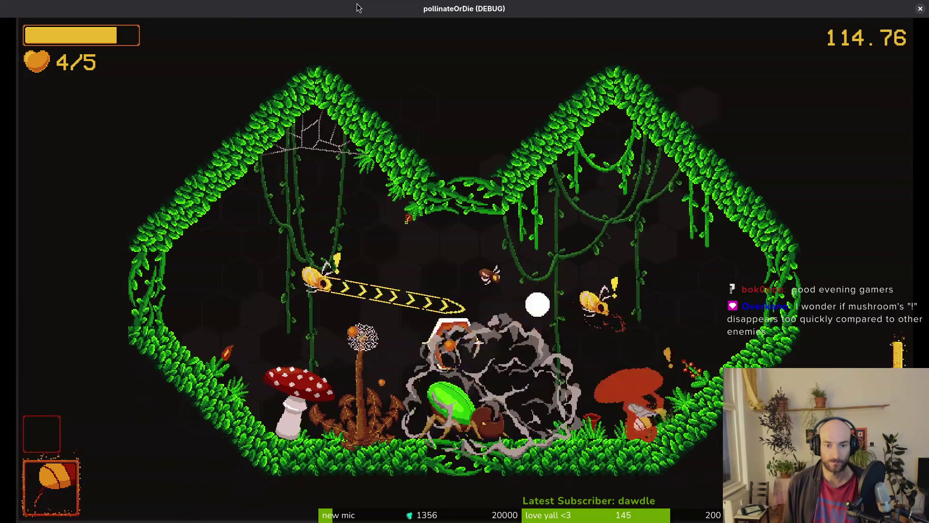
# Sweep left to kill both enemy bees, then dive on the beetle and slash the left mushroom.
pyautogui.press('Left')
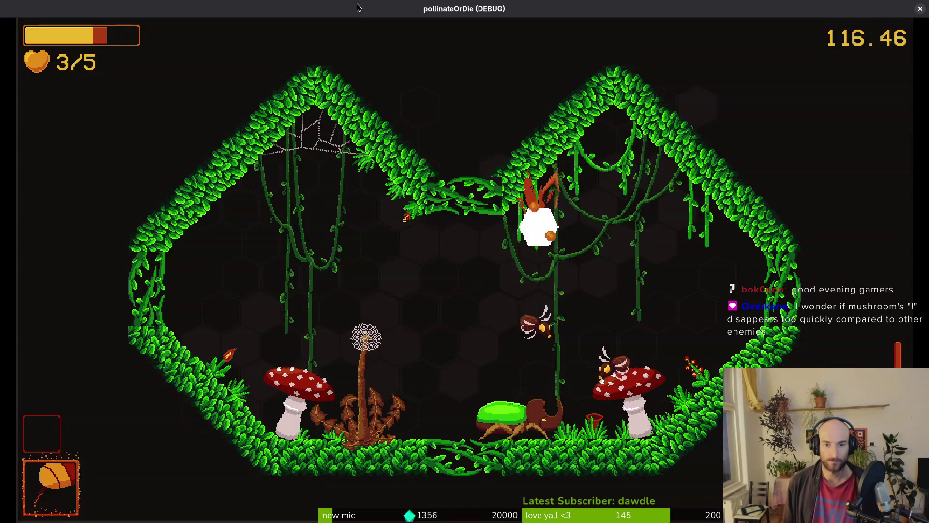
pyautogui.press('Left')
pyautogui.press('Down')
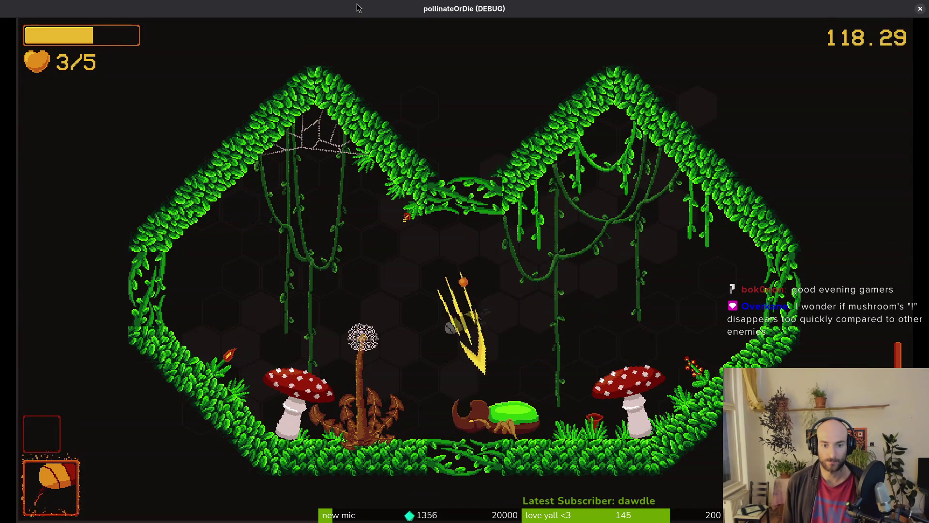
pyautogui.press('Right')
pyautogui.press('Left')
pyautogui.press('Up')
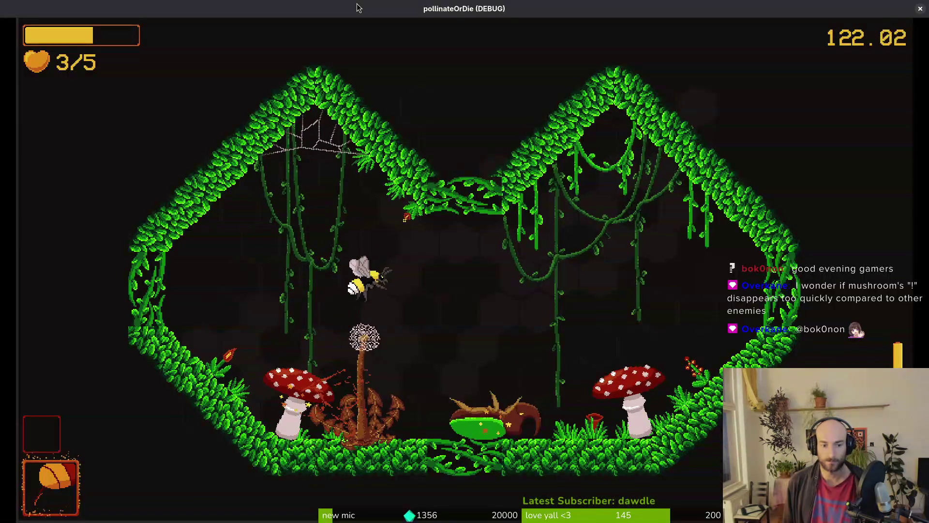
# Burst the right mushroom and slash down on the beetle to finish the room.
pyautogui.press('Right')
pyautogui.press('Left')
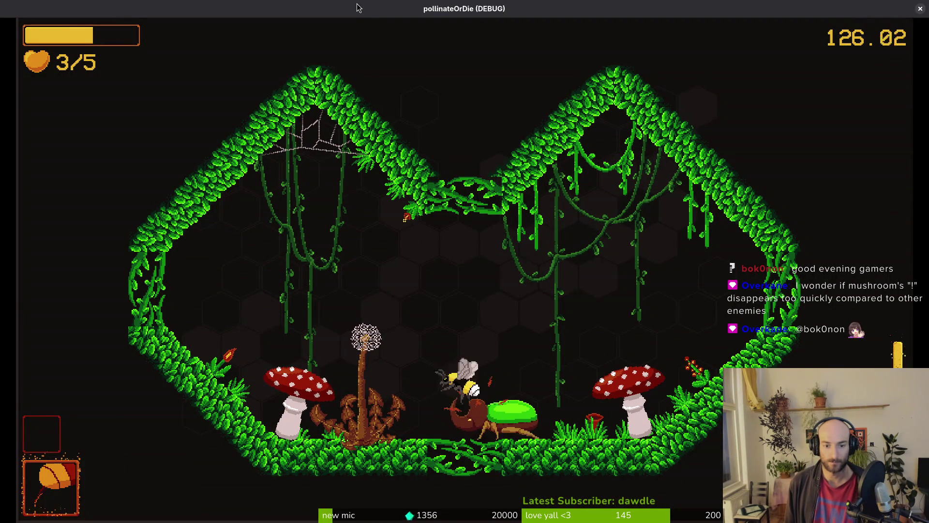
pyautogui.press('Down')
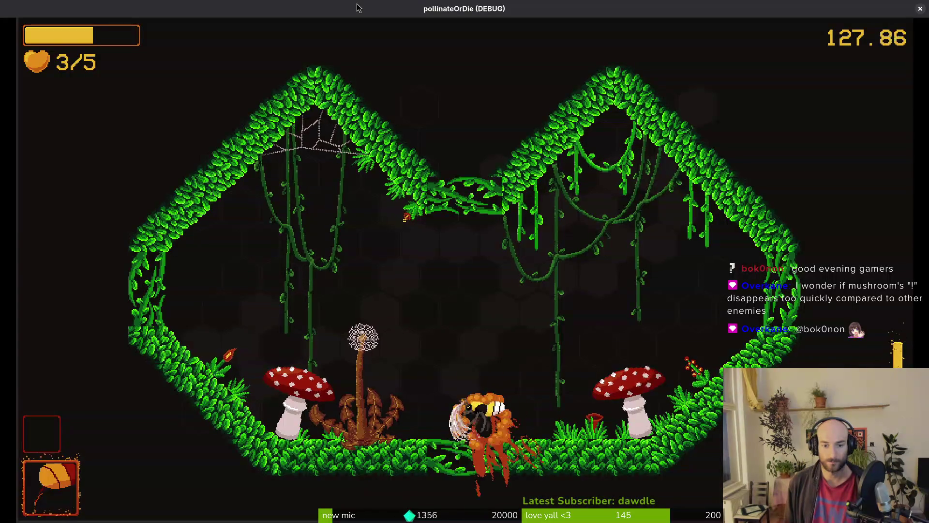
pyautogui.press('Right')
pyautogui.press('Left')
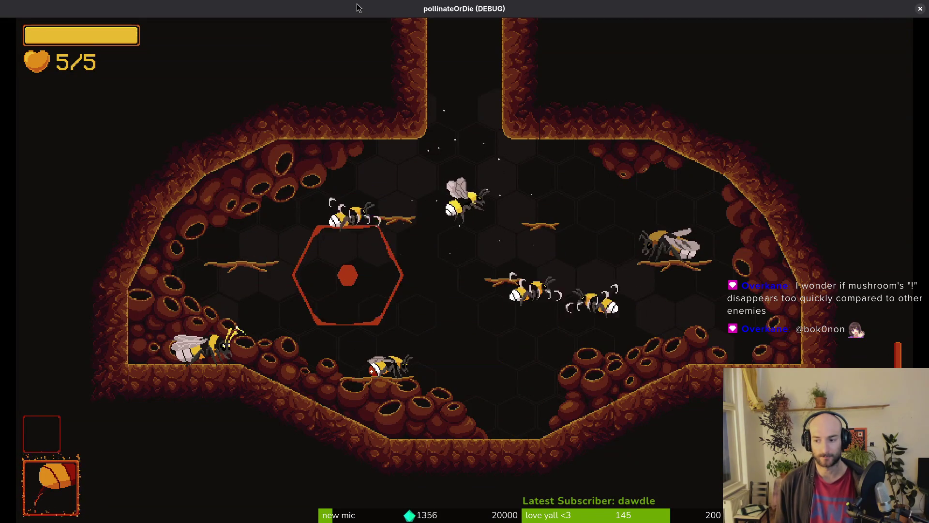
# Fly up from the hive into the jungle room and attack the spawned enemies along the top.
pyautogui.press('w')
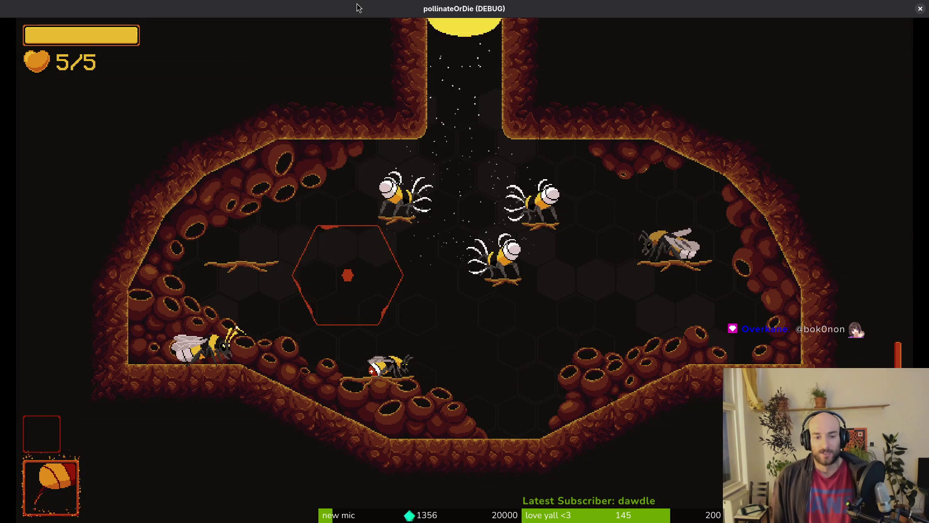
pyautogui.press('s')
pyautogui.press('d')
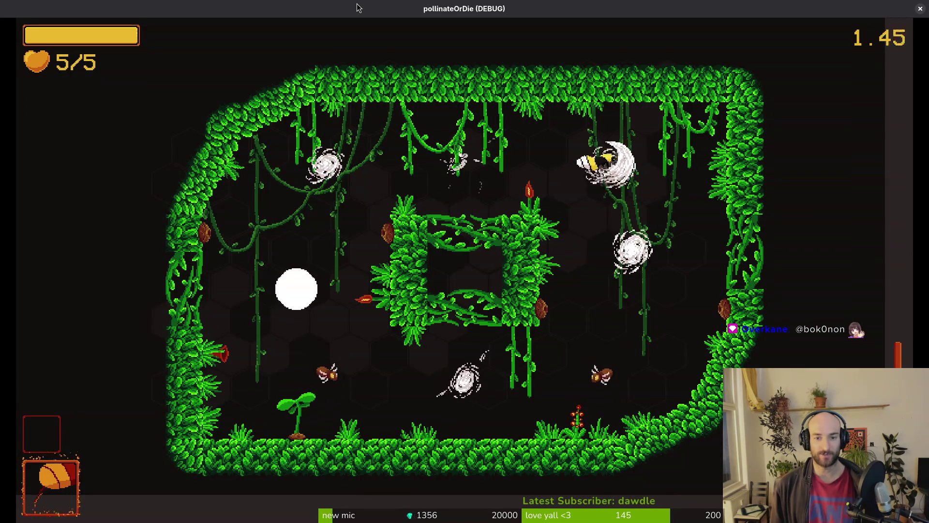
pyautogui.press('s')
pyautogui.press('w')
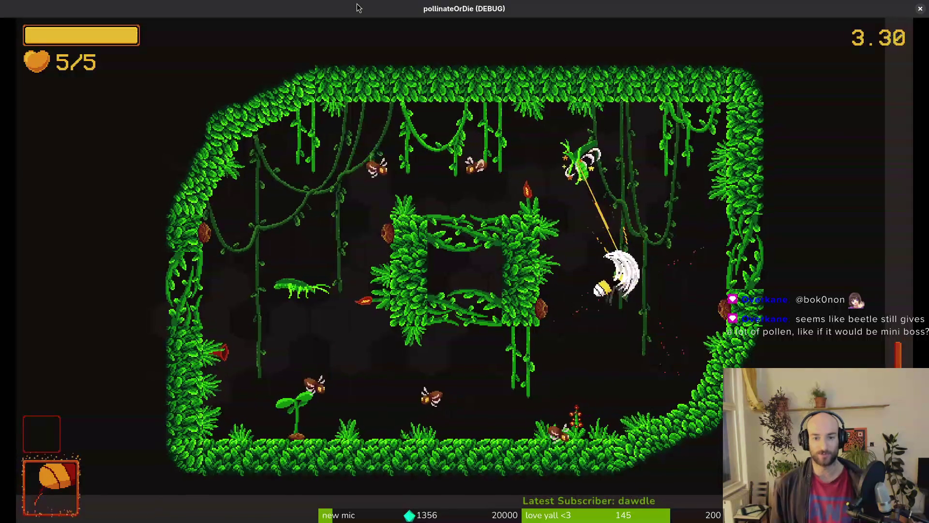
pyautogui.press('a')
pyautogui.press('d')
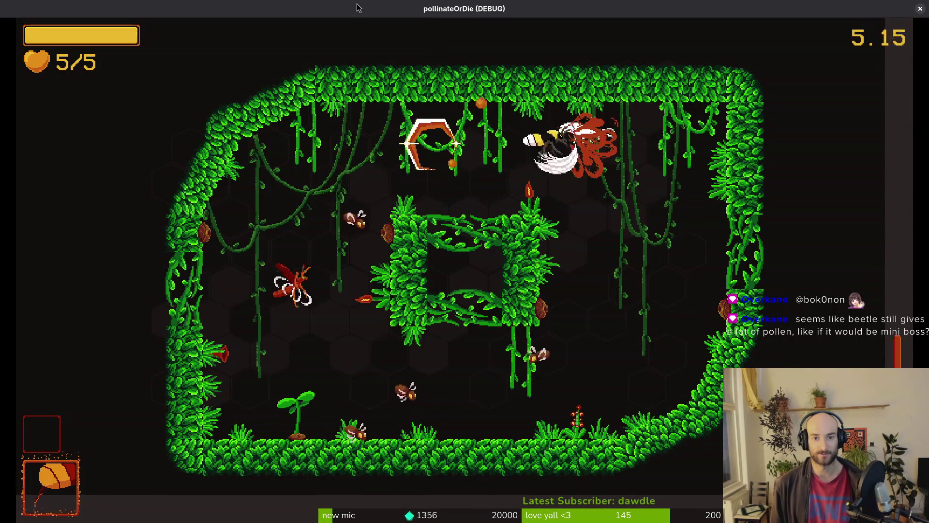
pyautogui.press('s')
# Fight the lower-left enemies and sweep along the floor near the sprout.
pyautogui.press('a')
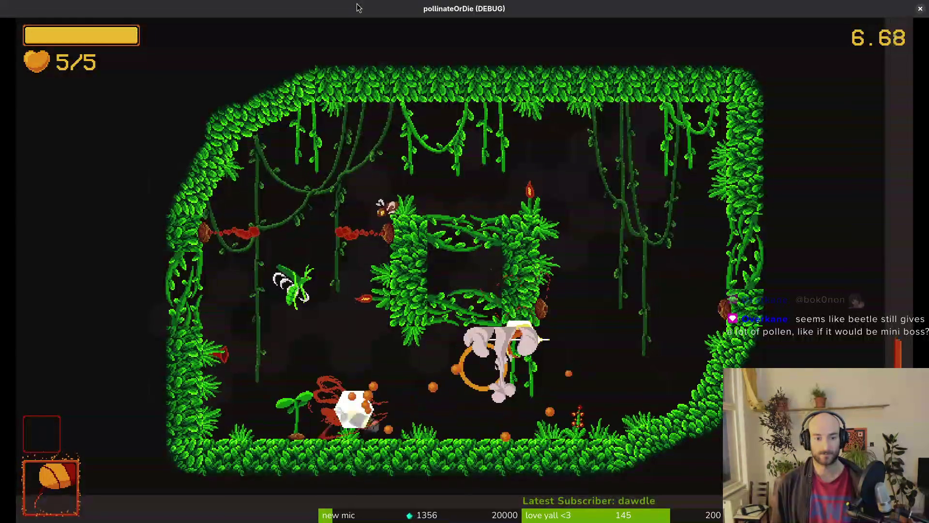
pyautogui.press('s')
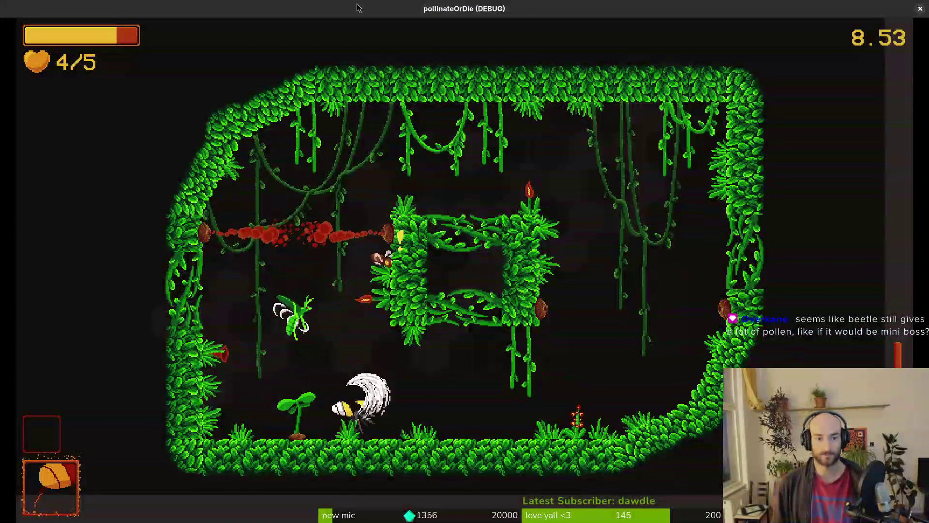
pyautogui.press('s')
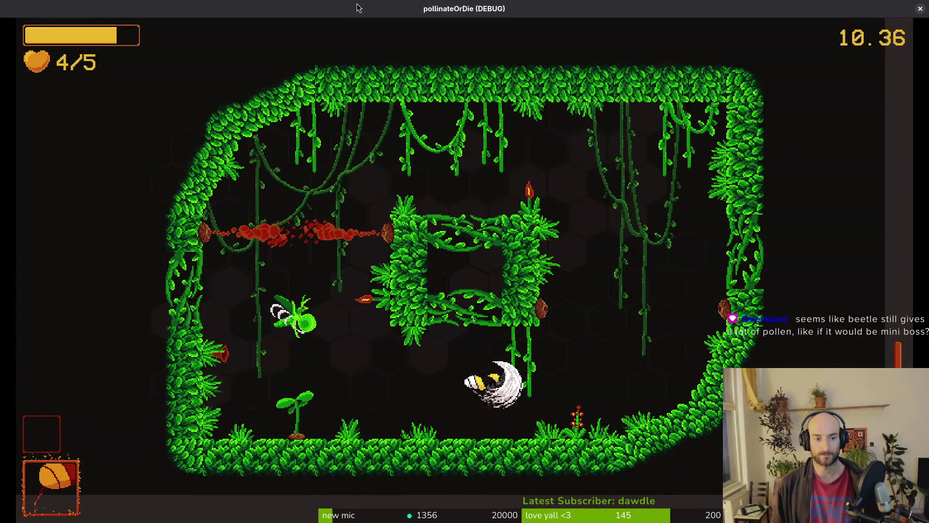
pyautogui.press('a')
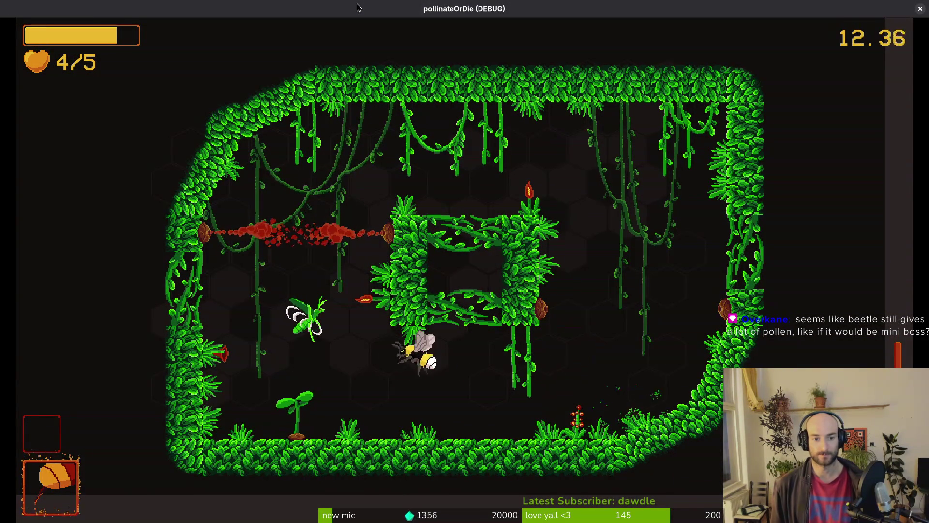
pyautogui.press('d')
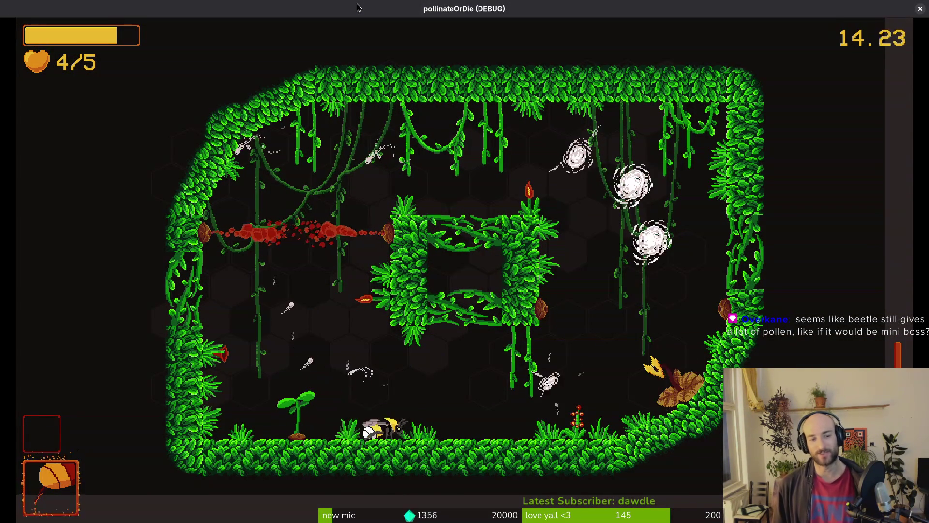
# Fly across the top of the room, then pollinate the sprout into a dandelion.
pyautogui.press('w')
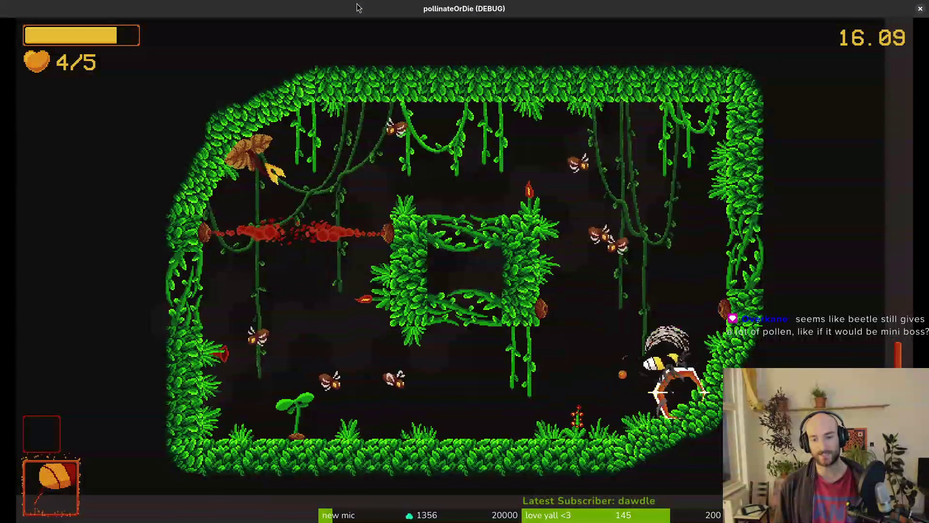
pyautogui.press('a')
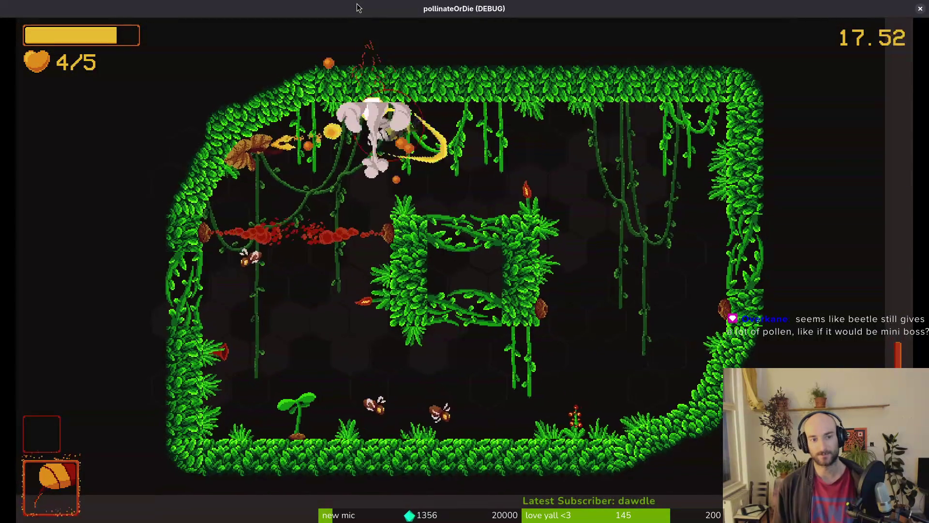
pyautogui.press('a')
pyautogui.press('d')
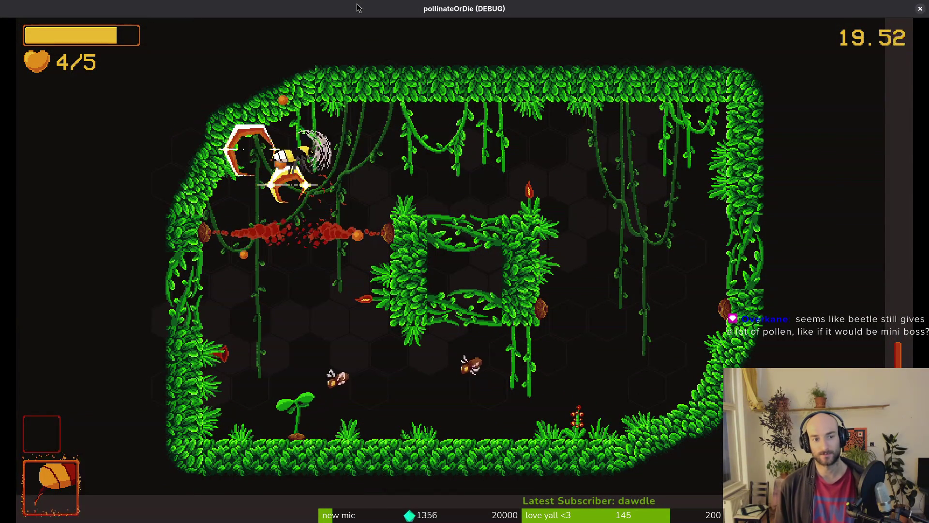
pyautogui.press('a')
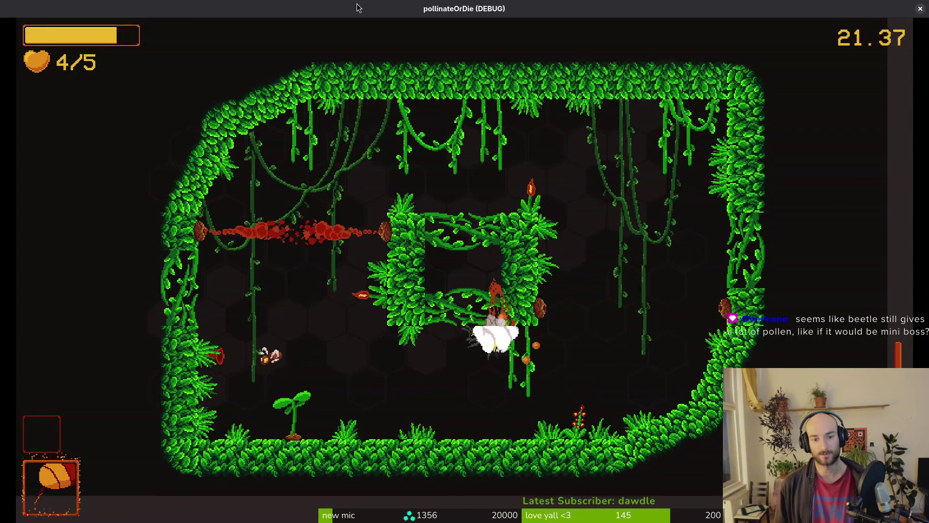
pyautogui.press('d')
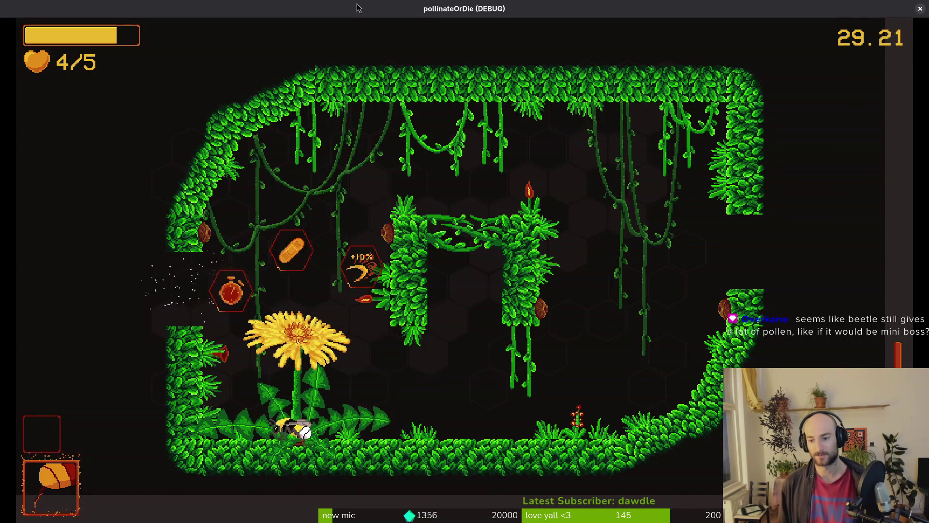
# Collect the 10% slash damage upgrade and slash across the next cave.
pyautogui.press('d')
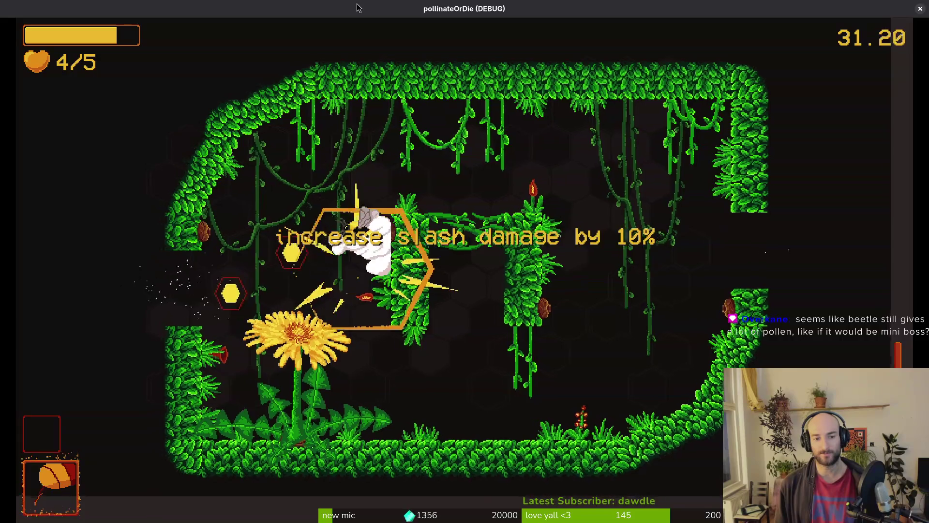
pyautogui.press('a')
pyautogui.press('space')
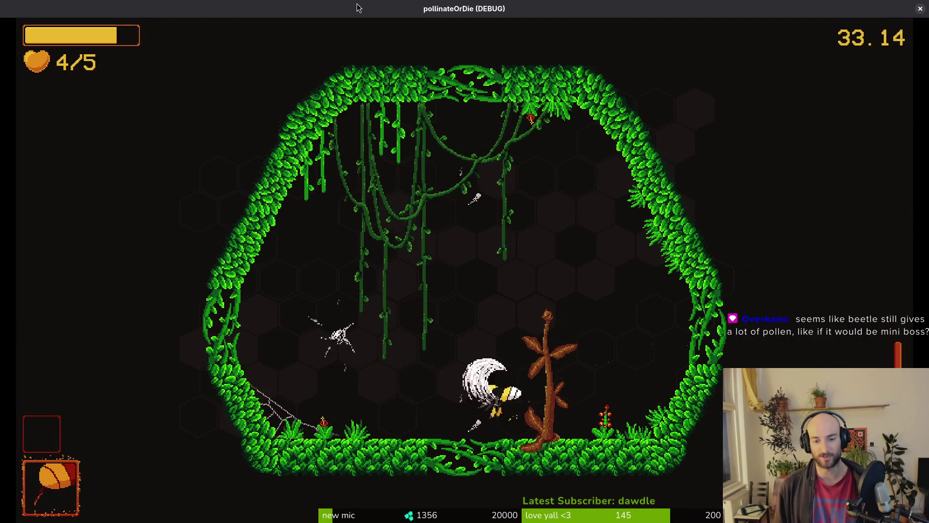
pyautogui.press('d')
pyautogui.press('space')
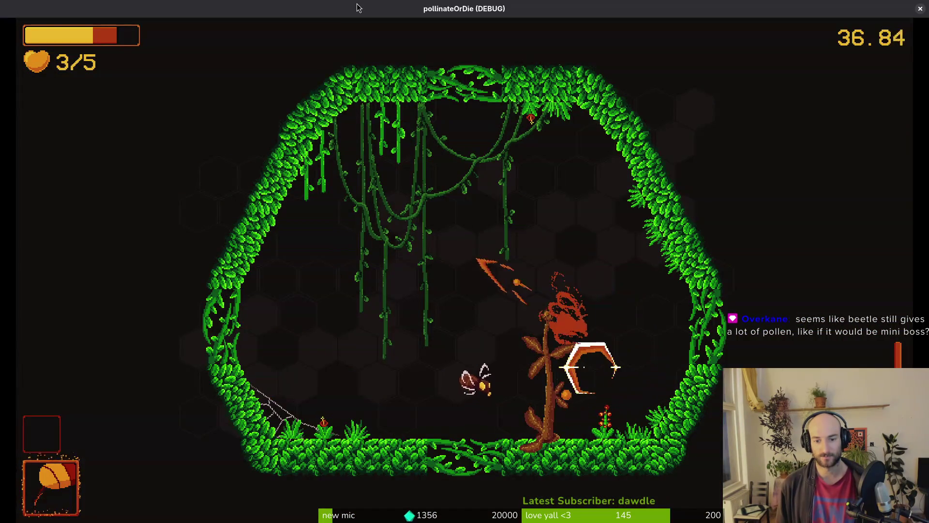
# Slash the enemies near the plant and the web to clear the cave.
pyautogui.press('a')
pyautogui.press('space')
pyautogui.press('w')
pyautogui.press('s')
pyautogui.press('a')
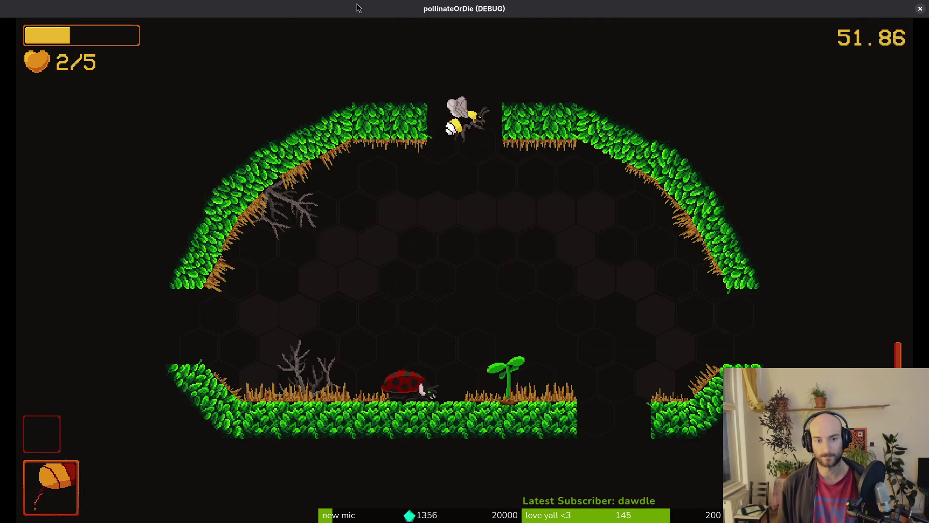
# Drink the potion from the items menu to regain a heart, and equip the sword.
pyautogui.press('Tab')
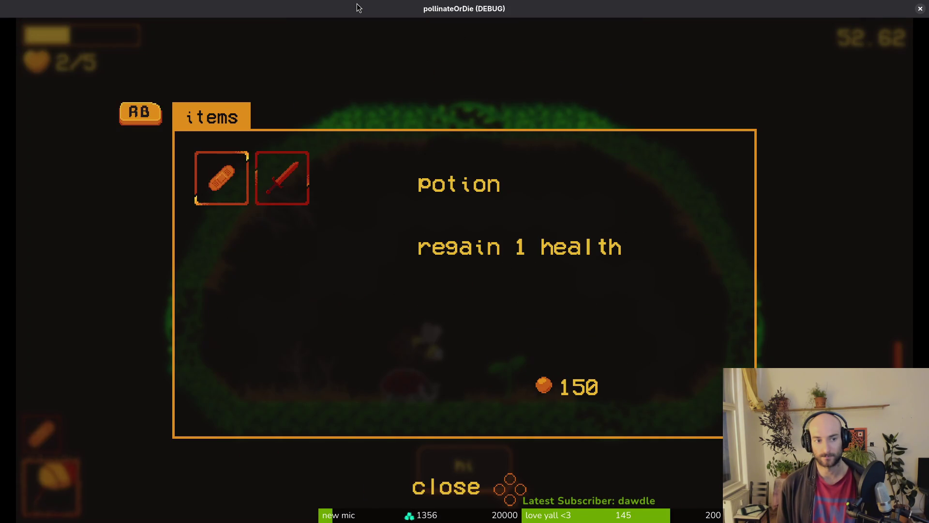
pyautogui.press('Tab')
pyautogui.press('q')
pyautogui.press('Tab')
pyautogui.press('Right')
pyautogui.press('Tab')
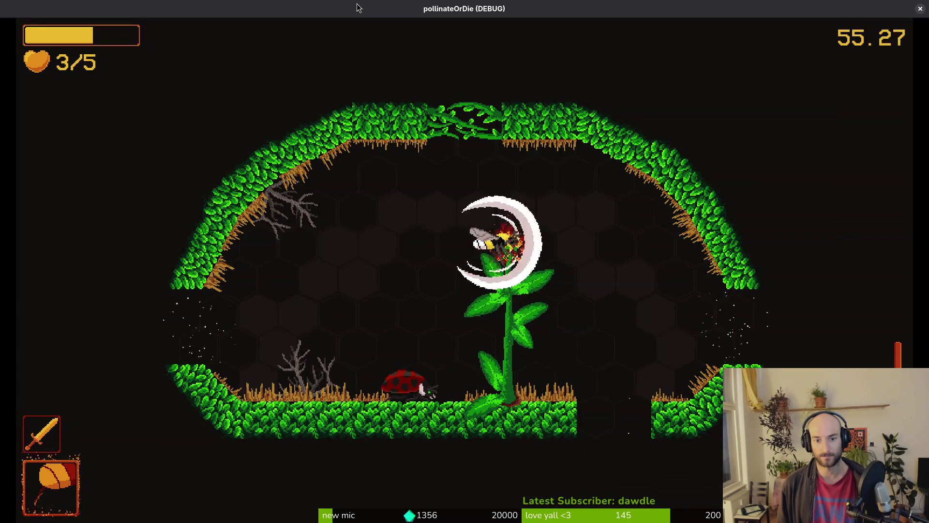
# Collect the top +15% upgrade and fly into the next room.
pyautogui.press('d')
pyautogui.press('d')
pyautogui.press('space')
pyautogui.press('d')
pyautogui.press('a')
# Attack the green mantis and beetle at the central platform, diving down-right to slash.
pyautogui.press('d')
pyautogui.press('w')
pyautogui.press('space')
# Fly left past the central platform and back, slashing the beetle and the wasp.
pyautogui.press('d')
pyautogui.press('d')
pyautogui.press('space')
pyautogui.press('s')
pyautogui.press('s')
pyautogui.press('space')
pyautogui.press('w')
pyautogui.press('s')
pyautogui.press('space')
pyautogui.press('a')
pyautogui.press('s')
pyautogui.press('a')
pyautogui.press('a')
pyautogui.press('space')
pyautogui.press('d')
pyautogui.press('d')
pyautogui.press('s')
pyautogui.press('space')
pyautogui.press('d')
pyautogui.press('space')
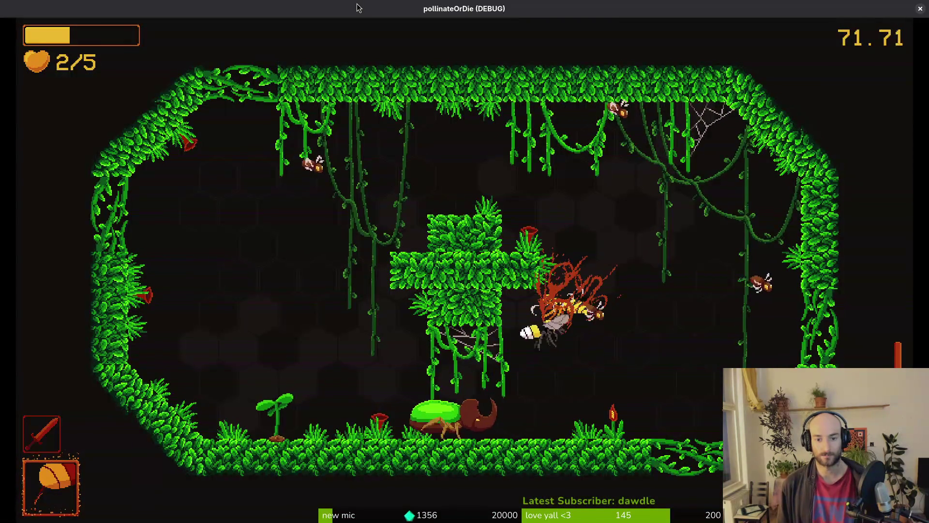
pyautogui.press('d')
# Fight the wasp and destroy the hexagon enemy.
pyautogui.press('space')
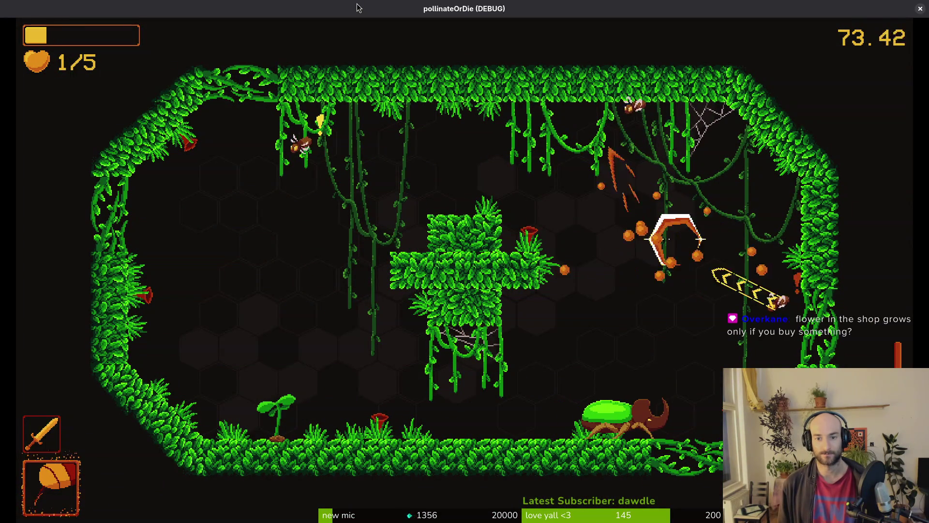
pyautogui.press('d')
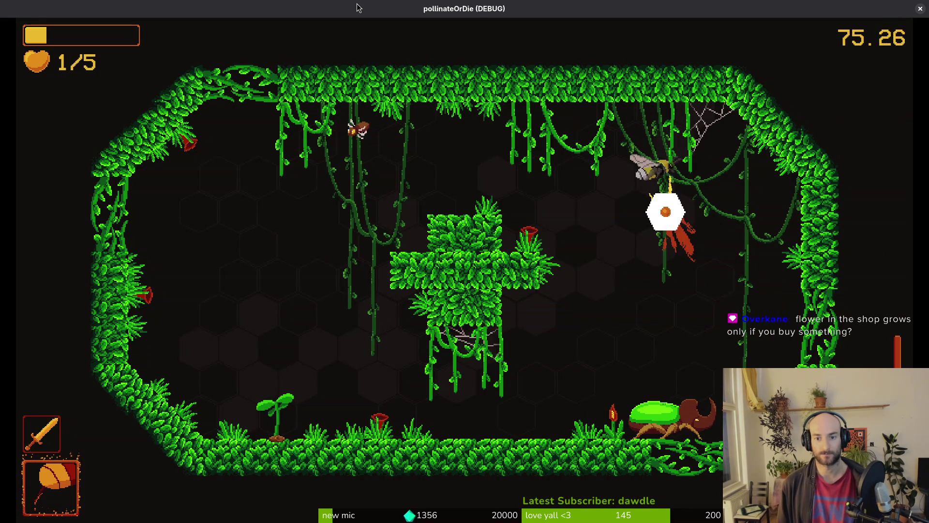
pyautogui.press('w')
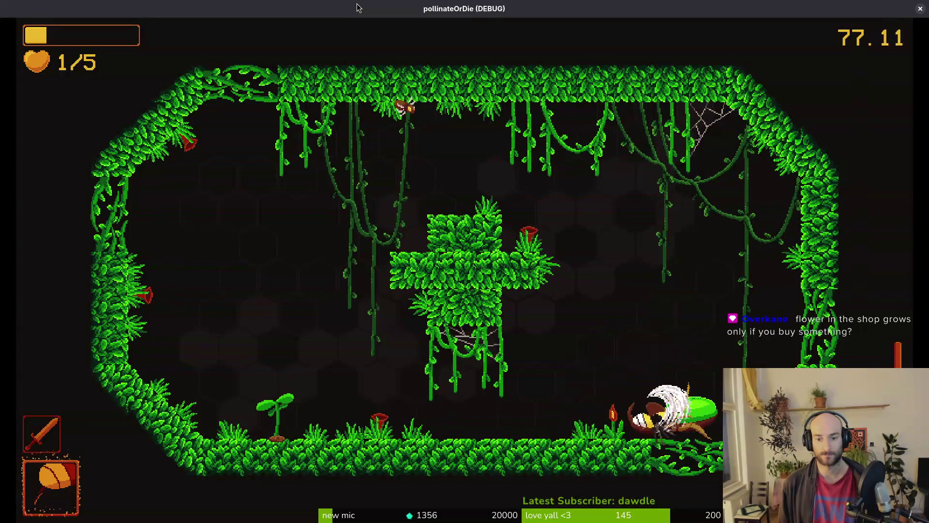
pyautogui.press('d')
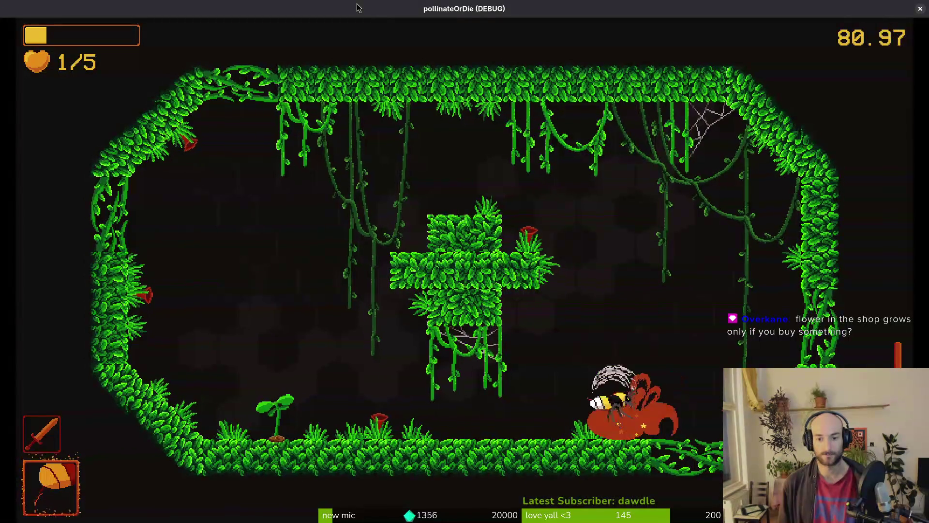
# Grow the left flower, then take the heart upgrade to heal to full.
pyautogui.press('a')
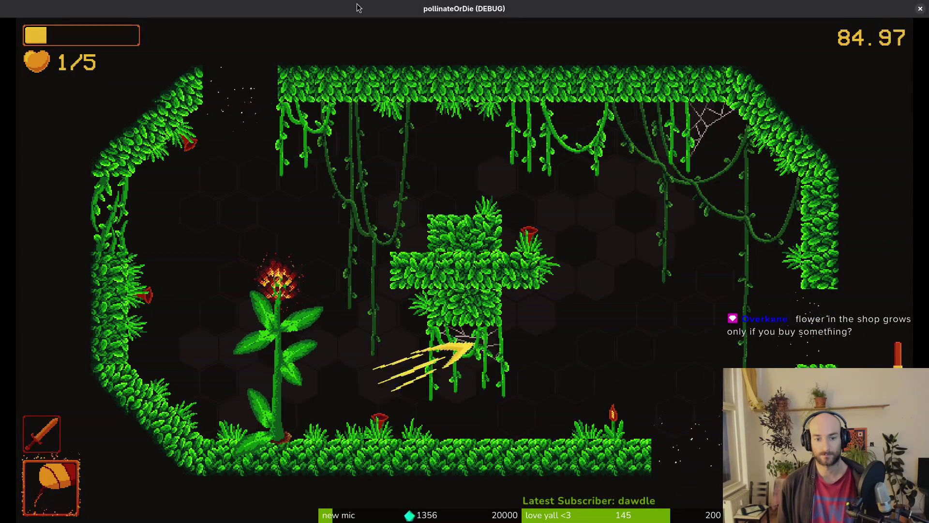
pyautogui.press('d')
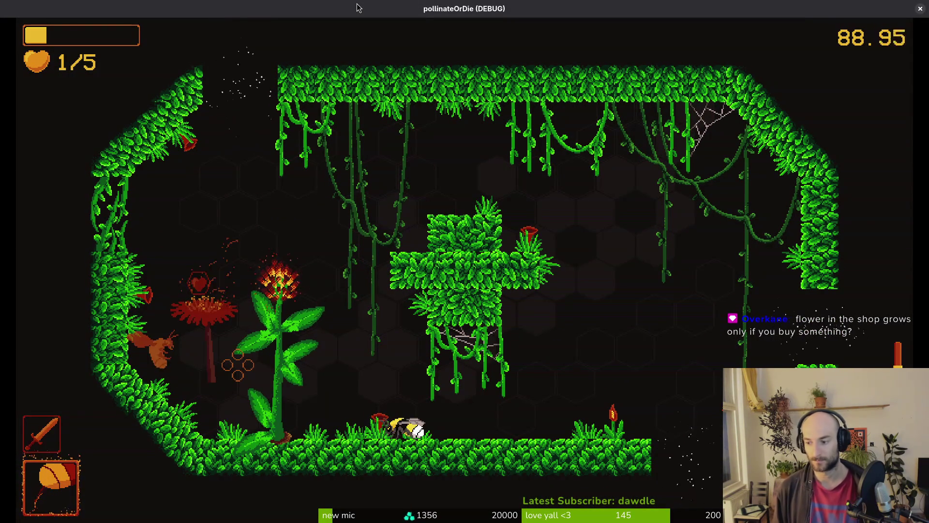
pyautogui.press('a')
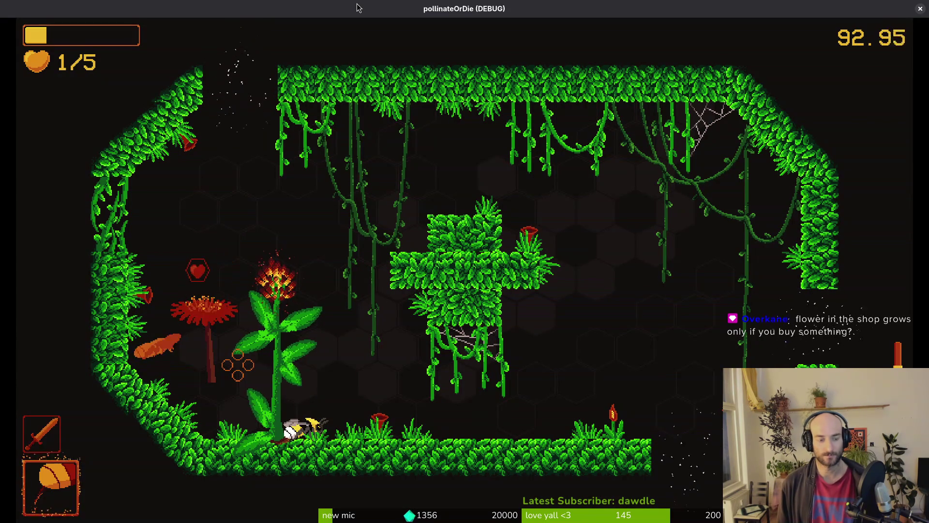
pyautogui.press('w')
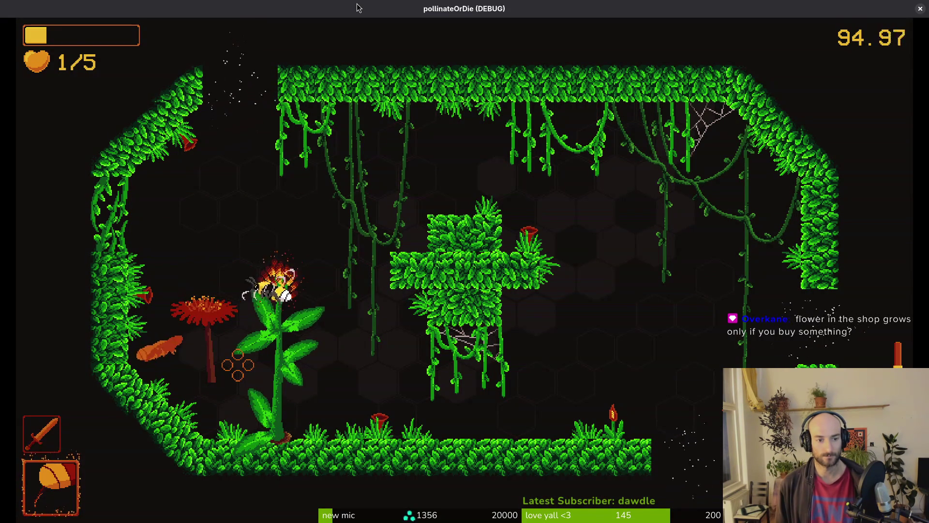
pyautogui.press('a')
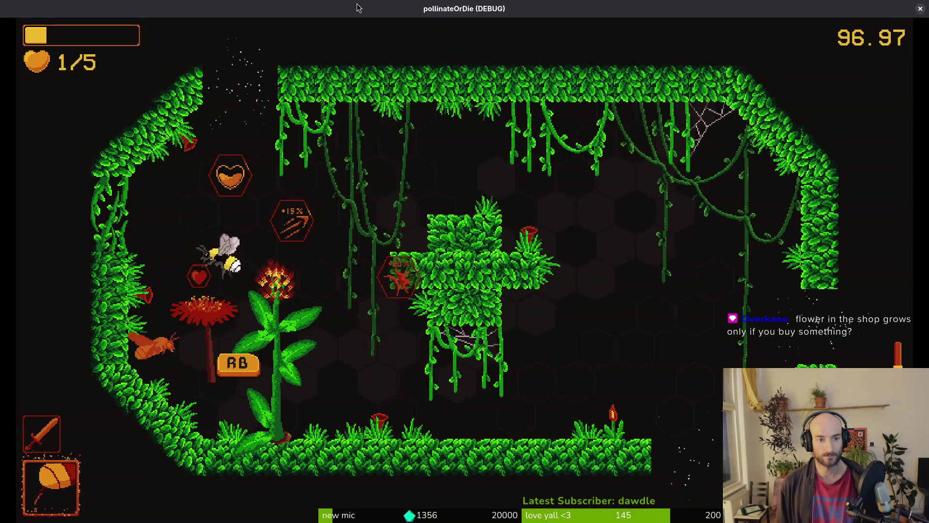
pyautogui.press('w')
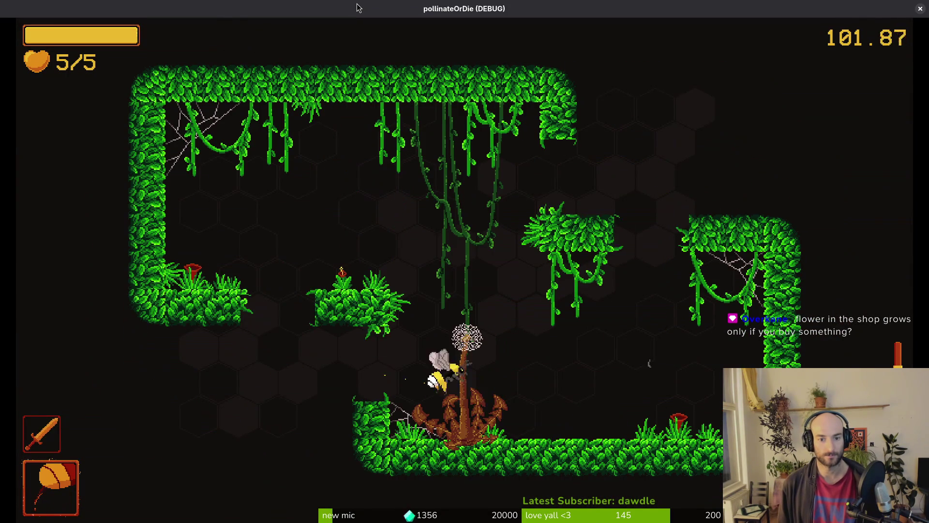
# Fight the spawning wasps around the next room's dandelion and collect the orange pollen.
pyautogui.press('d')
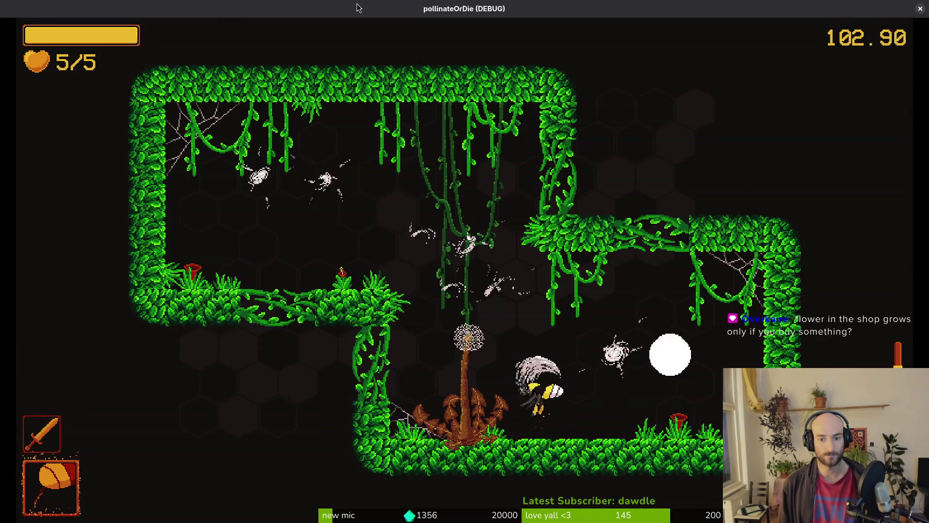
pyautogui.press('w')
pyautogui.press('a')
pyautogui.press('s')
pyautogui.press('w')
pyautogui.press('a')
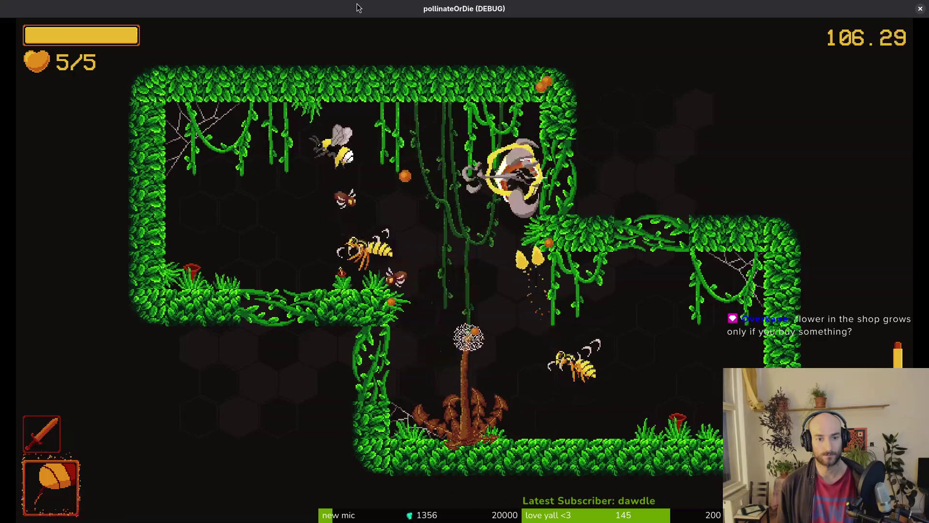
pyautogui.press('a')
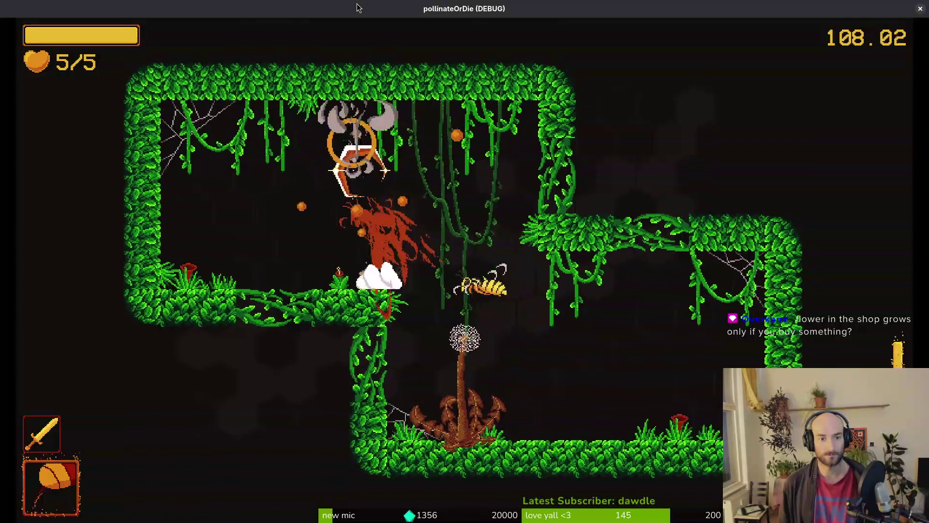
pyautogui.press('a')
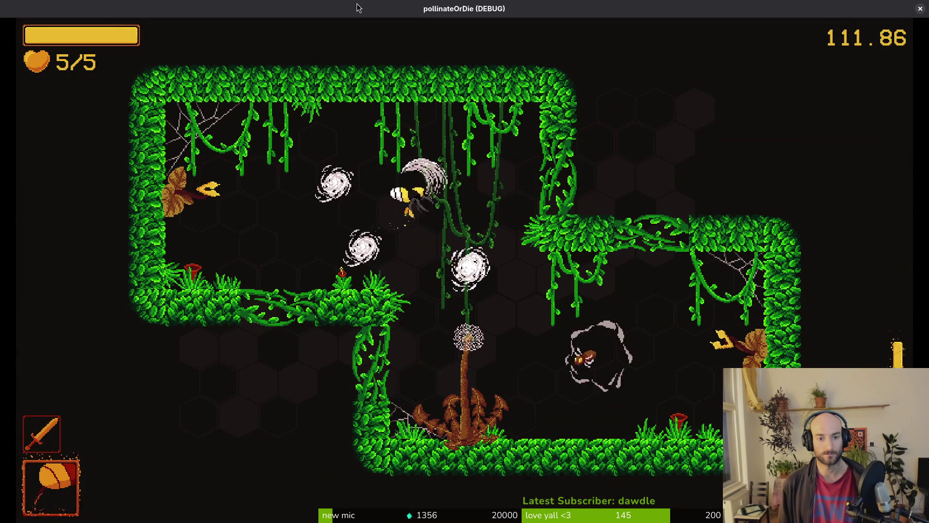
pyautogui.press('s')
# Slash the mushroom, carry pollen onto the dandelion, and dash up-left through the foliage.
pyautogui.press('w')
pyautogui.press('a')
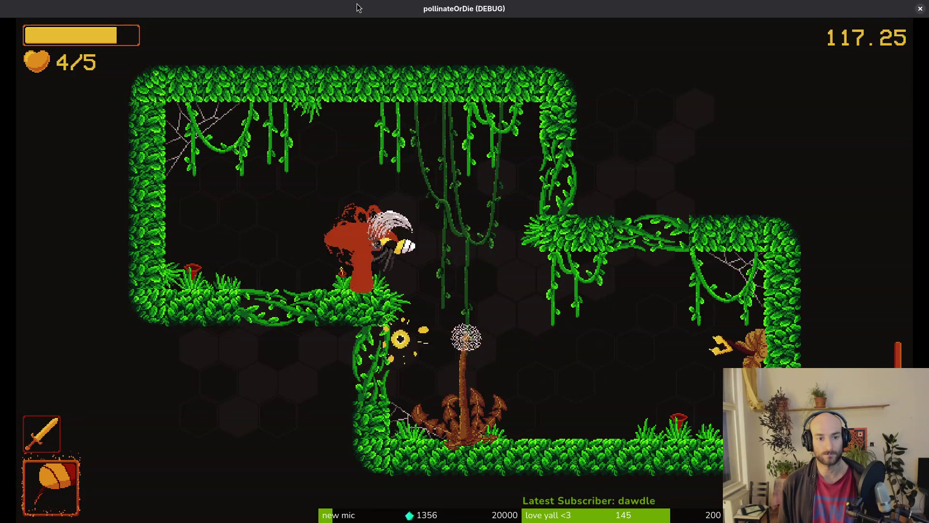
pyautogui.press('space')
pyautogui.press('w')
pyautogui.press('s')
pyautogui.press('space')
pyautogui.press('d')
pyautogui.press('d')
pyautogui.press('d')
pyautogui.press('space')
pyautogui.press('a')
pyautogui.press('shift')
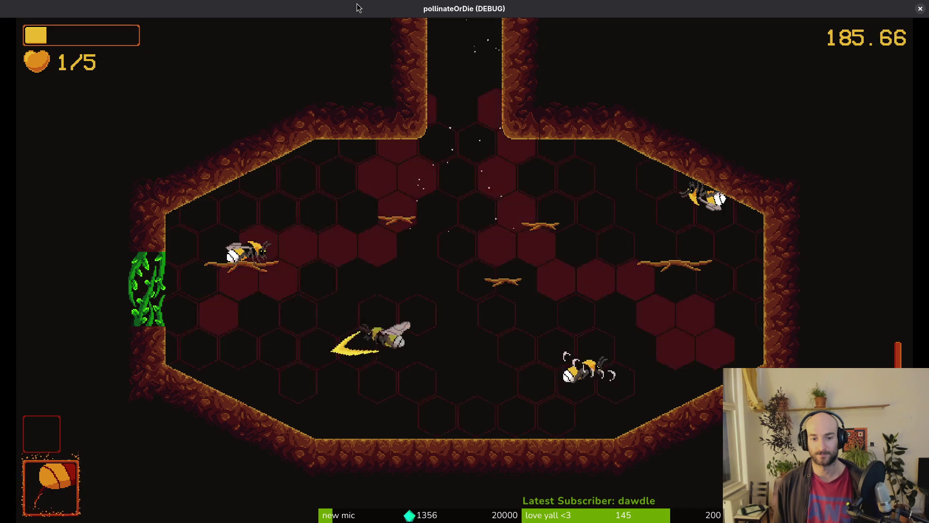
# Exit the hive's top opening, continue past the demo-complete screen, and fly into the new forest level.
pyautogui.press('w')
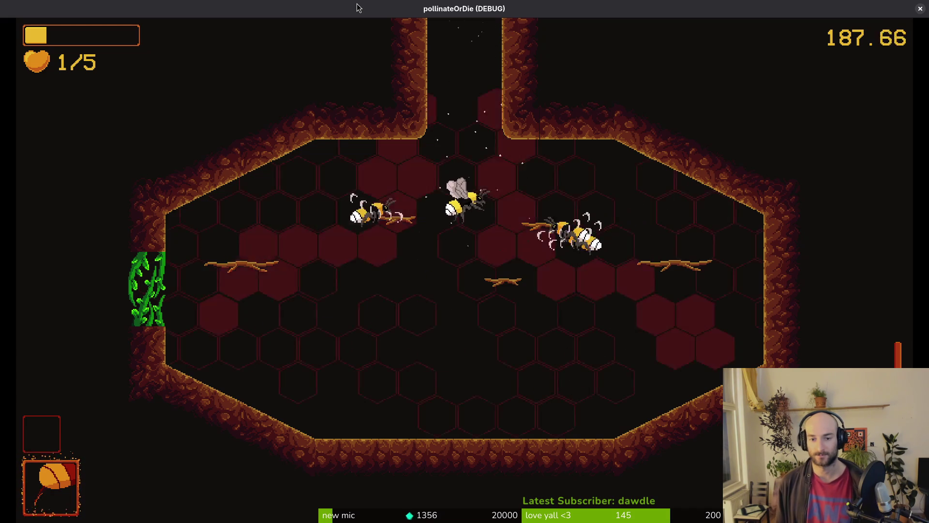
pyautogui.press('w')
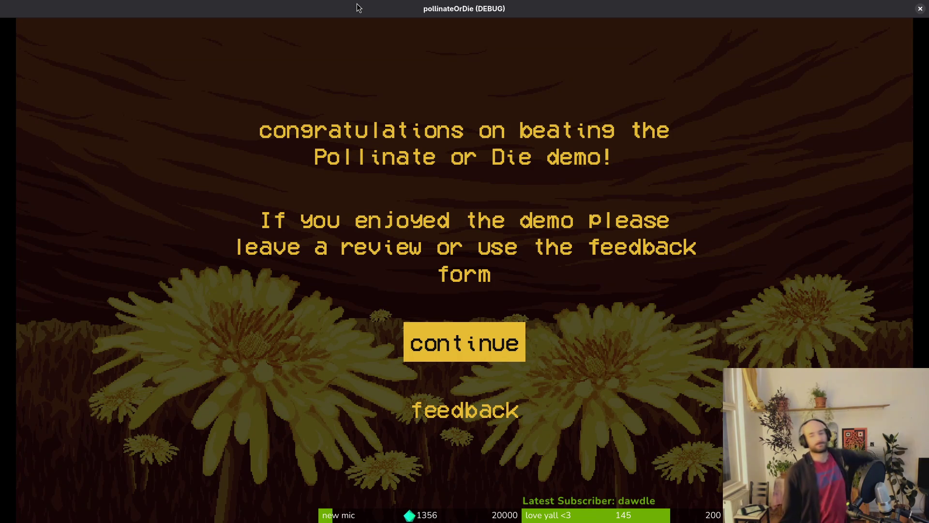
pyautogui.press('Return')
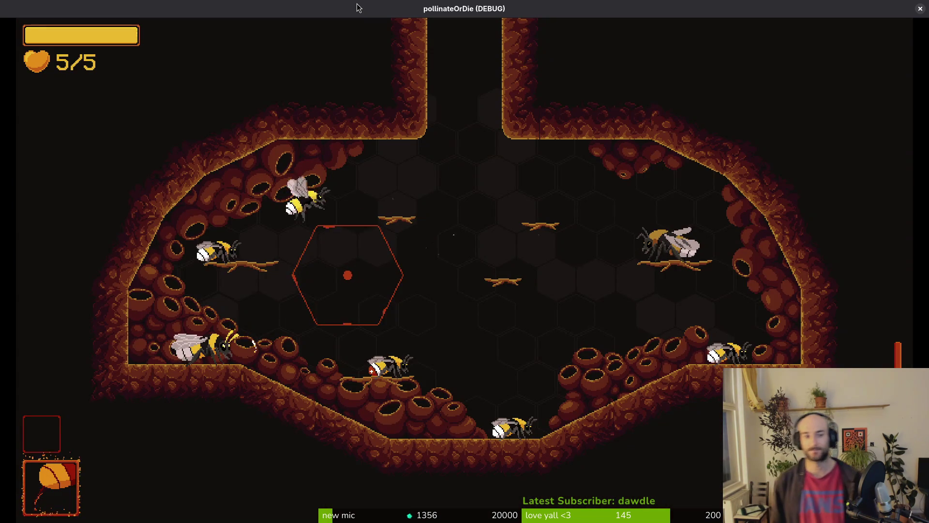
pyautogui.press('d')
pyautogui.press('w')
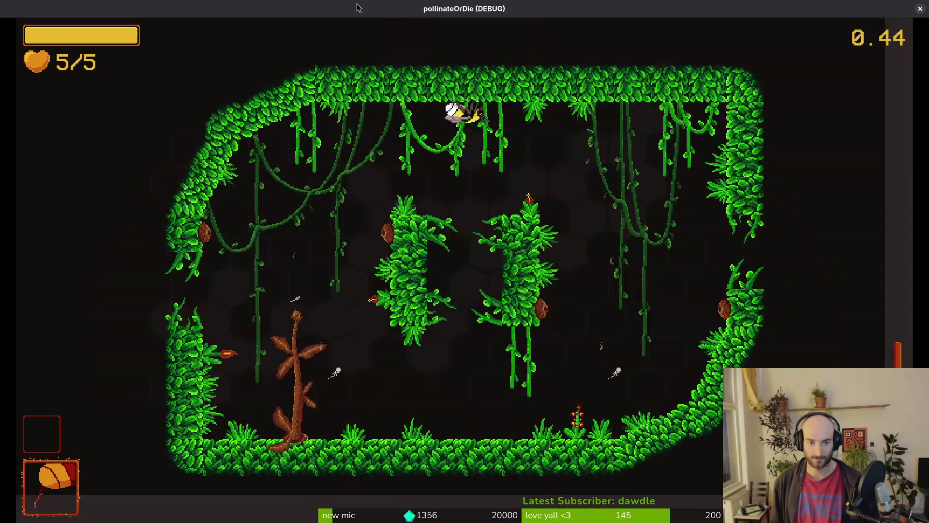
# Fight around the vine arena, slashing the green enemy near the stump.
pyautogui.press('d')
pyautogui.press('s')
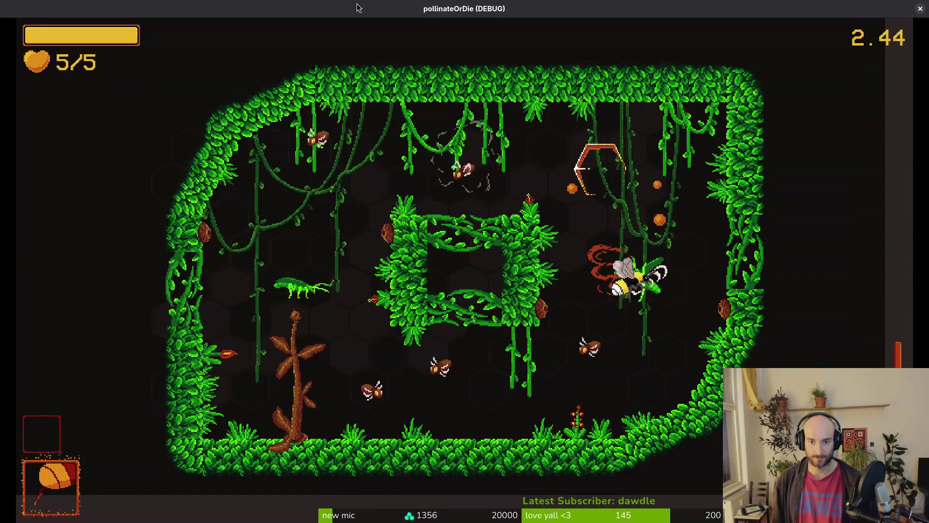
pyautogui.press('w')
pyautogui.press('a')
pyautogui.press('d')
pyautogui.press('s')
pyautogui.press('a')
pyautogui.press('a')
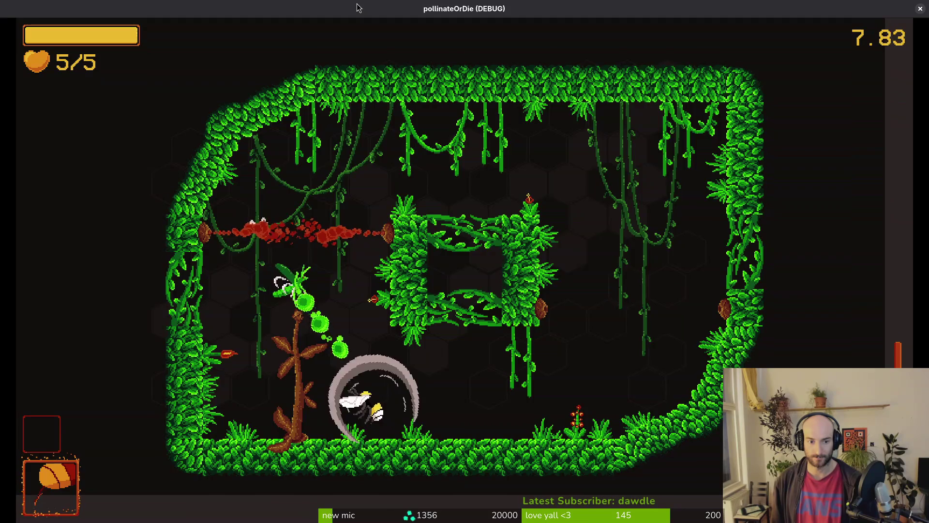
pyautogui.press('w')
pyautogui.press('a')
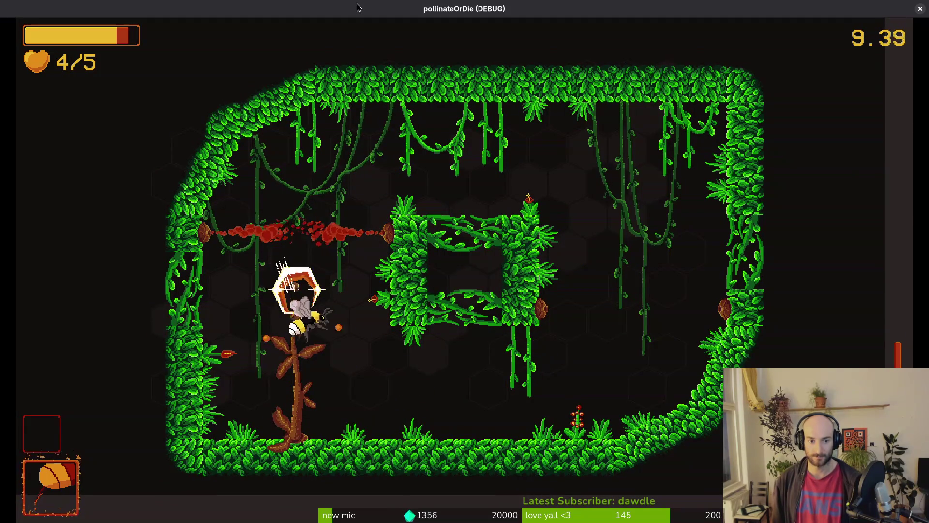
pyautogui.press('d')
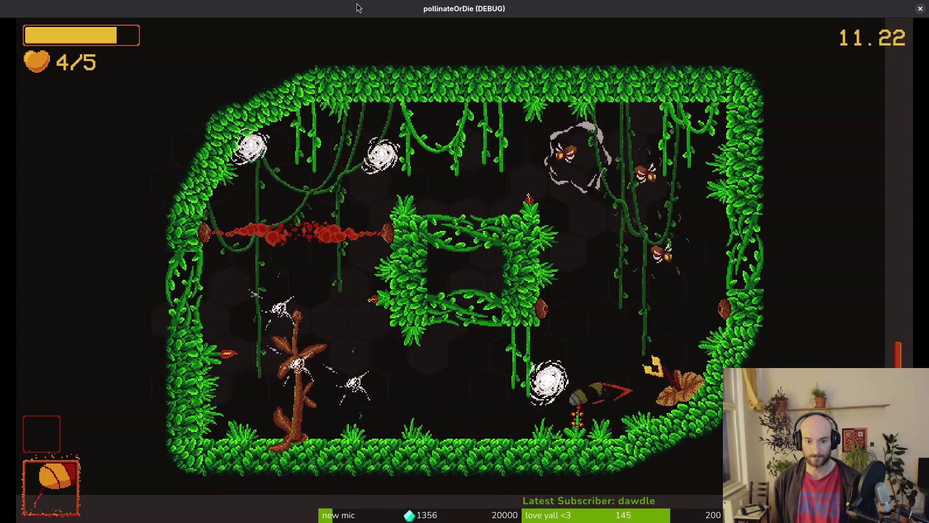
# Keep clearing the arena between the top corners until its exits open.
pyautogui.press('w')
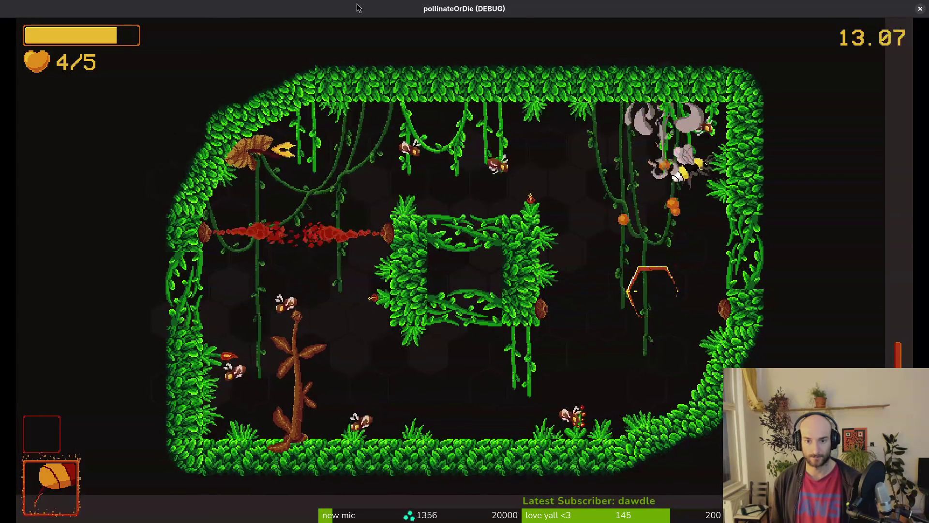
pyautogui.press('a')
pyautogui.press('s')
pyautogui.press('w')
pyautogui.press('a')
pyautogui.press('d')
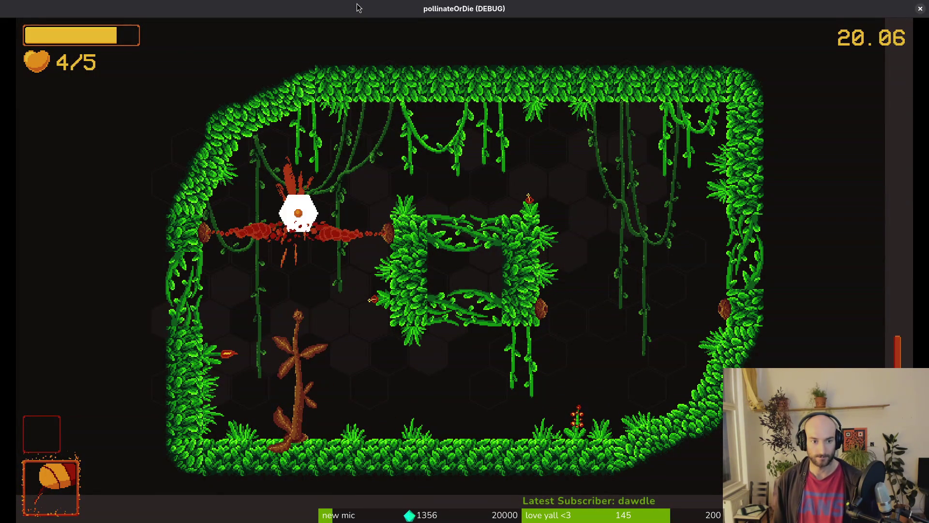
pyautogui.press('d')
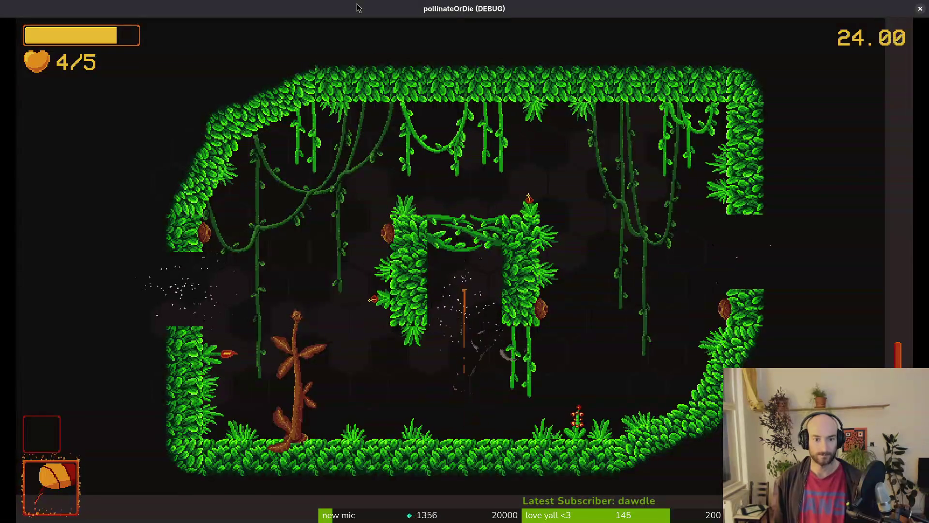
# Enter the next room as enemies spawn, flying onto and off the dandelion.
pyautogui.press('a')
pyautogui.press('w')
pyautogui.press('s')
pyautogui.press('d')
pyautogui.press('a')
pyautogui.press('s')
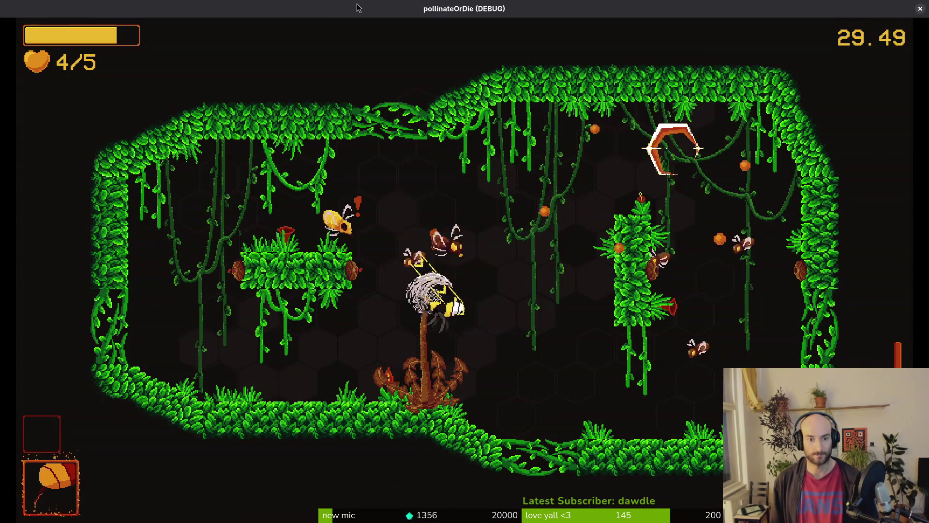
pyautogui.press('w')
pyautogui.press('a')
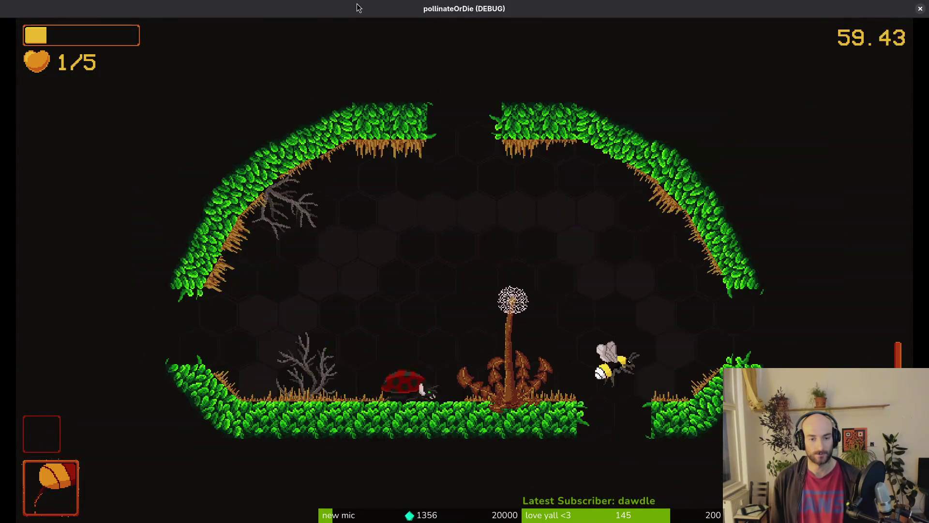
# Buy a potion in the game's shop and drink it to regain health.
pyautogui.press('e')
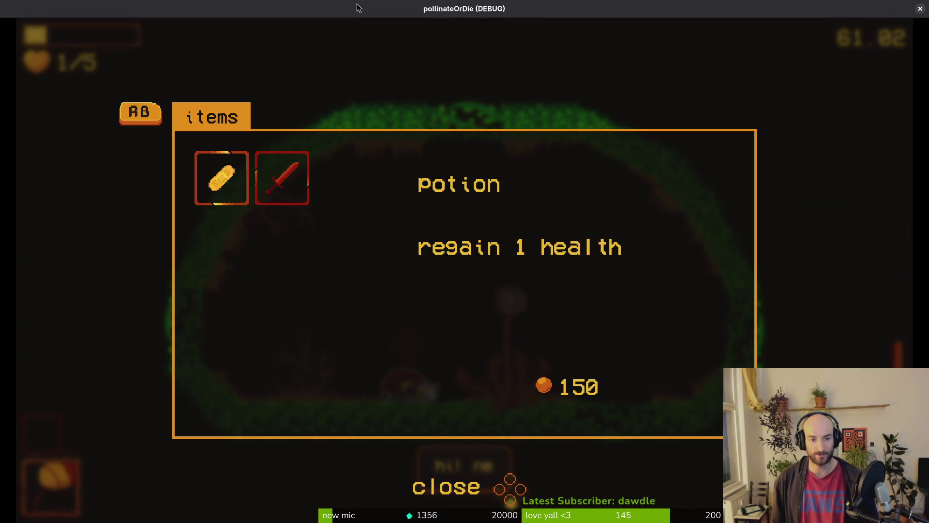
pyautogui.press('Return')
pyautogui.press('q')
pyautogui.press('e')
pyautogui.press('Return')
# Buy and drink a second potion to reach 5/5 hearts, then check the protein item.
pyautogui.press('e')
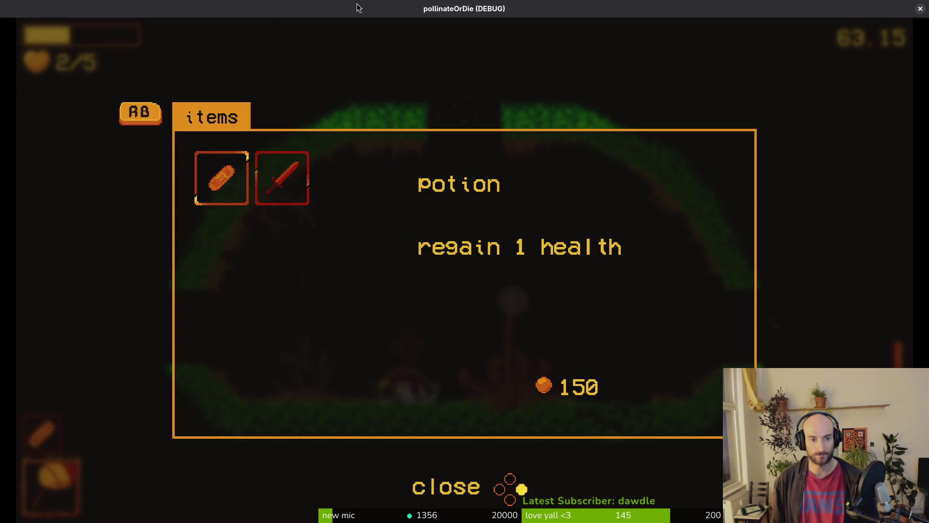
pyautogui.press('Return')
pyautogui.press('q')
pyautogui.press('e')
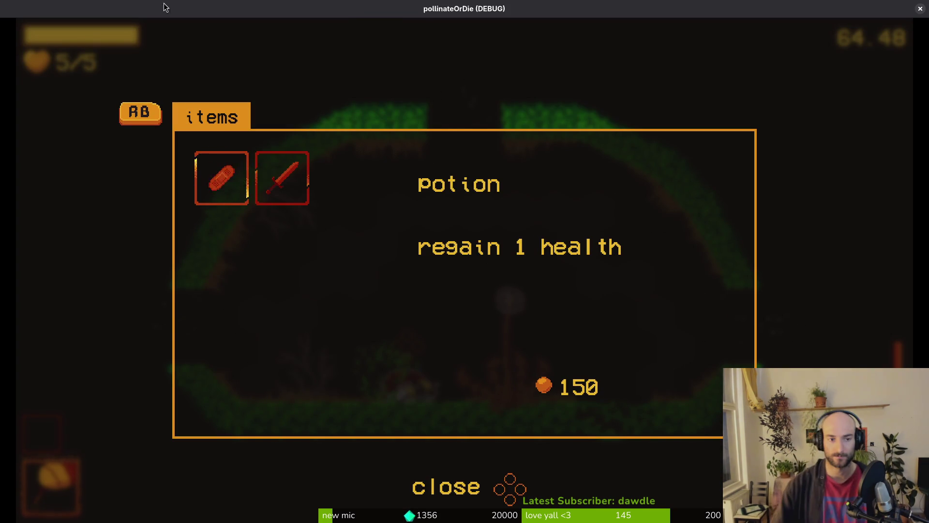
pyautogui.press('d')
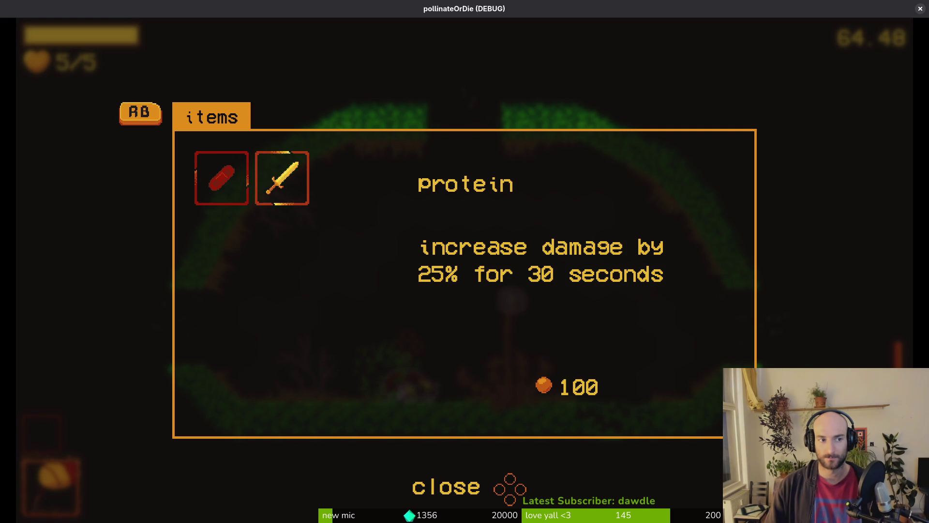
pyautogui.press('Escape')
# Switch from the running game to the GitLab browser window.
pyautogui.hotkey('alt', 'Tab')
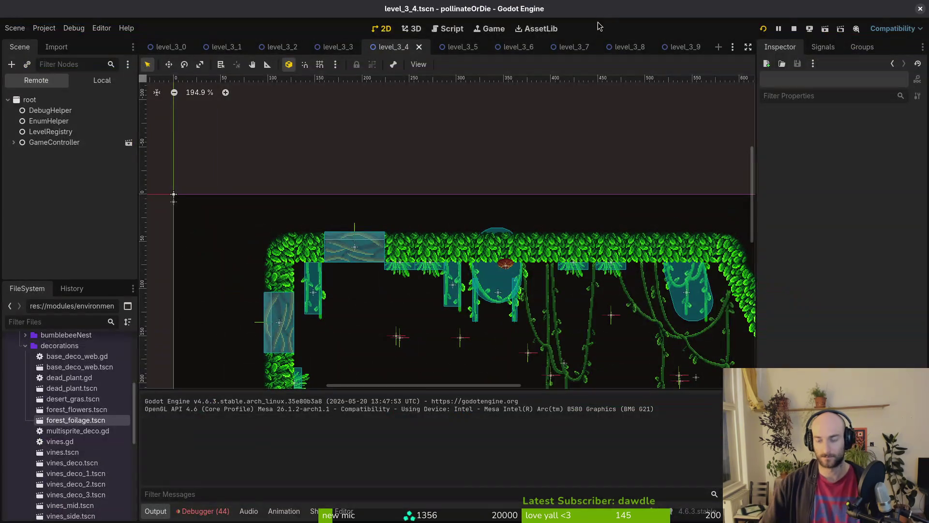
pyautogui.hotkey('alt', 'Tab')
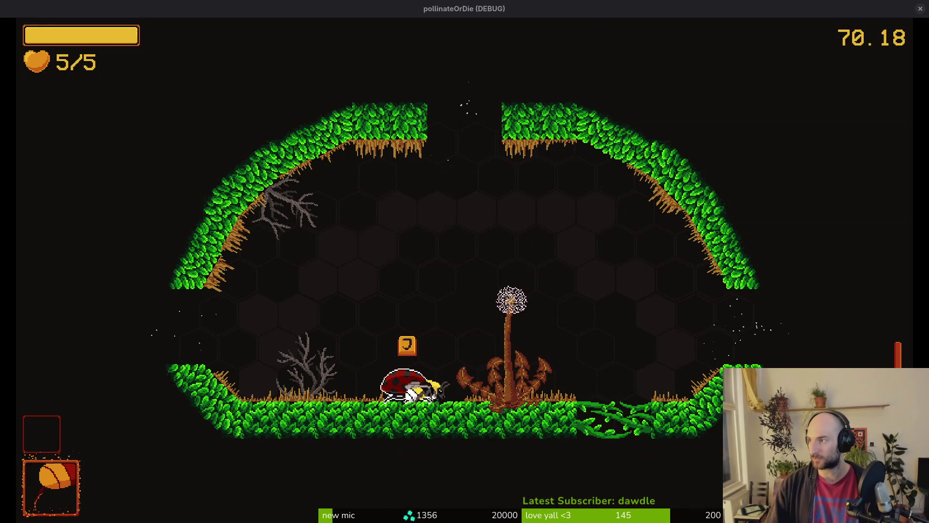
pyautogui.hotkey('alt', 'Tab')
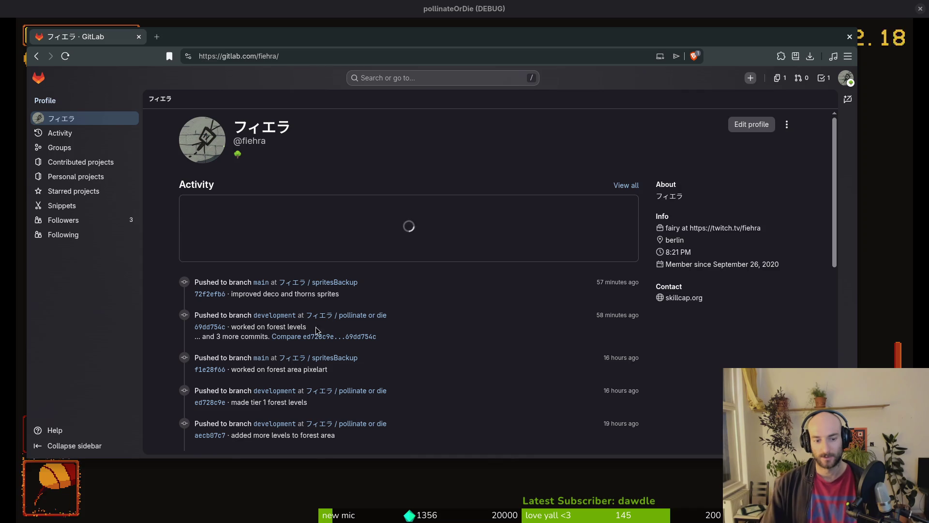
# Go to the pollinate or die project's Work items list and start a New item.
pyautogui.click(354, 315)
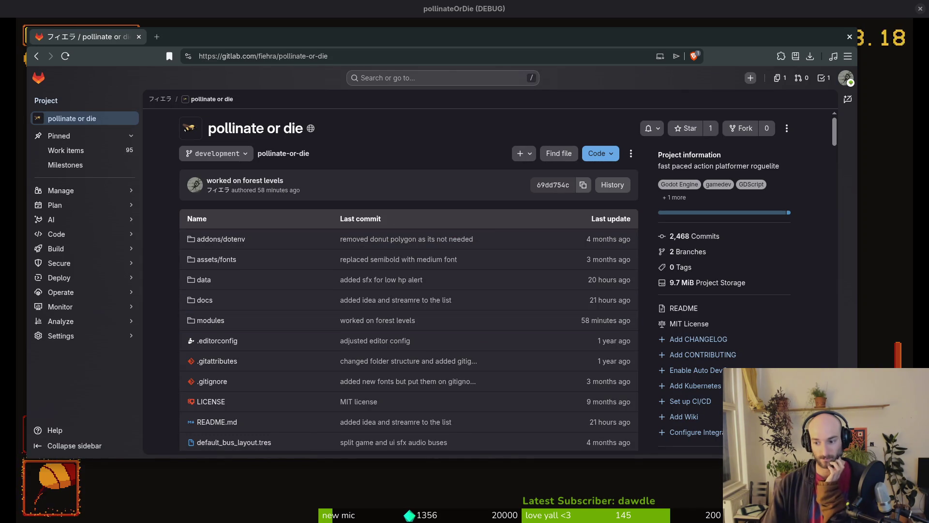
pyautogui.click(78, 151)
pyautogui.moveTo(292, 33); pyautogui.dragTo(316, 46)
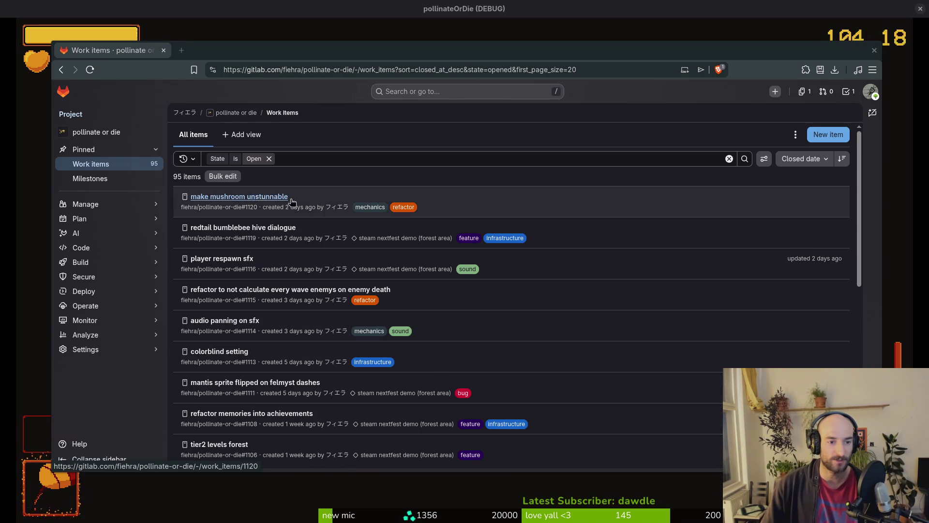
pyautogui.click(829, 135)
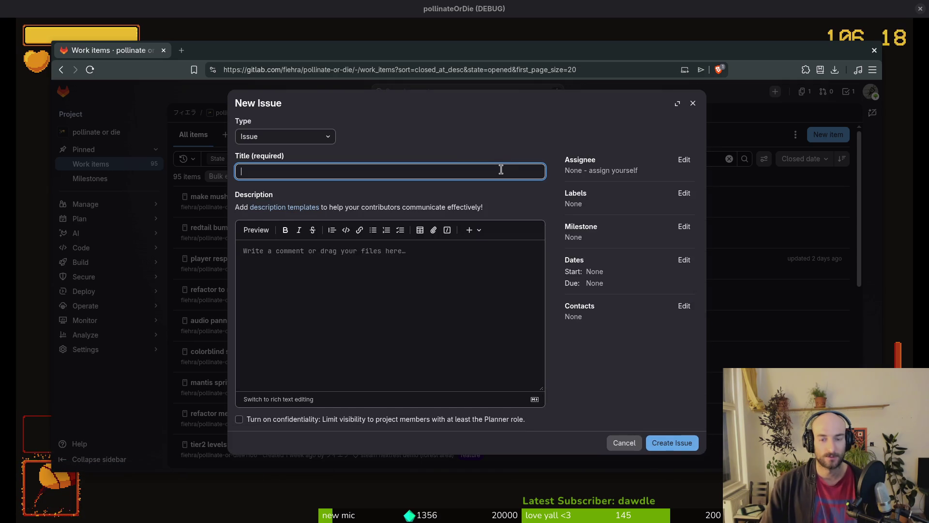
# Stop the game, then create the 'buying multiple heals heals to full in shop' issue labelled bug.
pyautogui.click(920, 9)
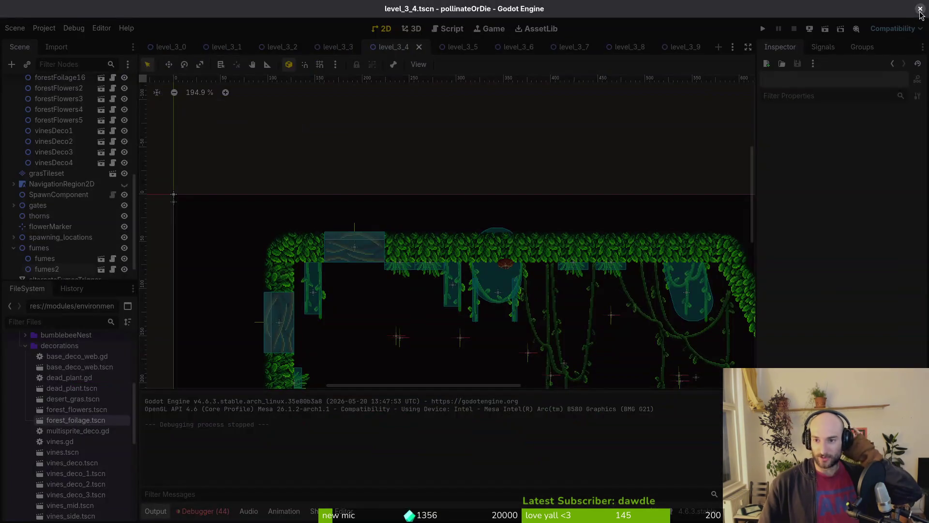
pyautogui.hotkey('alt', 'Tab')
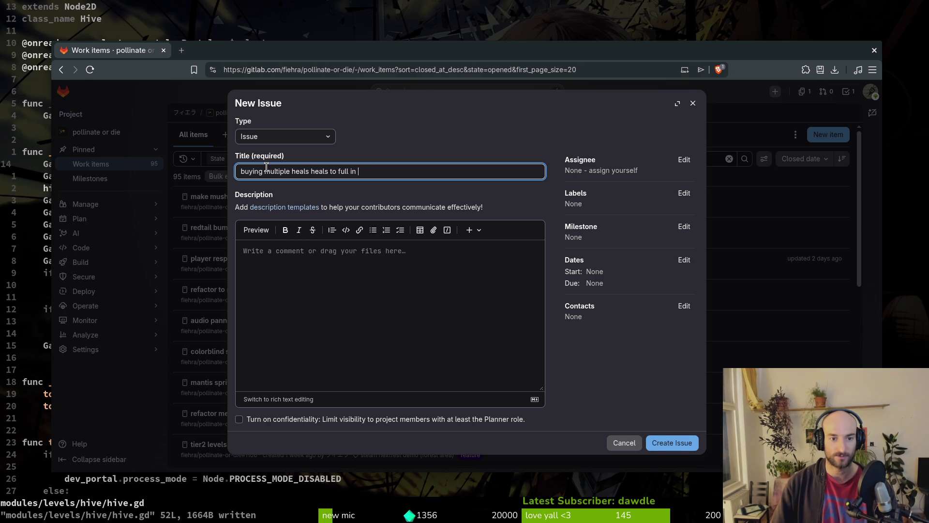
pyautogui.write('shop')
pyautogui.click(684, 193)
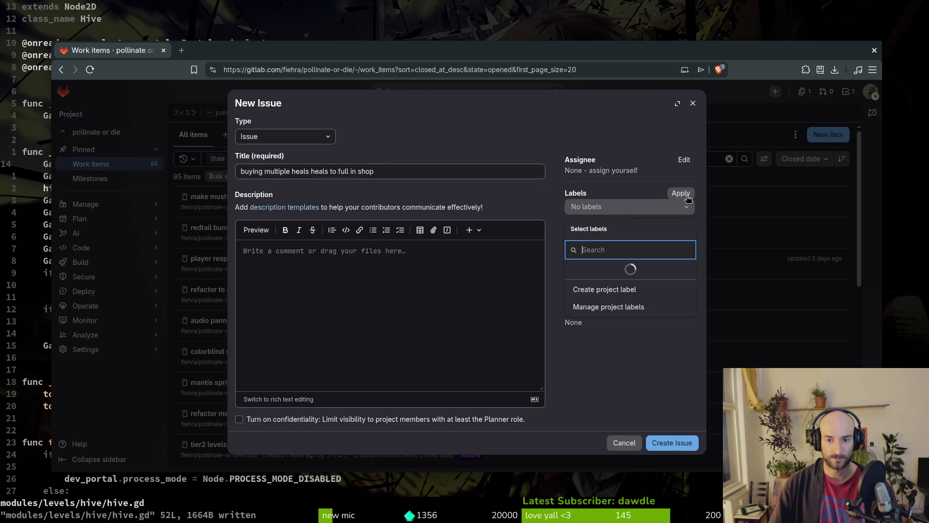
pyautogui.click(653, 280)
pyautogui.click(650, 402)
pyautogui.click(684, 228)
pyautogui.click(609, 408)
pyautogui.click(661, 435)
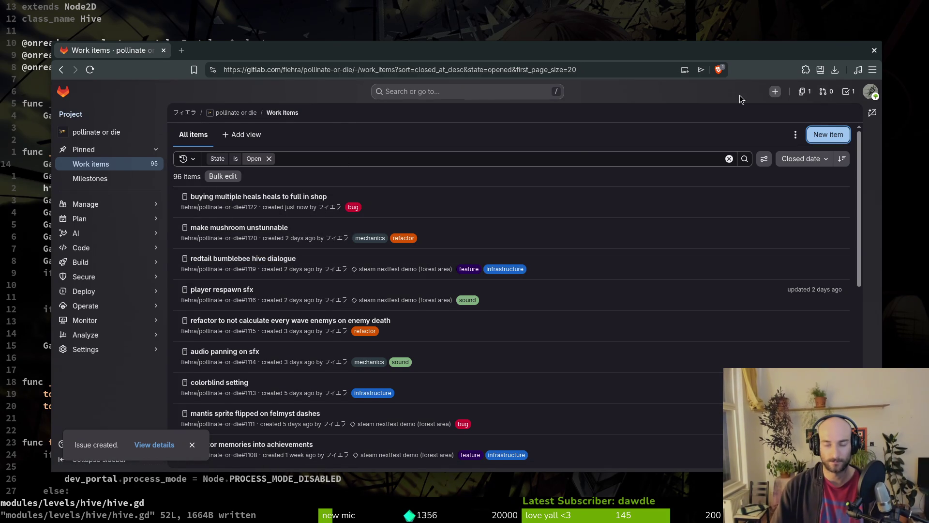
# Close the browser and quit vim with :q to return to the shell.
pyautogui.click(875, 50)
pyautogui.write(':q')
pyautogui.press('Return')
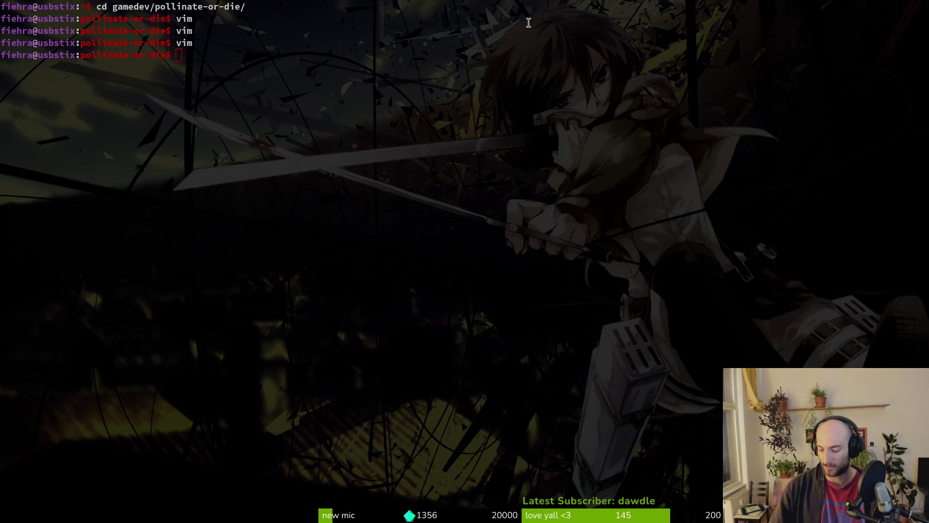
# Reopen pollinateOrDie, collapse the level_3_4 decorations group, and run the game with F5.
pyautogui.press('super')
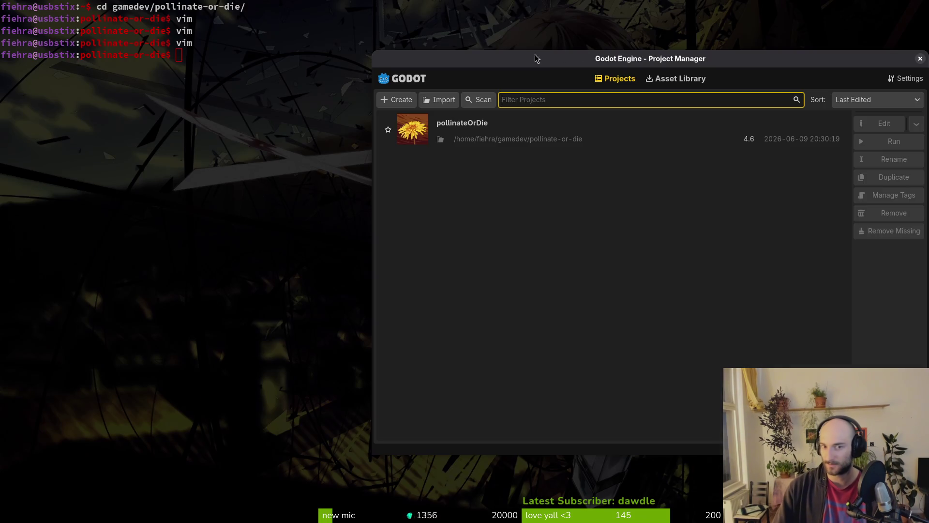
pyautogui.doubleClick(517, 129)
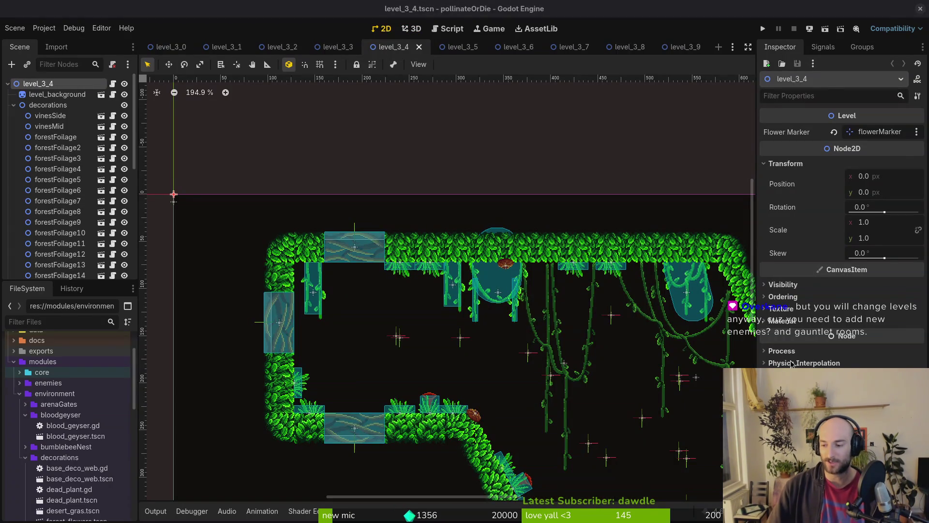
pyautogui.scroll(-3, 436, 342)
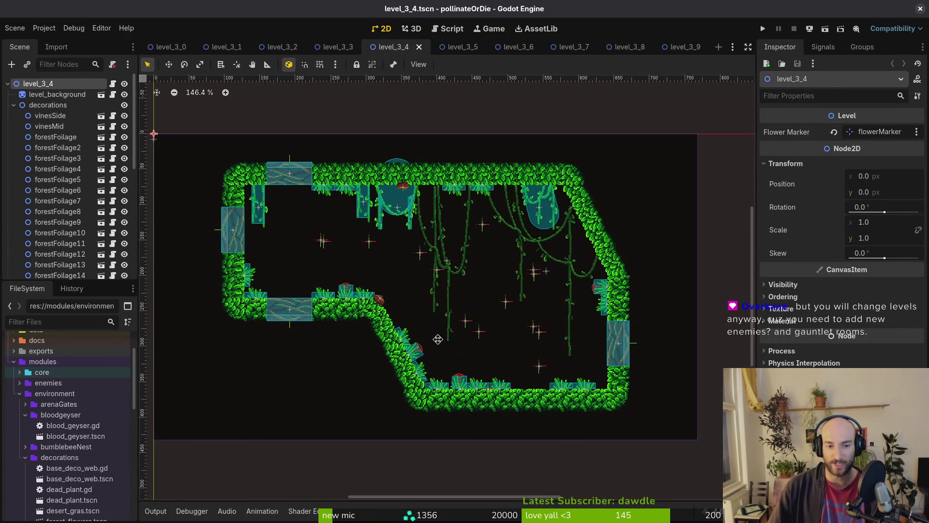
pyautogui.click(14, 105)
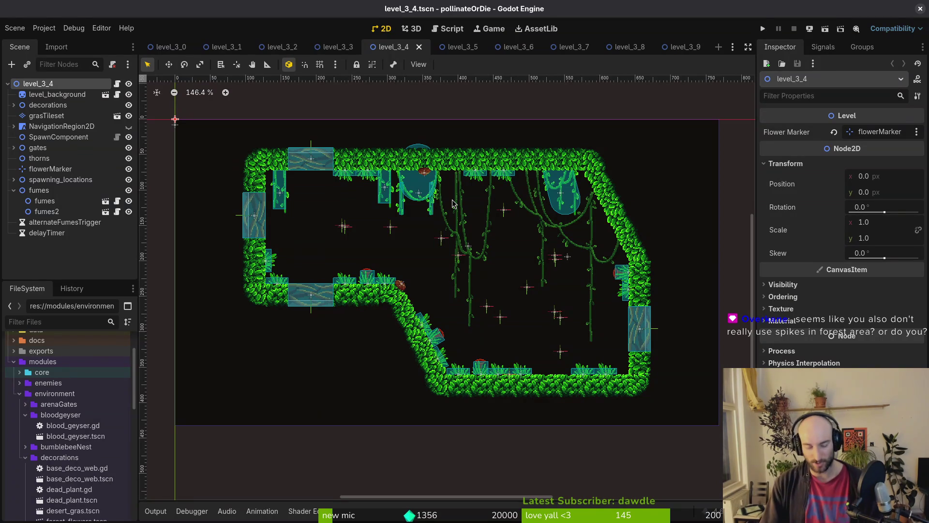
pyautogui.press('F5')
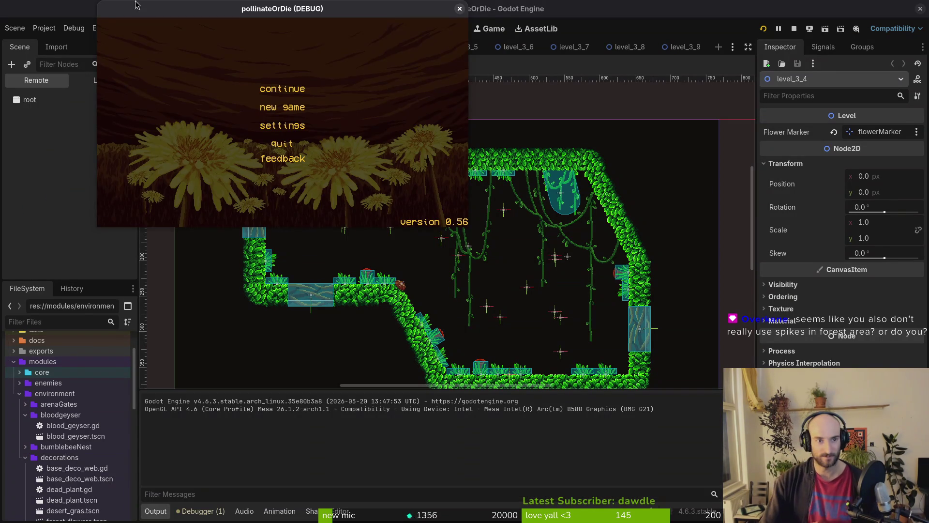
# Maximize the game window, continue the save, and load level 2-4 from the debug menu.
pyautogui.doubleClick(201, 9)
pyautogui.press('Return')
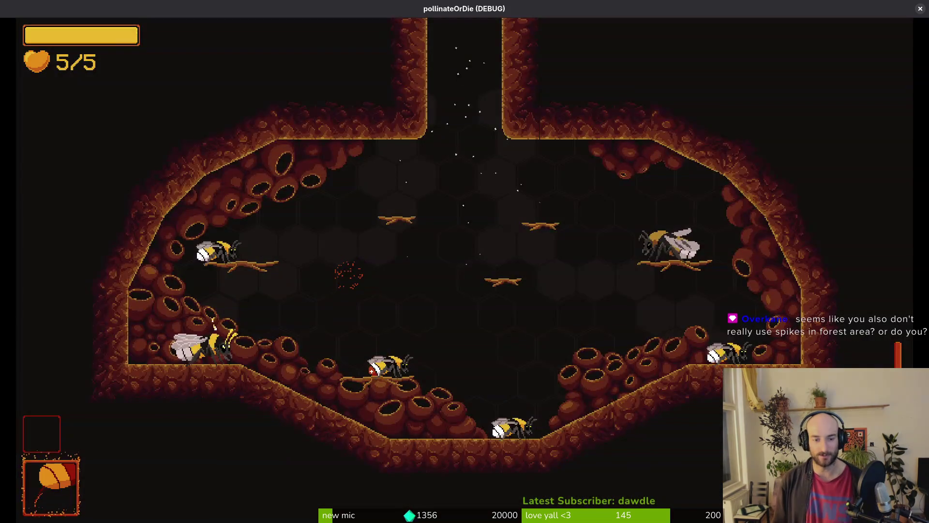
pyautogui.press('F1')
pyautogui.press('Up')
pyautogui.press('Left')
pyautogui.press('Left')
pyautogui.press('Return')
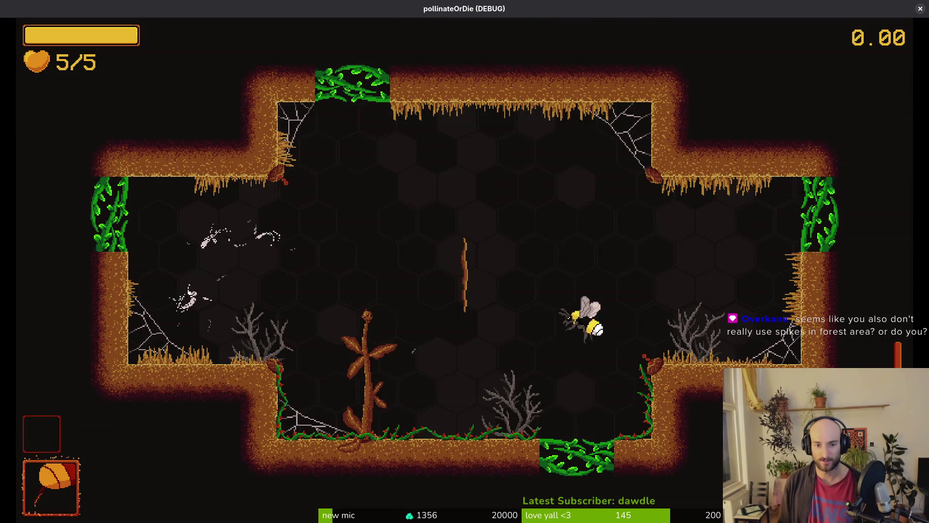
# Fly and dash the bee around the forest cave room, fighting the flies.
pyautogui.press('Up')
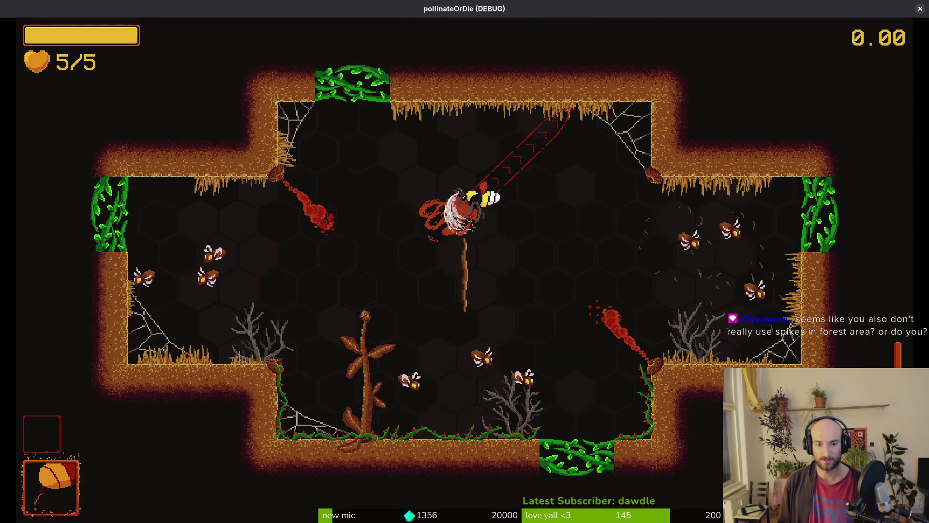
pyautogui.press('Down')
pyautogui.press('Left')
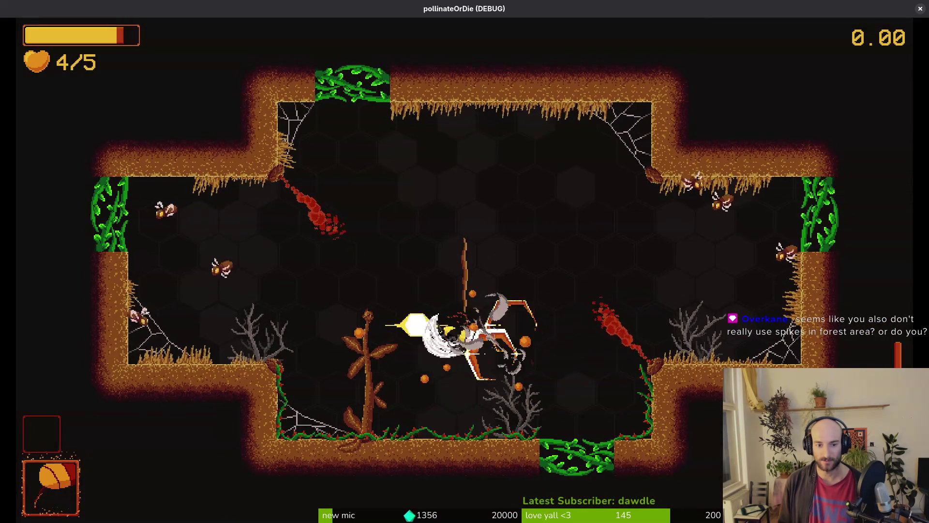
pyautogui.press('Up')
pyautogui.press('Left')
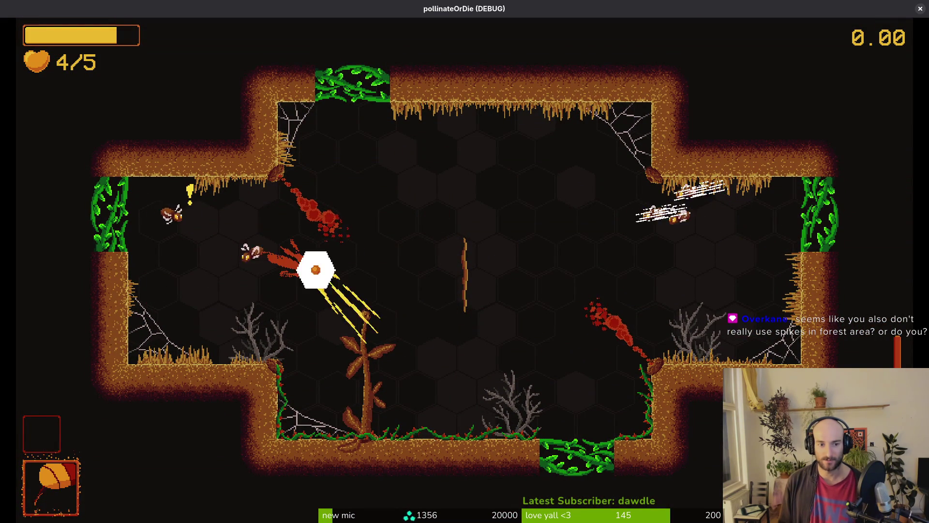
pyautogui.press('Right')
pyautogui.press('Up')
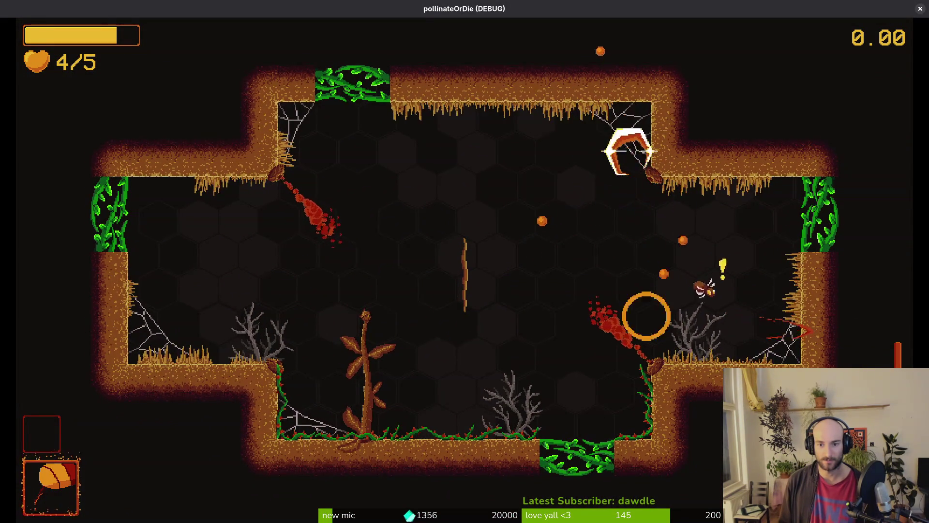
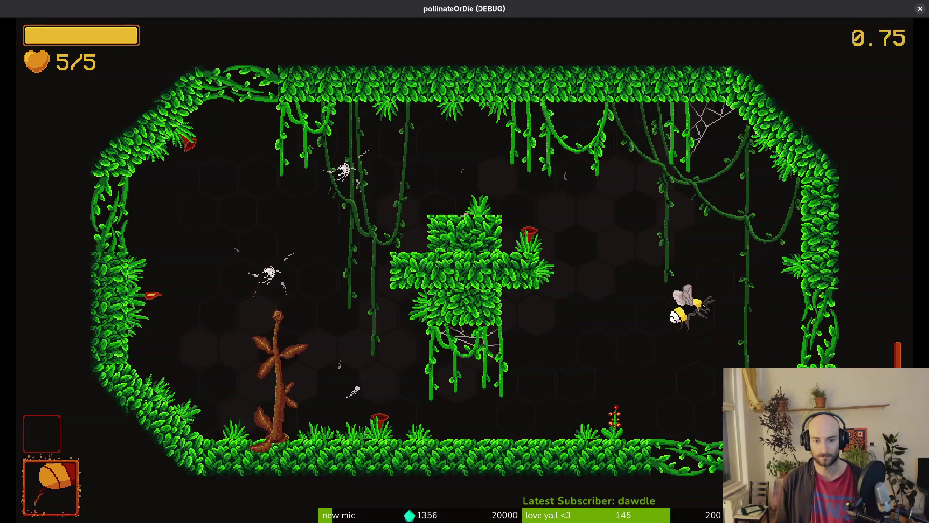
# Dash, slash and fly the bee around the vine level, then switch back to the editor.
pyautogui.press('space')
pyautogui.press('space')
pyautogui.press('space')
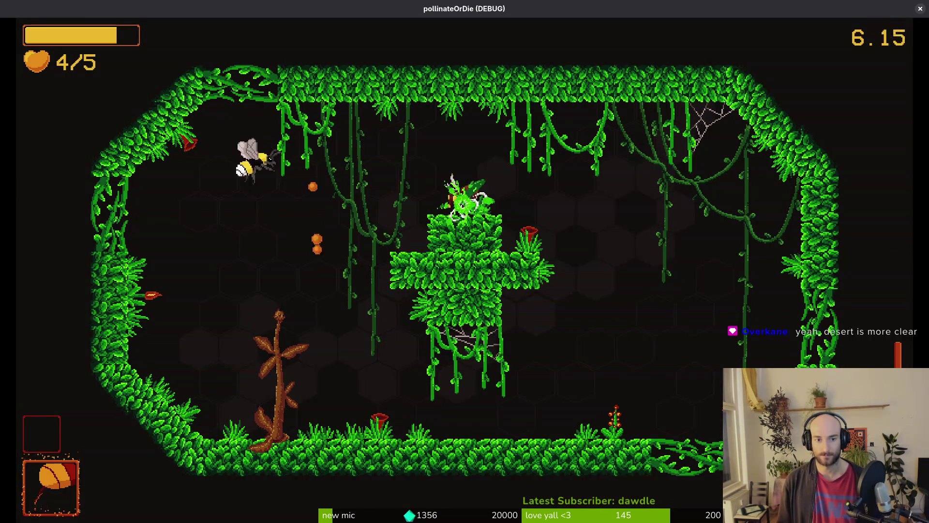
pyautogui.press('x')
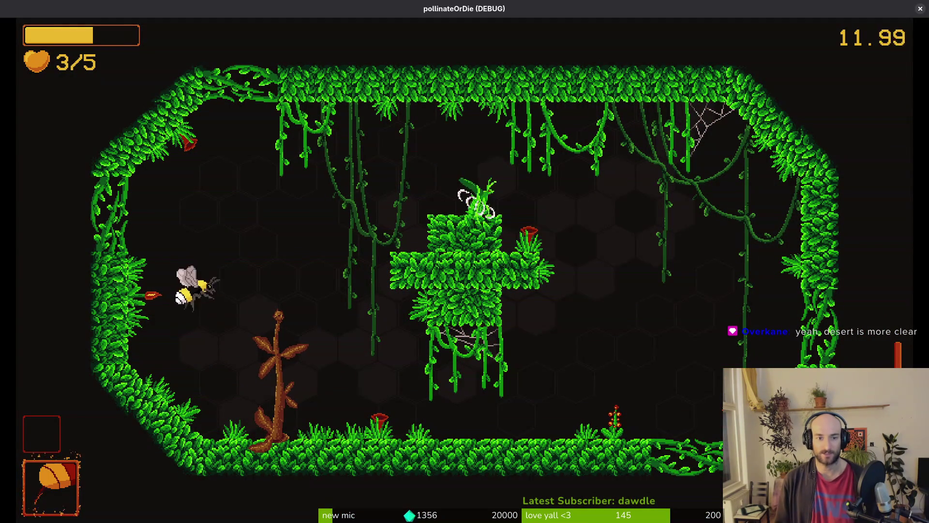
pyautogui.press('Up')
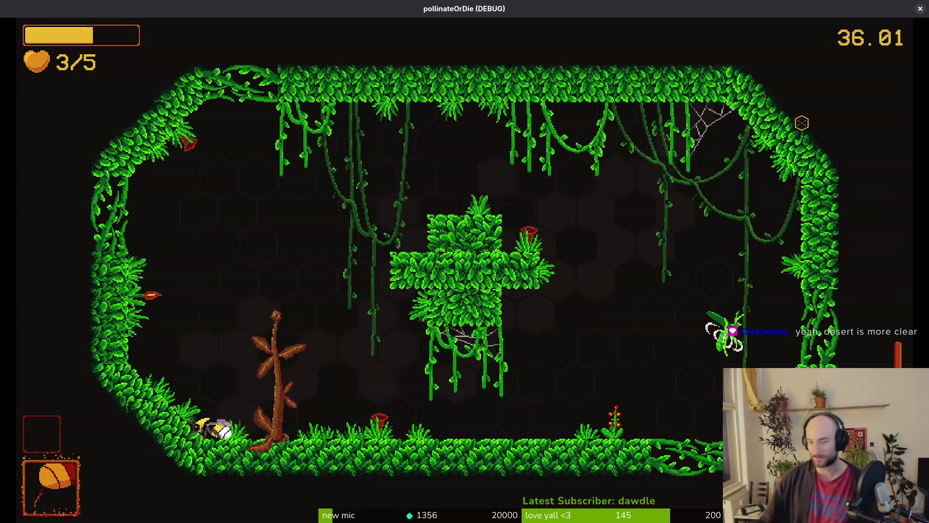
pyautogui.hotkey('alt', 'Tab')
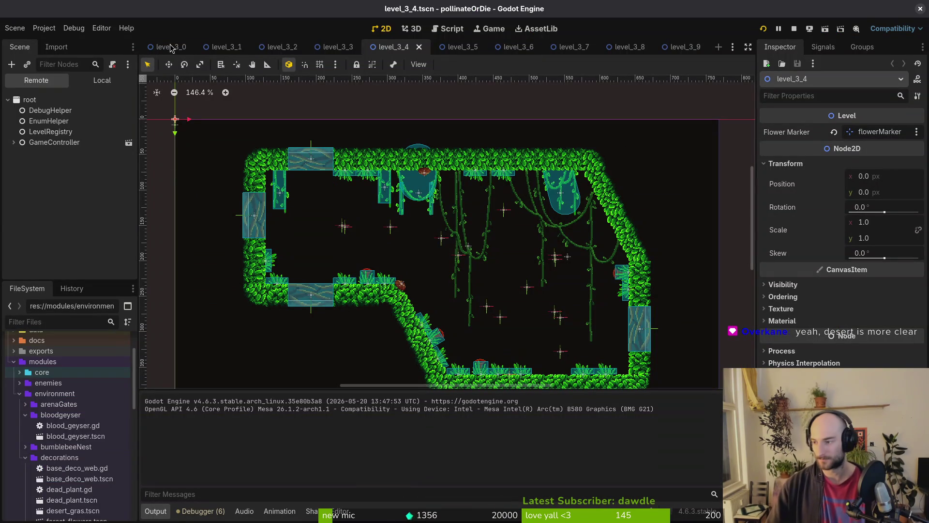
# In Aseprite, open vinesDeco.aseprite from the assets' aseprite sources folder.
pyautogui.hotkey('alt', 'Tab')
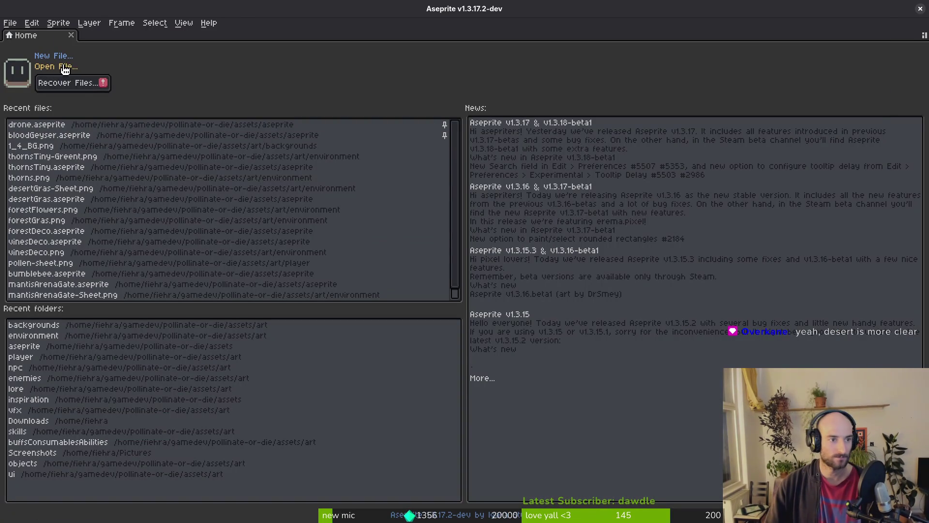
pyautogui.click(65, 68)
pyautogui.click(107, 62)
pyautogui.doubleClick(176, 110)
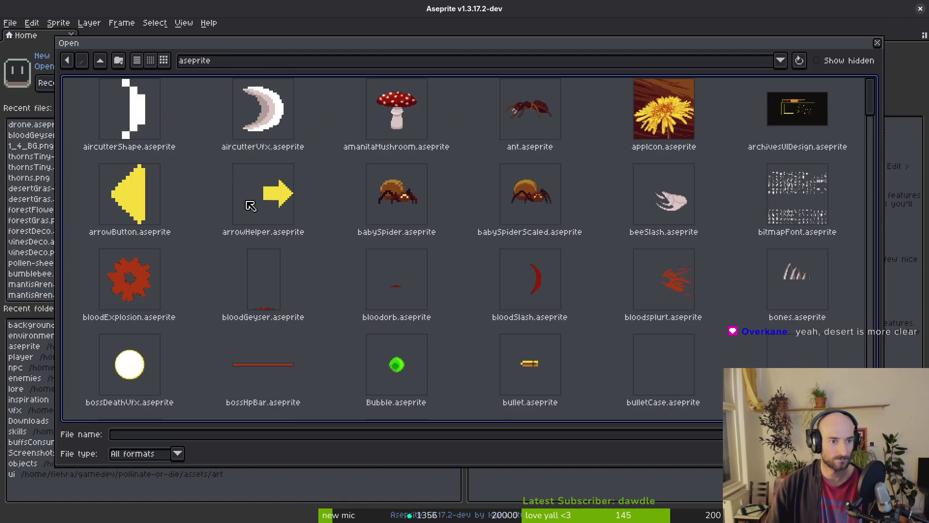
pyautogui.scroll(-5, 558, 248)
pyautogui.scroll(-10, 865, 136)
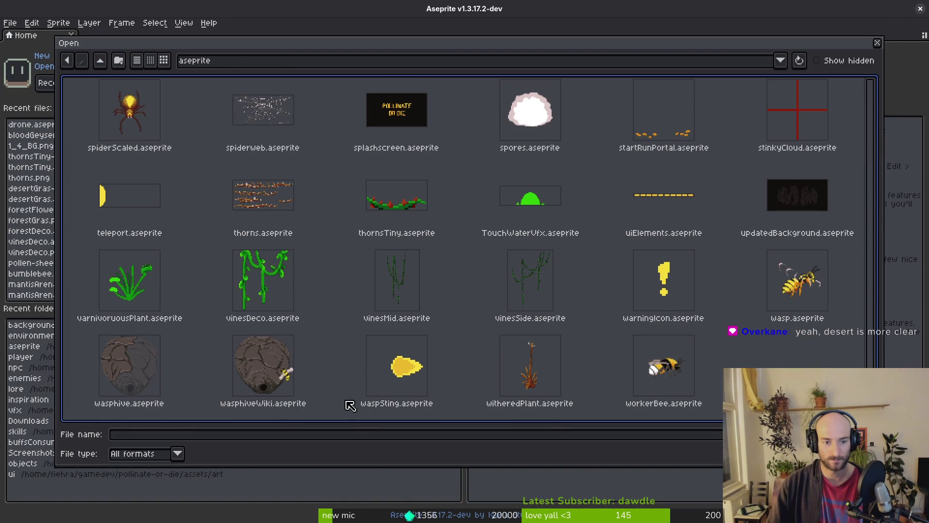
pyautogui.doubleClick(265, 298)
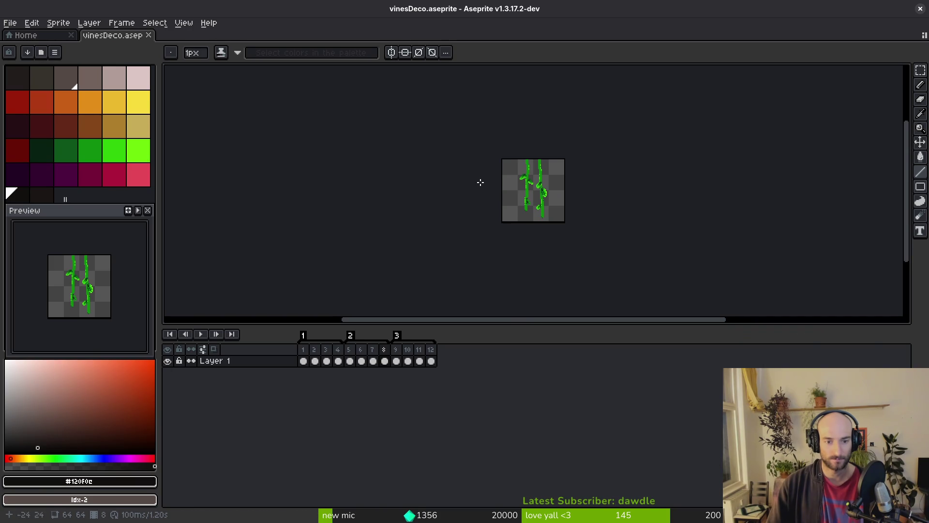
pyautogui.scroll(8, 466, 207)
pyautogui.scroll(-2, 488, 180)
pyautogui.scroll(2, 488, 181)
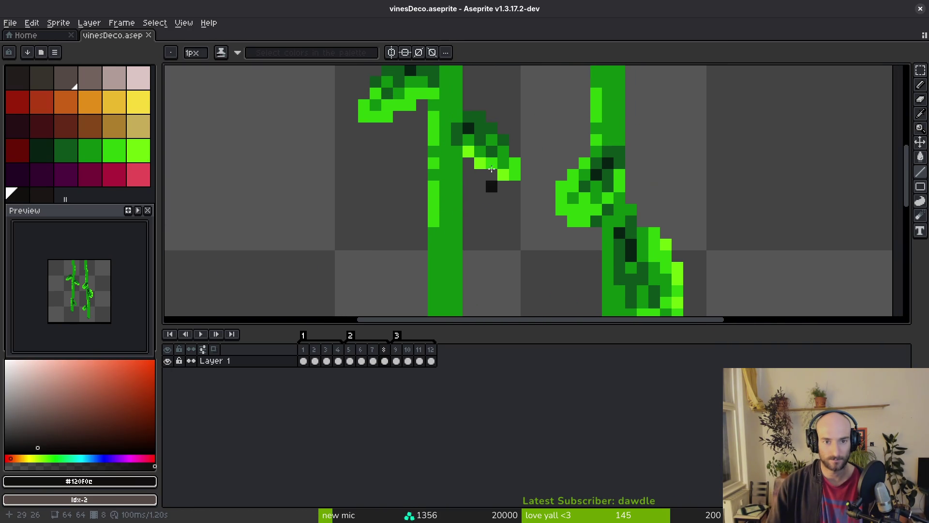
# Replace the darkest and dark vine greens across all 12 frames, using palette colour 30.
pyautogui.press('i')
pyautogui.click(53, 161)
pyautogui.click(23, 199)
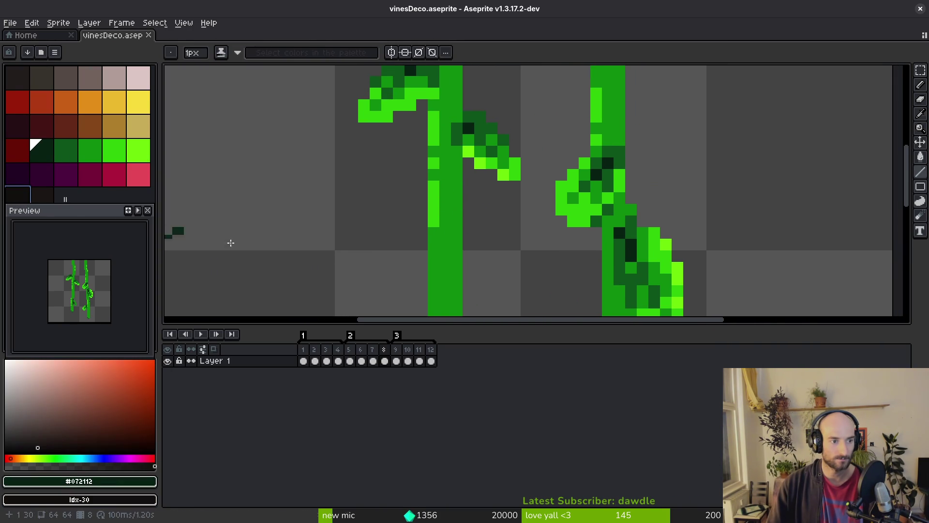
pyautogui.moveTo(431, 362); pyautogui.dragTo(303, 361)
pyautogui.hotkey('shift', 'r')
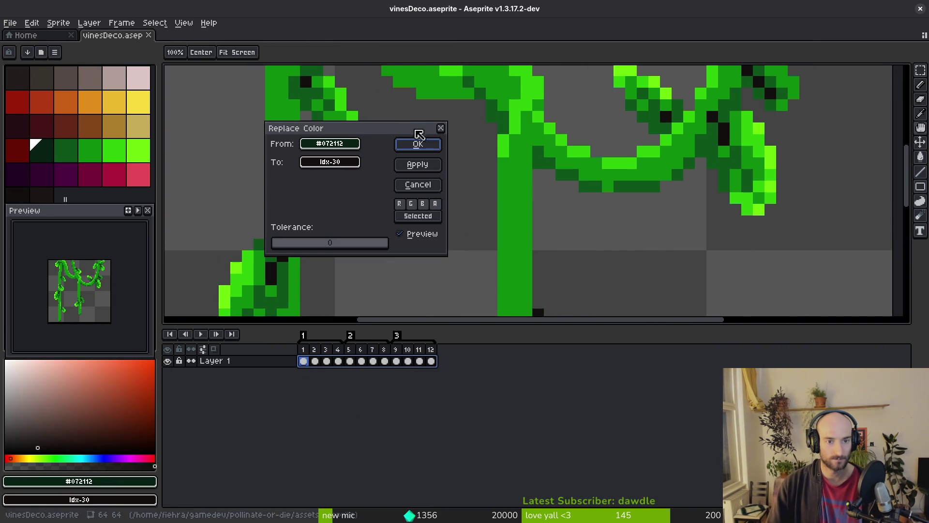
pyautogui.click(422, 145)
pyautogui.click(48, 151)
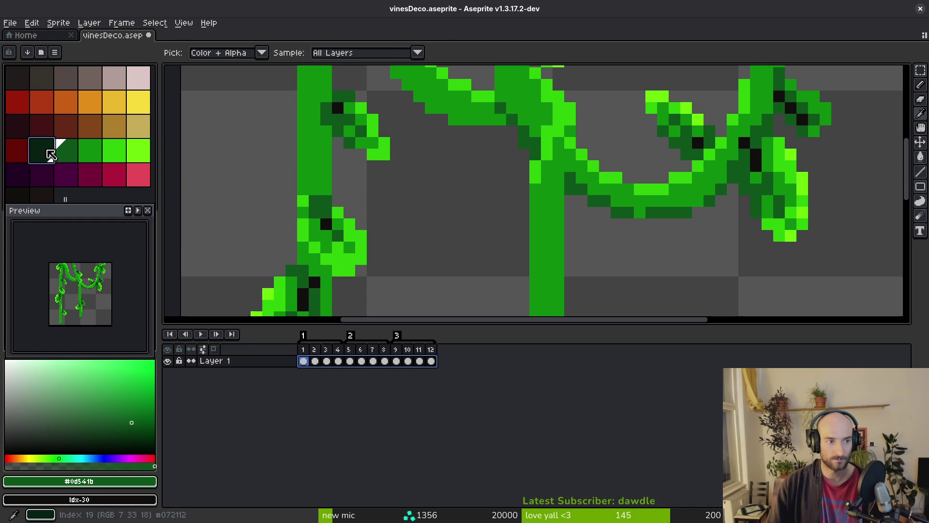
pyautogui.moveTo(431, 361); pyautogui.dragTo(304, 362)
pyautogui.hotkey('shift', 'r')
pyautogui.click(417, 142)
# Recolour the mid and lighter vine greens across all 12 frames.
pyautogui.keyDown('alt'); pyautogui.click(321, 169); pyautogui.keyUp('alt')
pyautogui.click(431, 361)
pyautogui.moveTo(431, 362); pyautogui.dragTo(303, 361)
pyautogui.hotkey('shift', 'r')
pyautogui.click(423, 146)
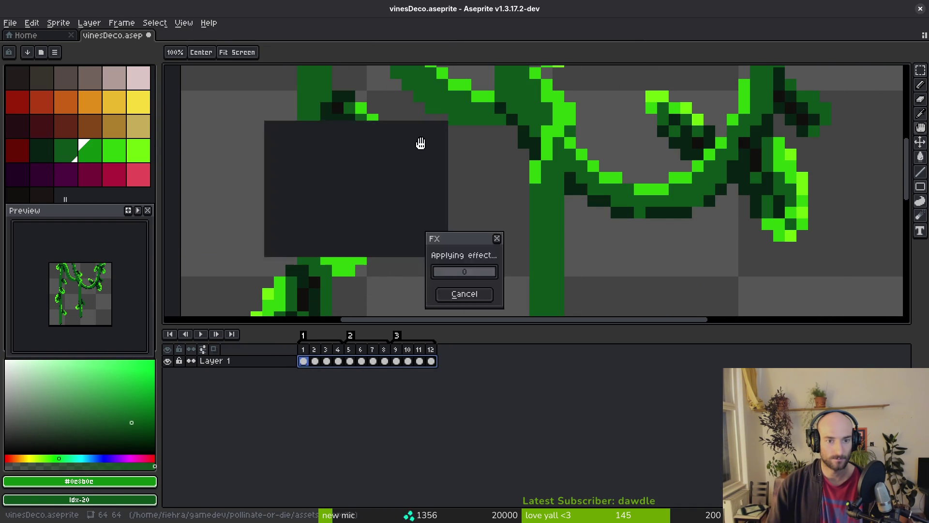
pyautogui.keyDown('alt'); pyautogui.click(349, 219); pyautogui.keyUp('alt')
pyautogui.click(431, 362)
pyautogui.moveTo(431, 361); pyautogui.dragTo(303, 361)
pyautogui.hotkey('shift', 'r')
pyautogui.click(423, 146)
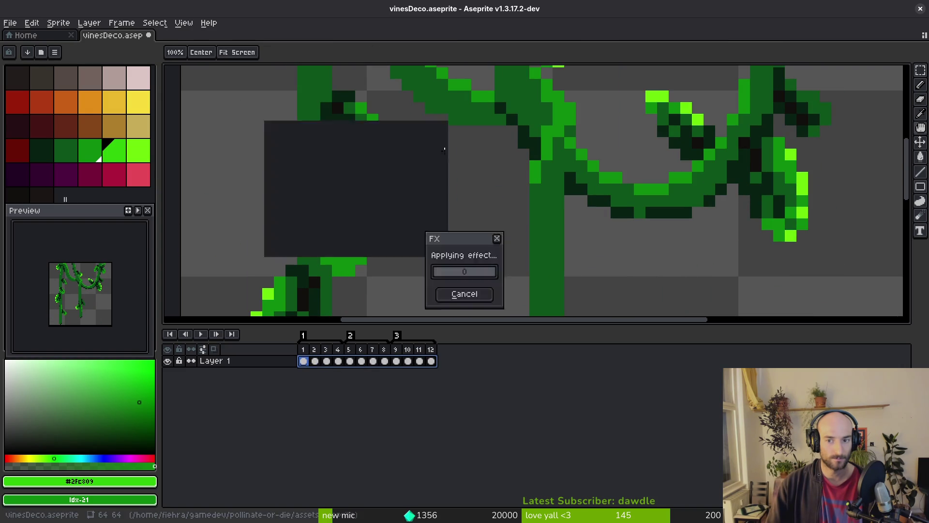
# Pick the brightest green as target and start replacing it across all 12 frames.
pyautogui.keyDown('alt'); pyautogui.click(650, 172); pyautogui.keyUp('alt')
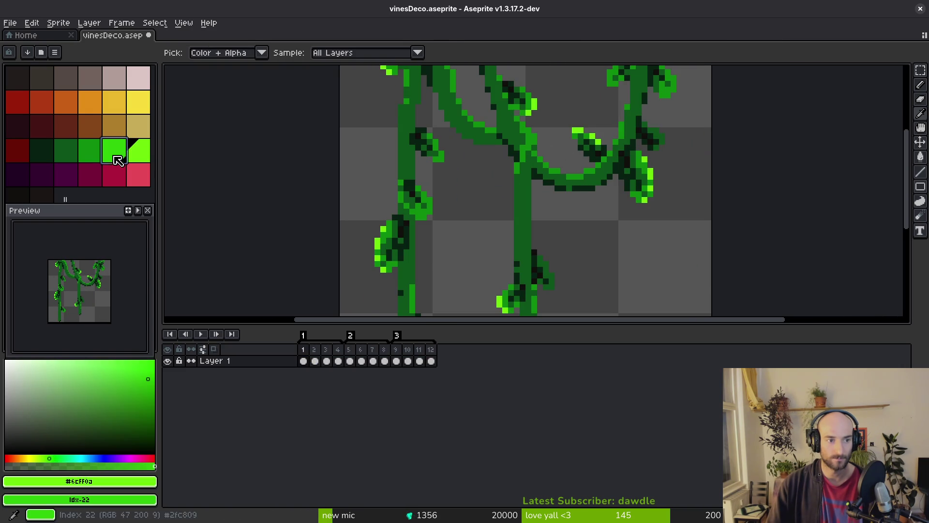
pyautogui.moveTo(432, 361); pyautogui.dragTo(305, 361)
pyautogui.hotkey('shift', 'r')
# Finish recolouring the brightest green and save the vinesDeco sprite.
pyautogui.click(422, 147)
pyautogui.scroll(-3, 473, 156)
pyautogui.hotkey('ctrl', 's')
# Start a sprite sheet export of the vines and bring up its output file settings.
pyautogui.hotkey('ctrl', 'e')
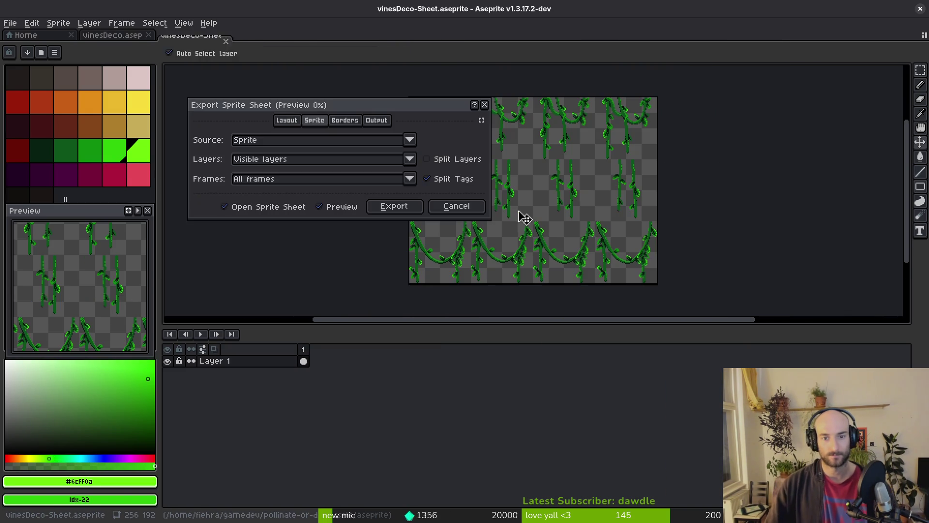
pyautogui.click(384, 207)
pyautogui.hotkey('ctrl', 'alt', 'shift', 's')
pyautogui.click(224, 47)
pyautogui.click(240, 62)
# Export the sheet over art/environment/vinesDeco.png, then return to Godot.
pyautogui.click(99, 62)
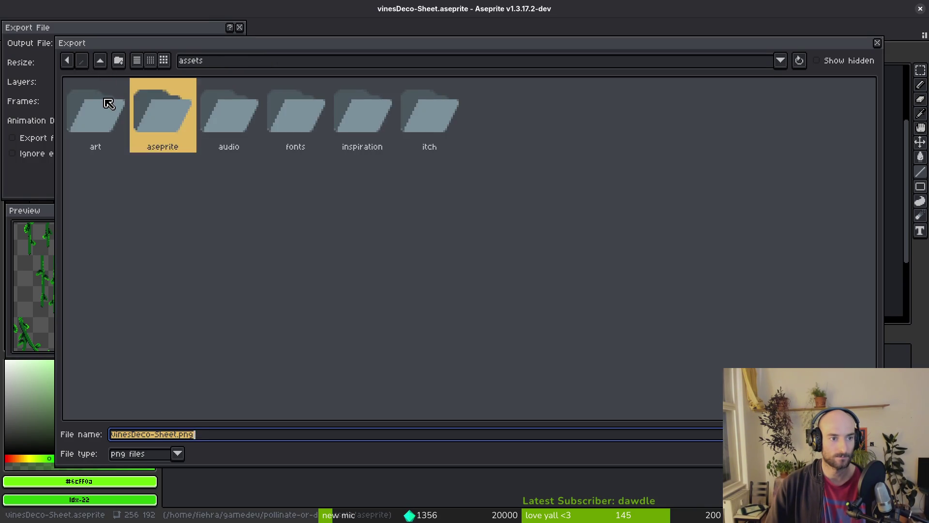
pyautogui.doubleClick(109, 104)
pyautogui.doubleClick(477, 127)
pyautogui.scroll(-5, 260, 339)
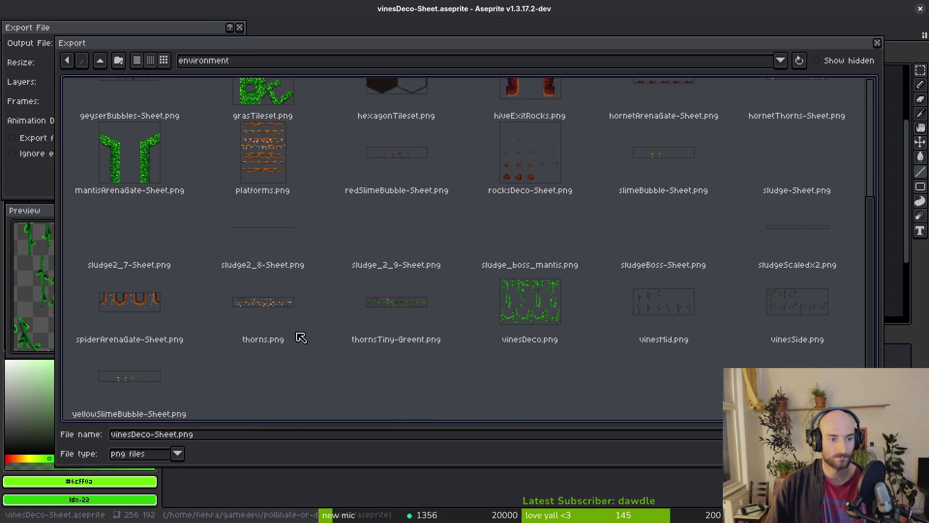
pyautogui.click(539, 313)
pyautogui.press('Return')
pyautogui.click(467, 299)
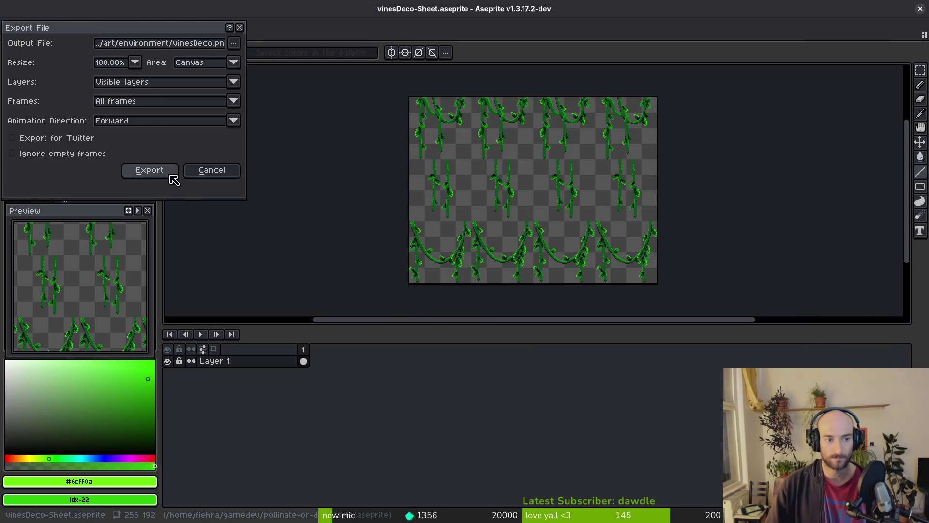
pyautogui.click(149, 170)
pyautogui.press('i')
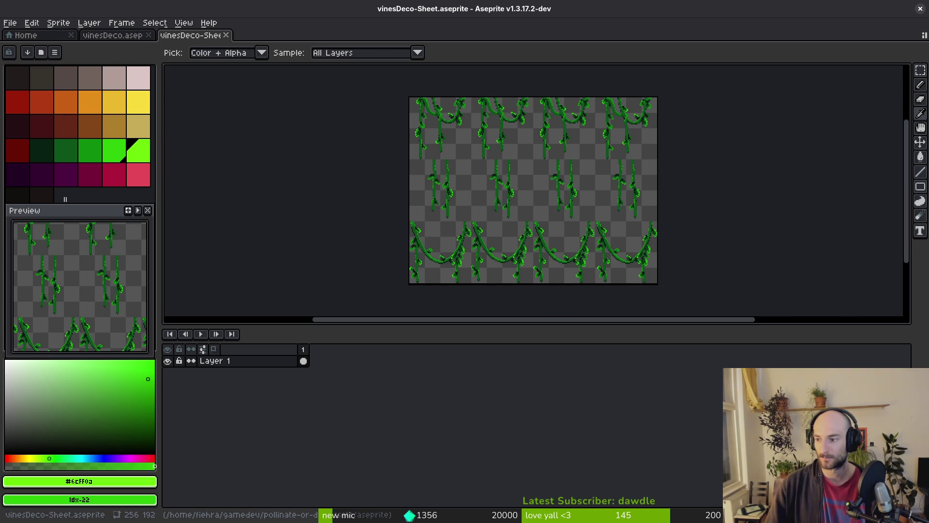
pyautogui.hotkey('alt', 'Tab')
# Restart the game to test the new vines and start a run.
pyautogui.click(799, 34)
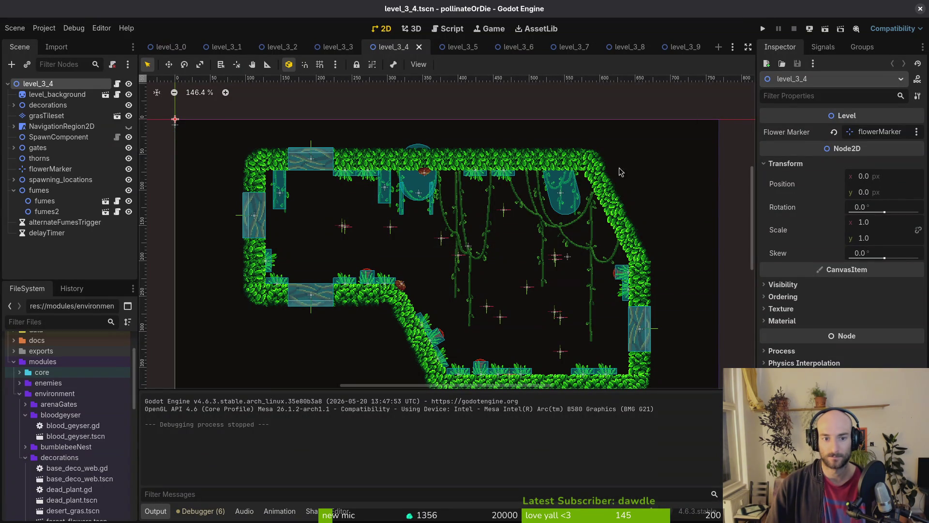
pyautogui.click(762, 29)
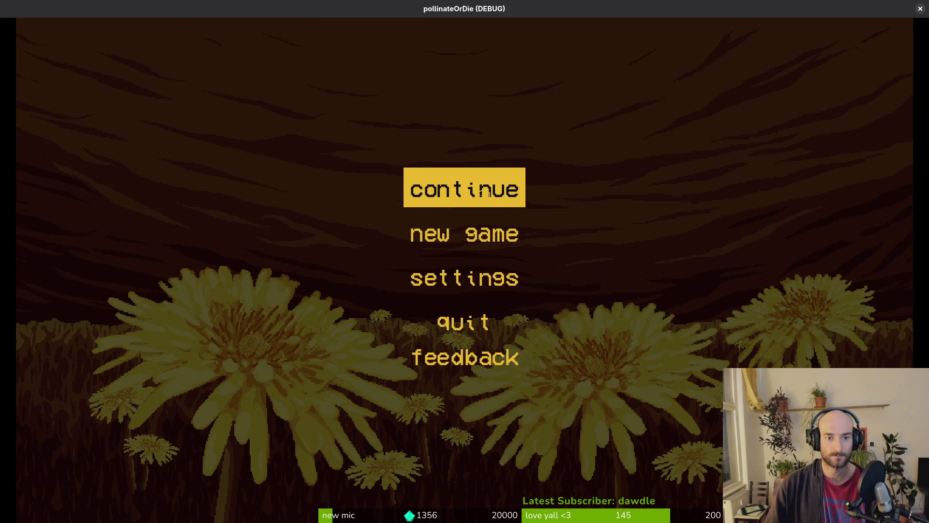
pyautogui.click(482, 195)
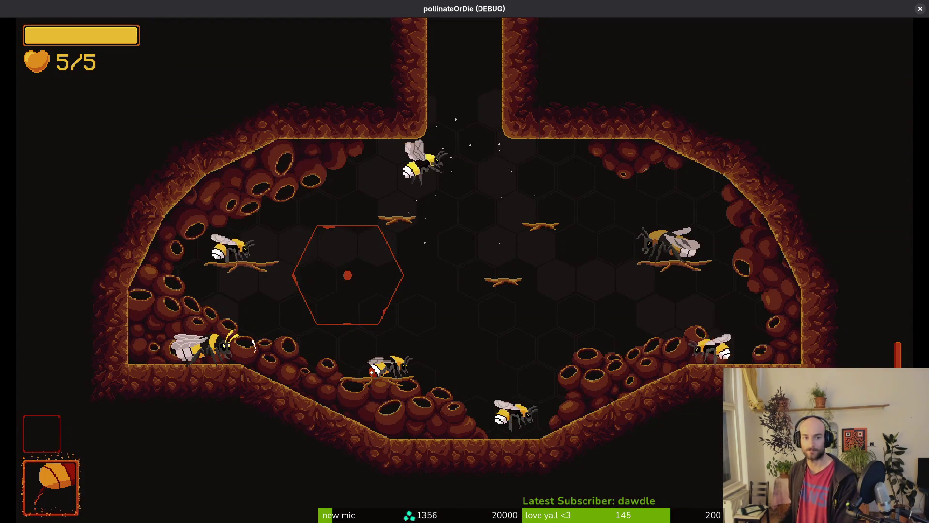
# Fly up into the jungle level, explore its chambers and slash the red and green beetles.
pyautogui.press('w')
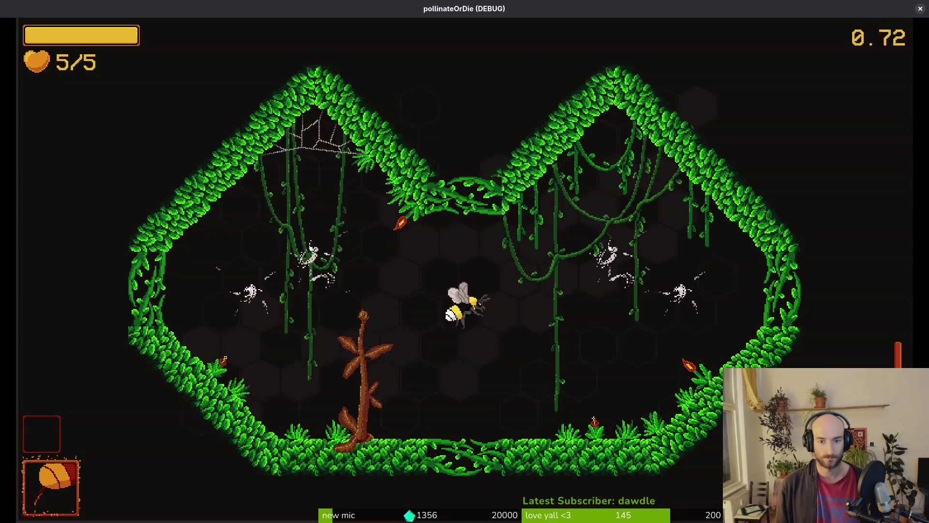
pyautogui.press('a')
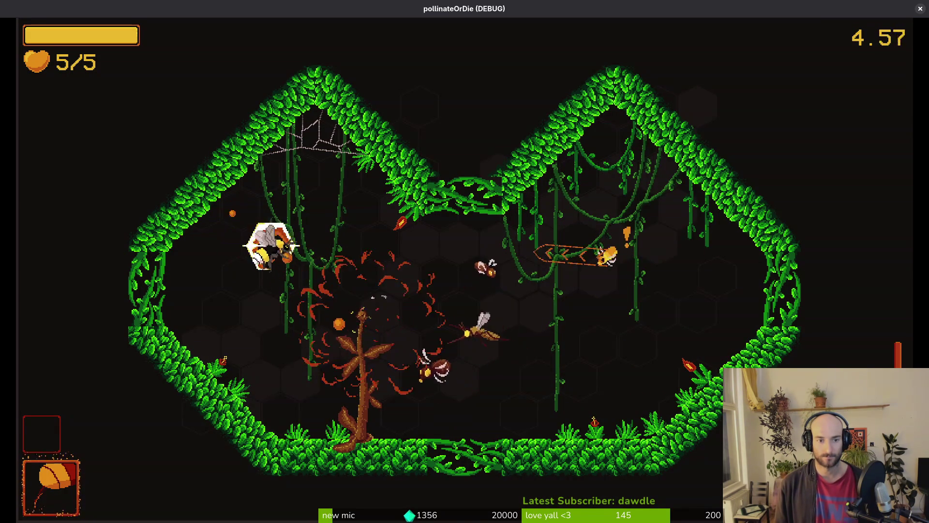
pyautogui.press('s')
pyautogui.press('d')
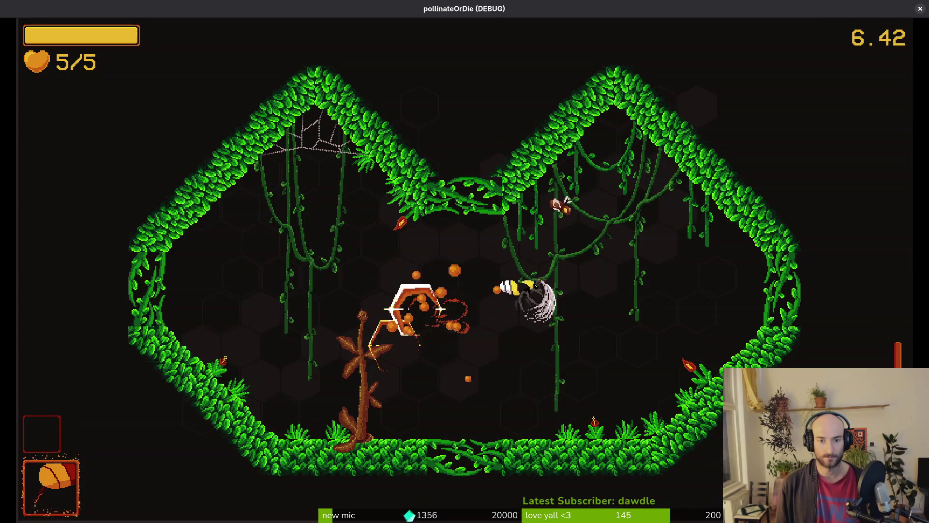
pyautogui.press('w')
pyautogui.press('s')
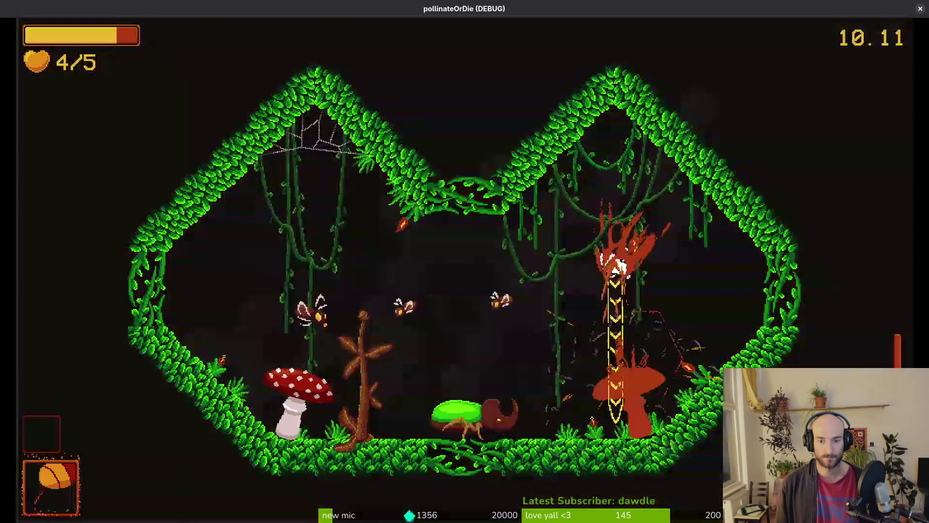
pyautogui.press('a')
pyautogui.press('w')
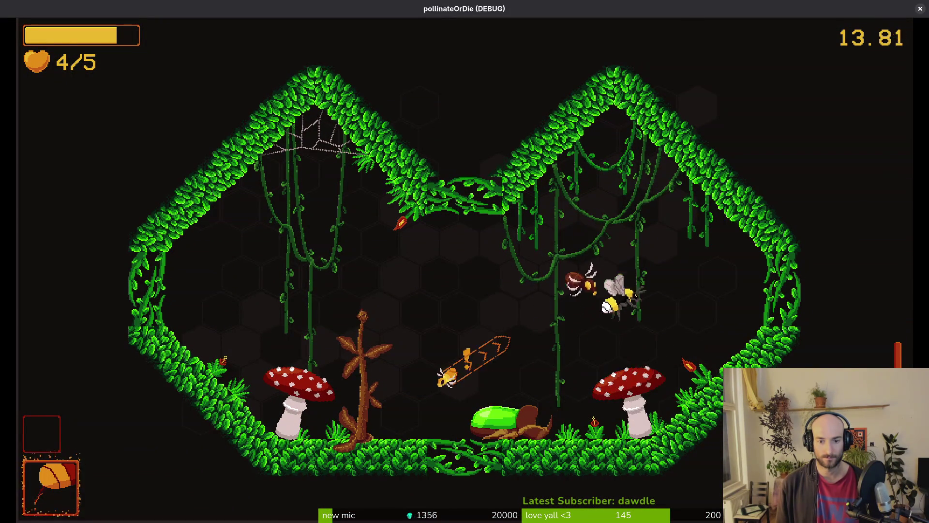
pyautogui.press('a')
pyautogui.press('d')
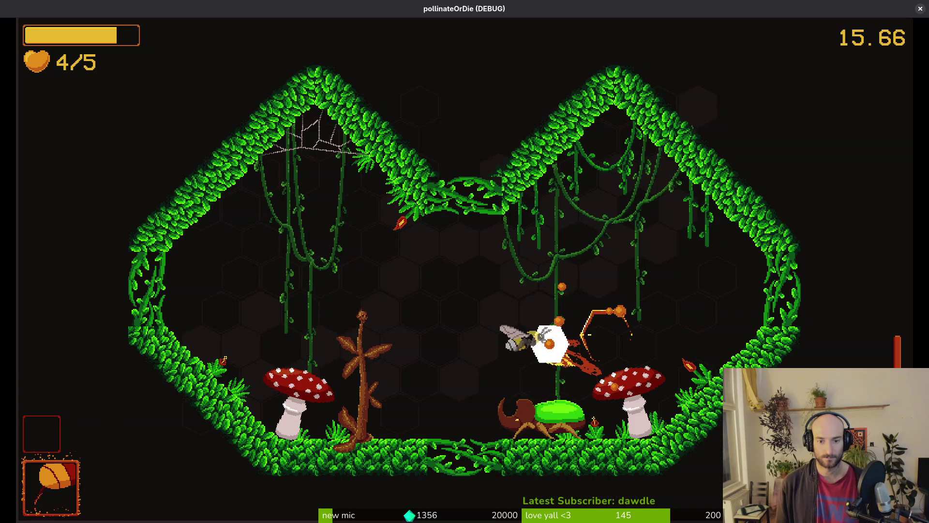
pyautogui.press('s')
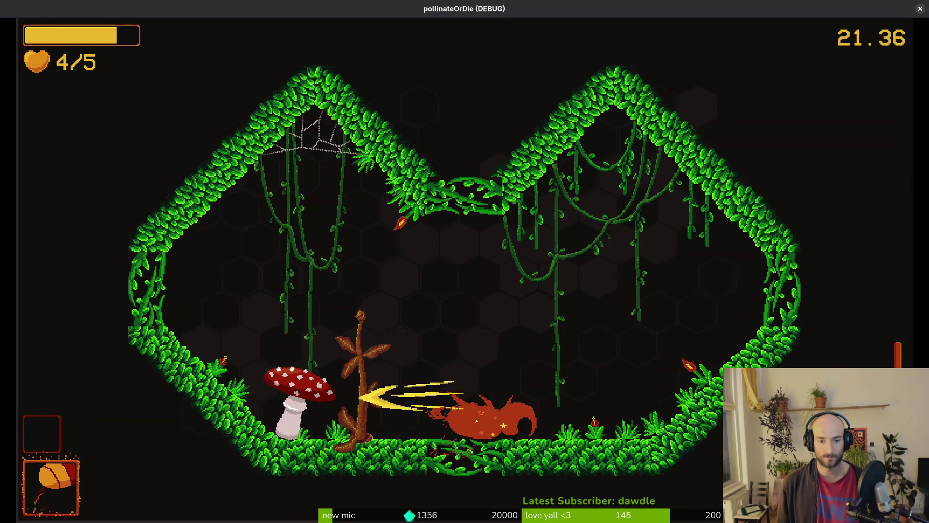
pyautogui.press('space')
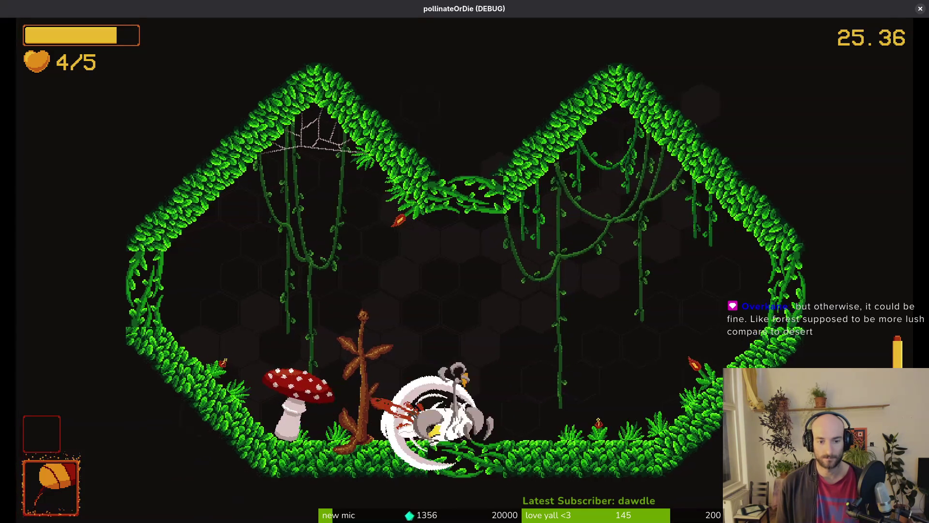
pyautogui.press('space')
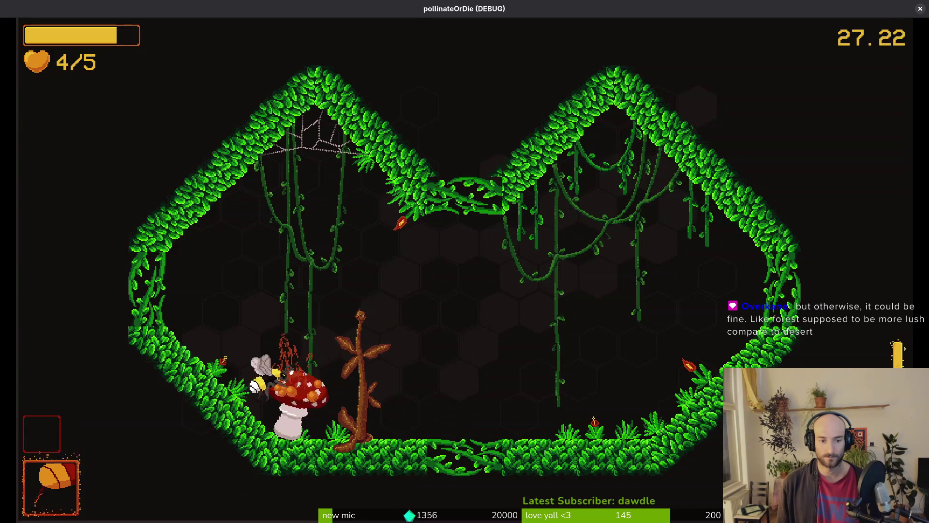
# Pass the mushroom into the next room and clear all enemies around the central bush.
pyautogui.press('shift')
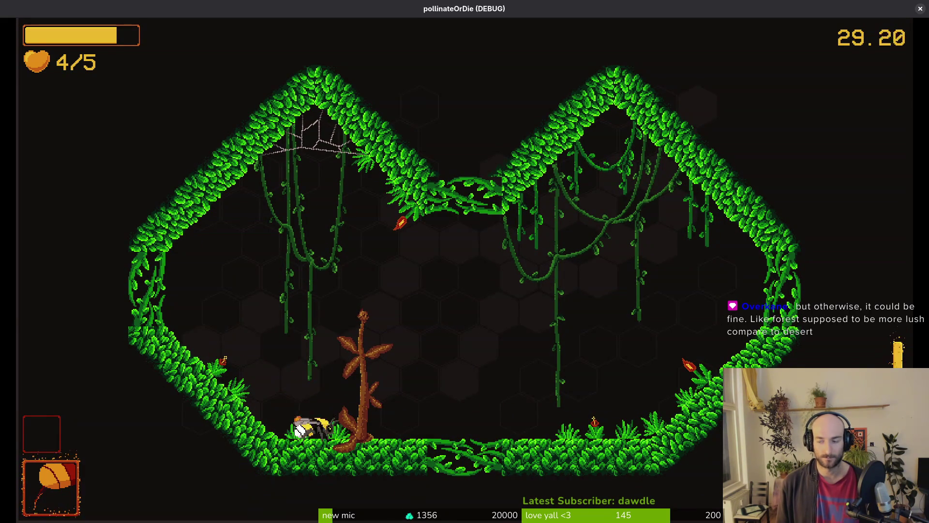
pyautogui.press('Right')
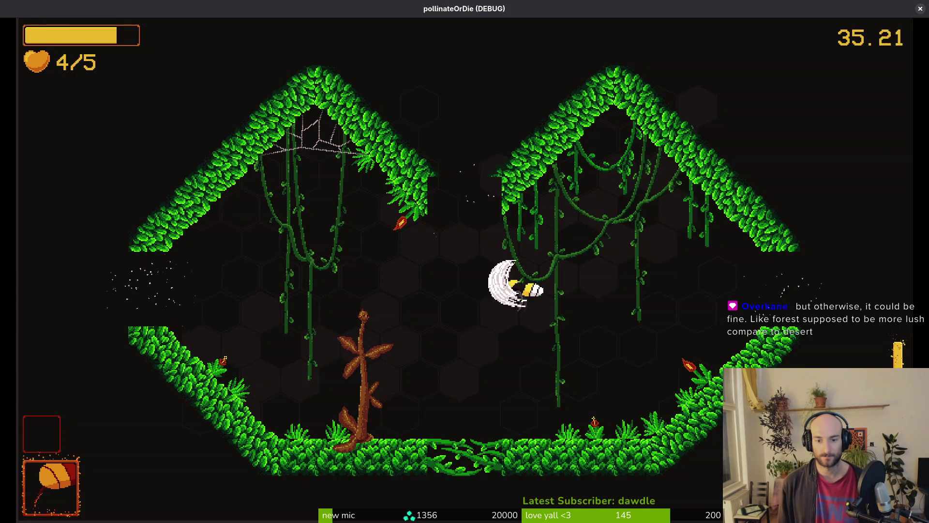
pyautogui.press('Up')
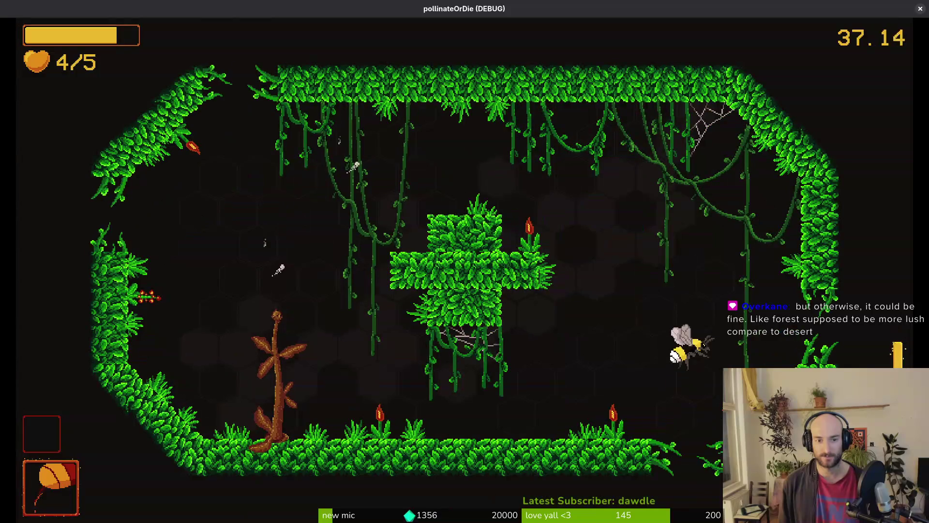
pyautogui.press('space')
pyautogui.press('space')
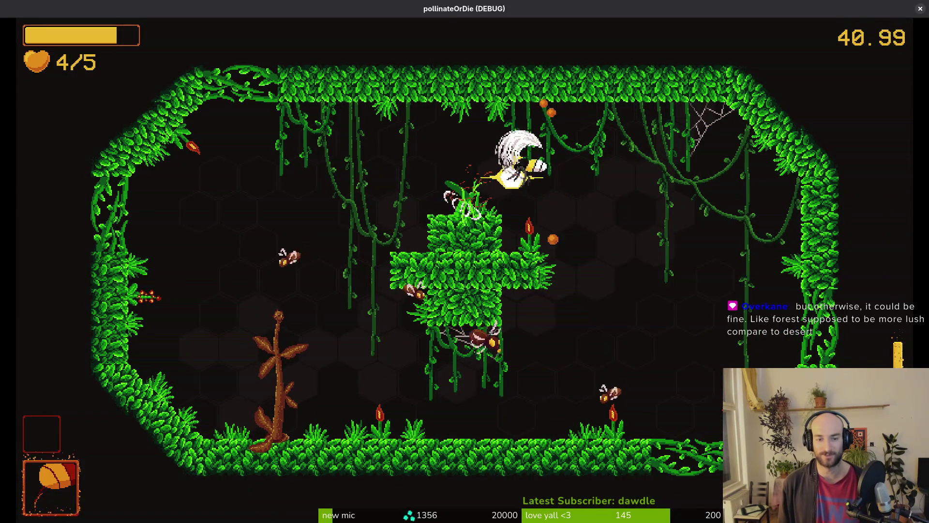
pyautogui.press('space')
pyautogui.press('Right')
pyautogui.press('space')
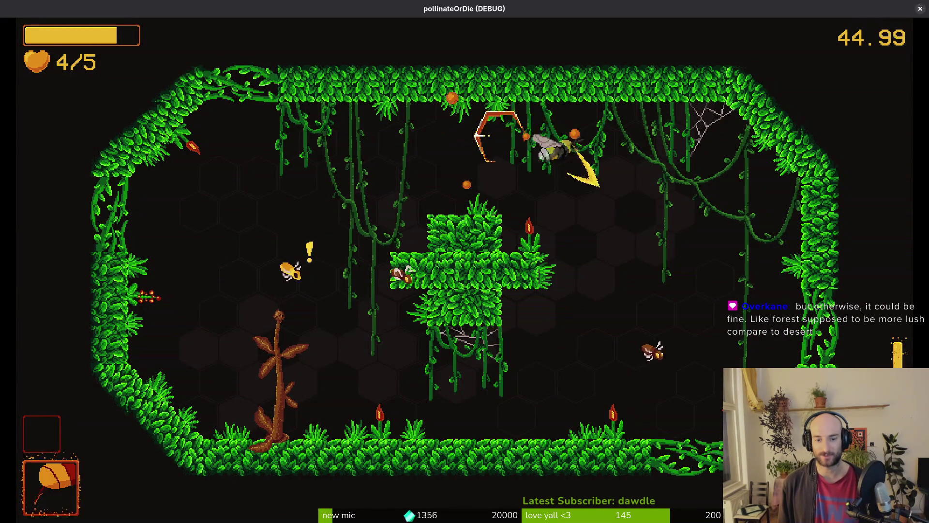
pyautogui.press('space')
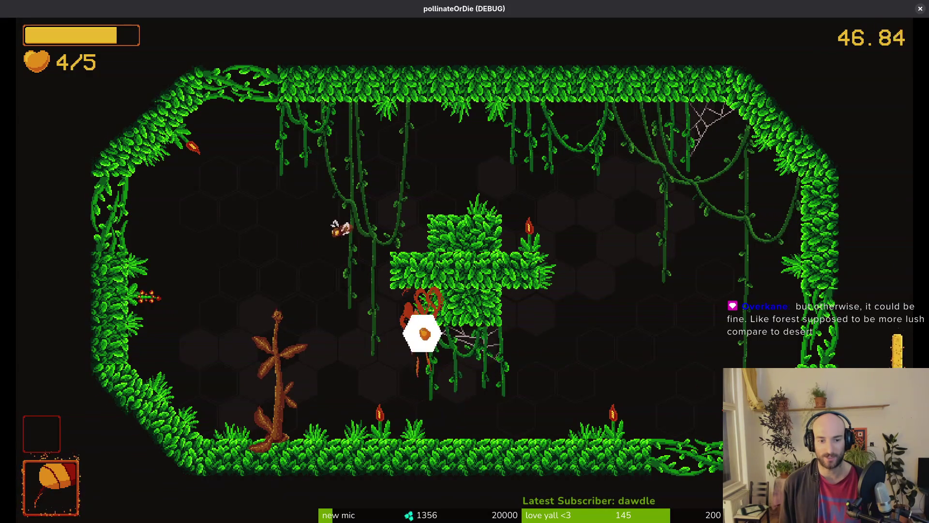
pyautogui.press('space')
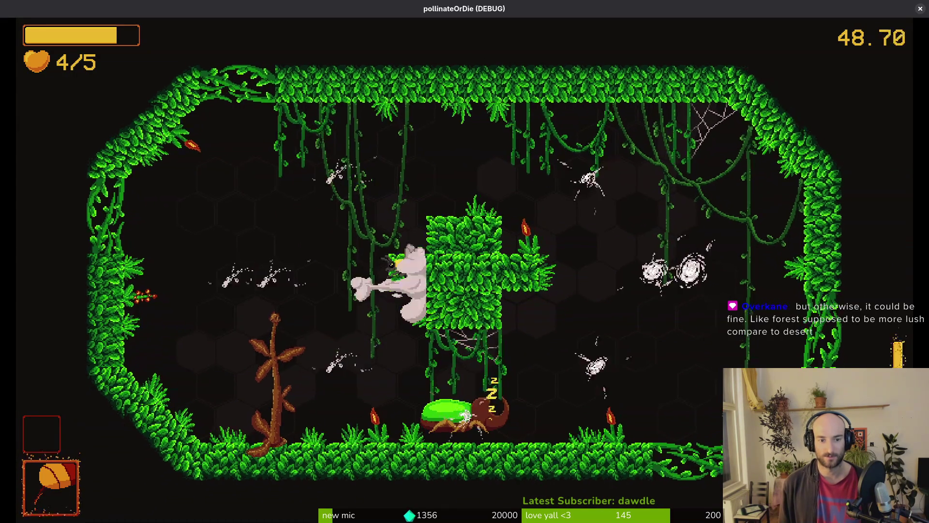
pyautogui.press('space')
pyautogui.press('space')
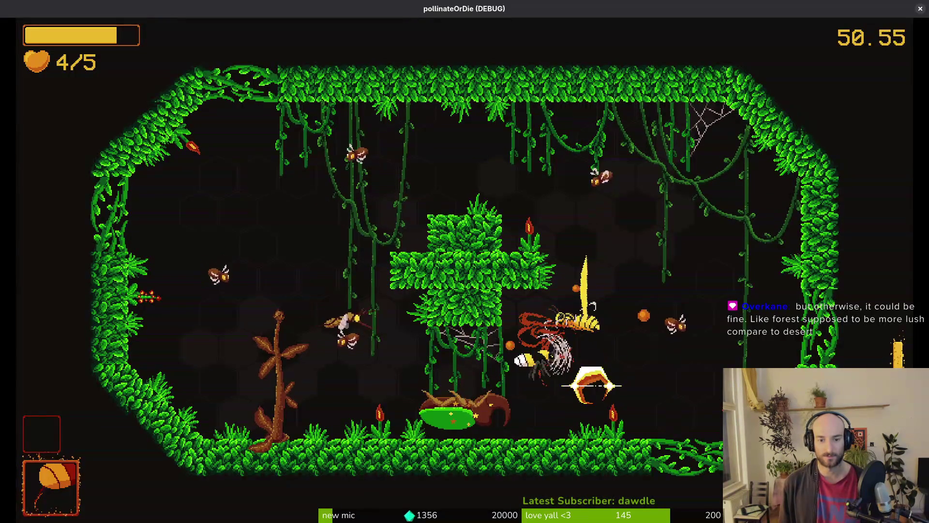
pyautogui.press('space')
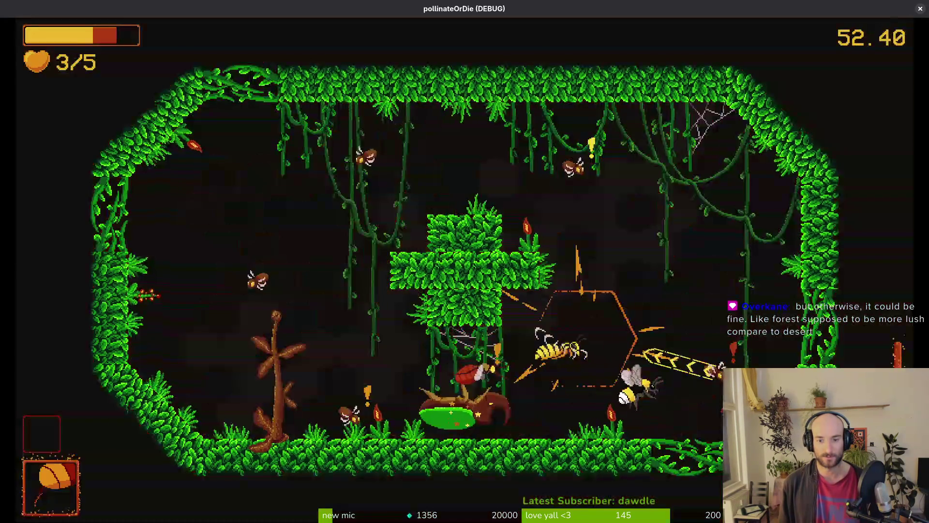
pyautogui.press('space')
pyautogui.press('space')
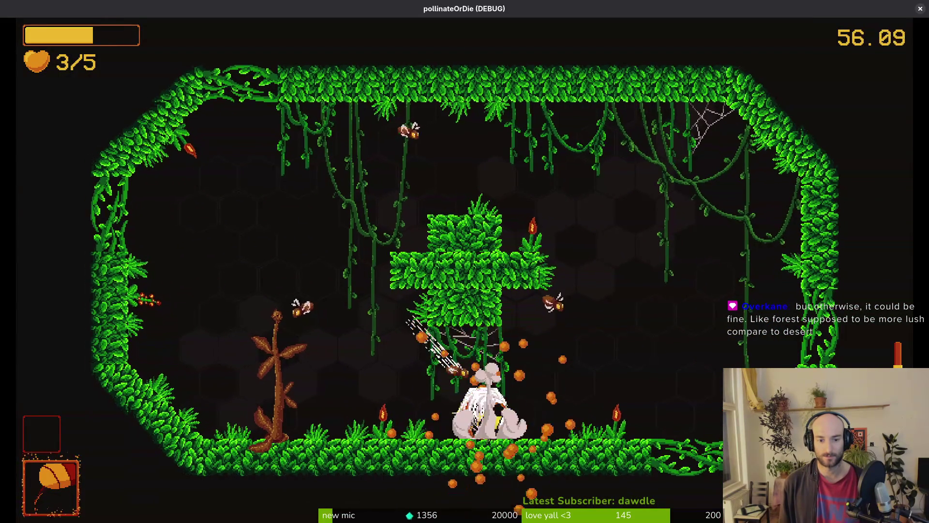
pyautogui.press('space')
pyautogui.press('space')
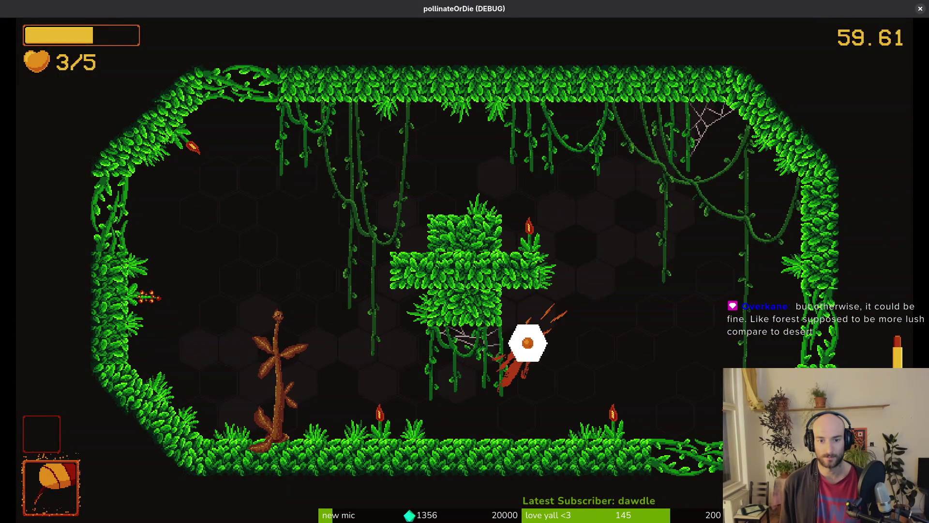
pyautogui.press('space')
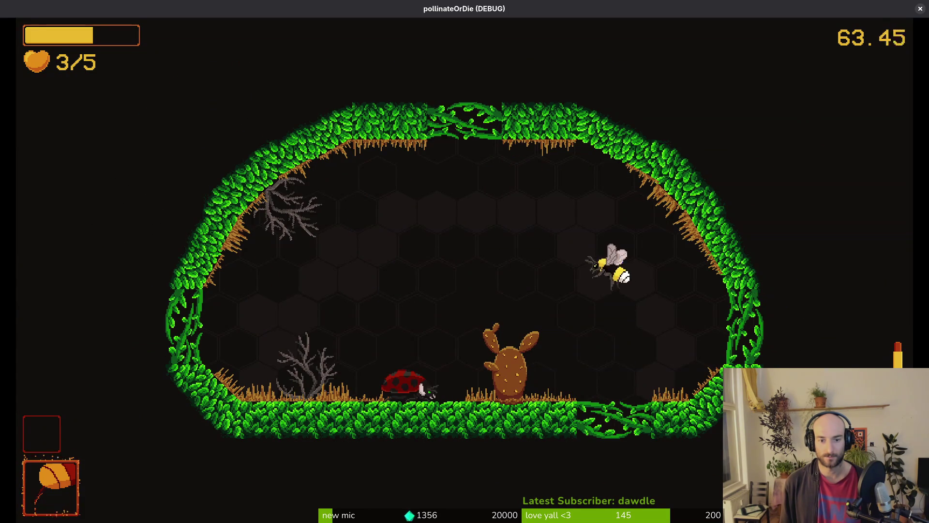
pyautogui.press('space')
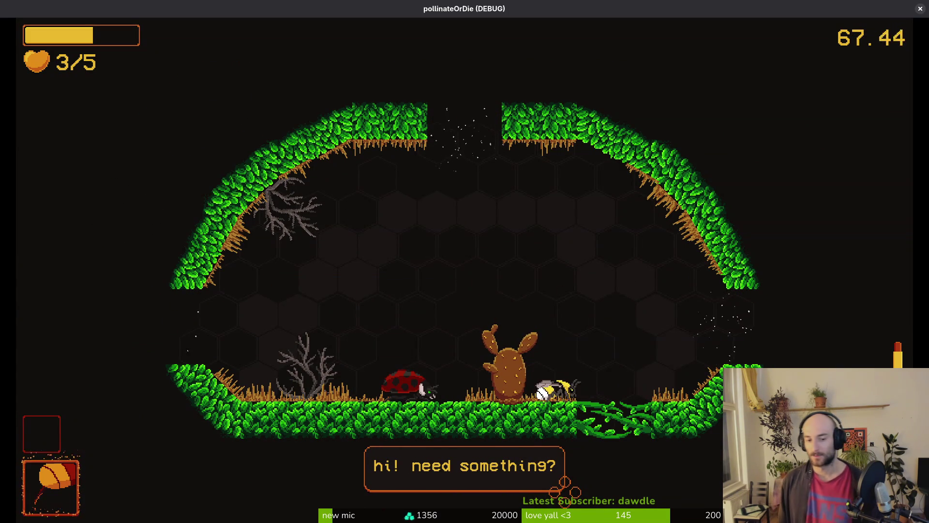
# Buy the healing potion at the ladybug shop, move to the hive, and open level select.
pyautogui.press('e')
pyautogui.press('space')
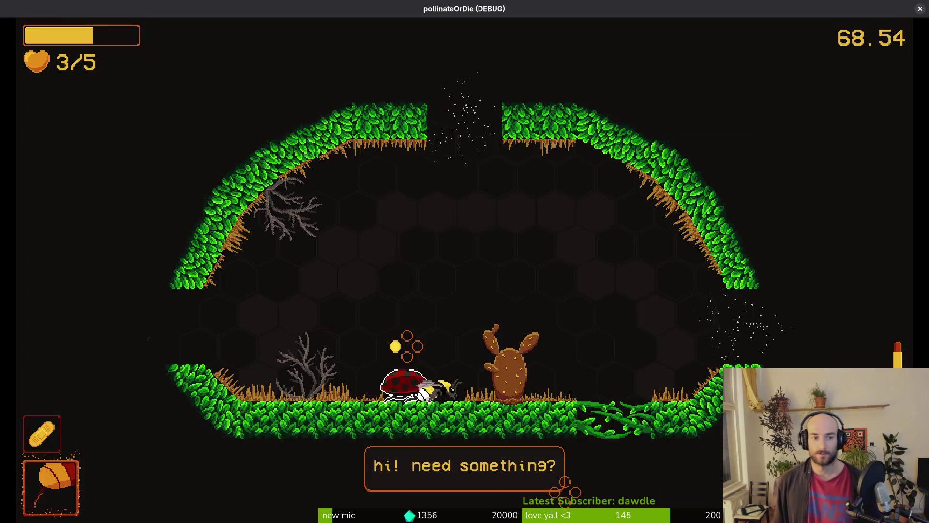
pyautogui.press('e')
pyautogui.press('Escape')
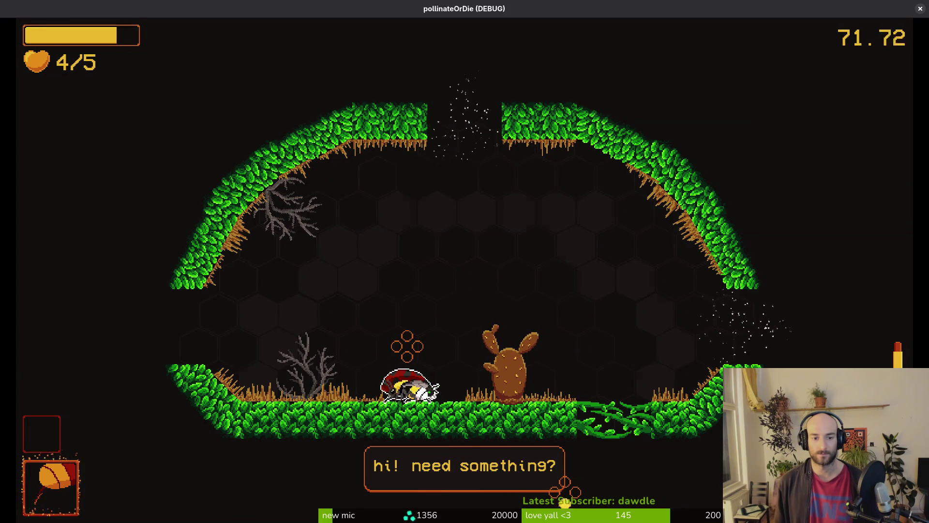
pyautogui.press('e')
pyautogui.press('Escape')
pyautogui.press('n')
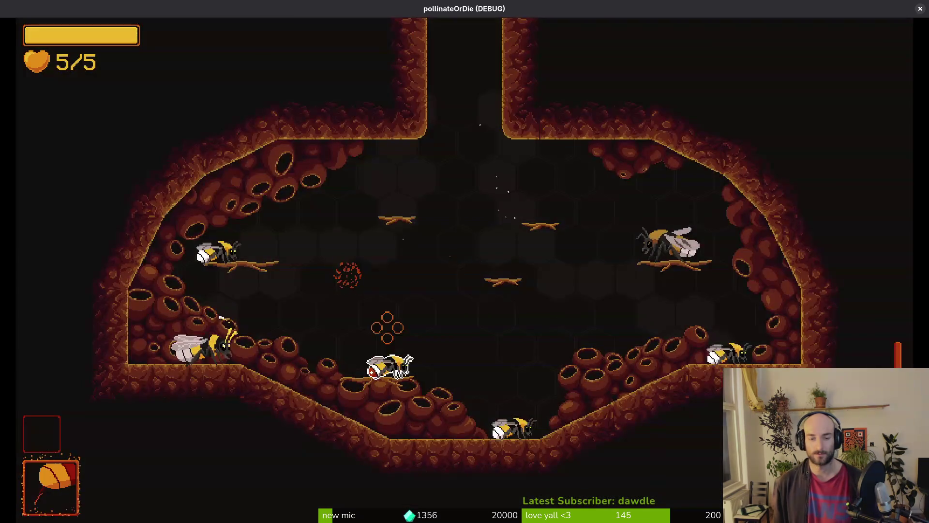
pyautogui.press('F1')
pyautogui.press('Up')
# Return from level select, fly into the jungle level and burst the red mushroom.
pyautogui.press('Right')
pyautogui.press('Right')
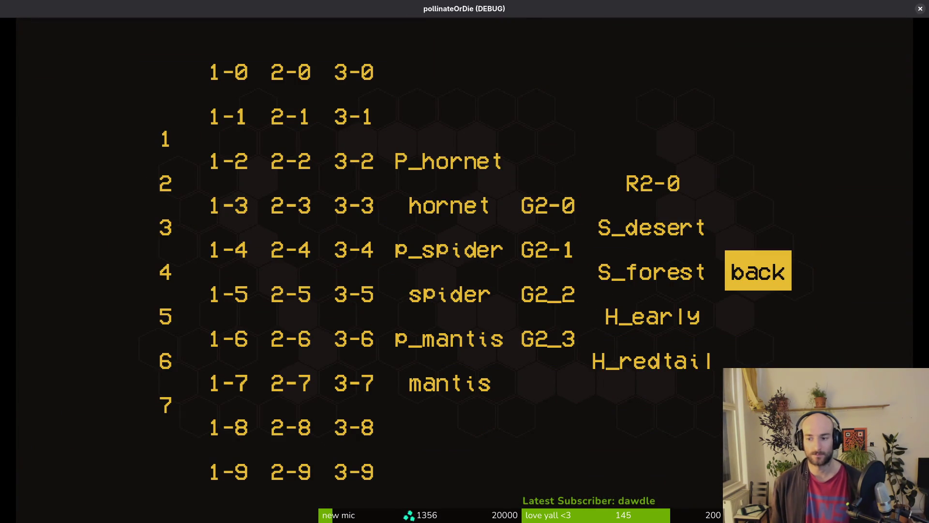
pyautogui.press('Return')
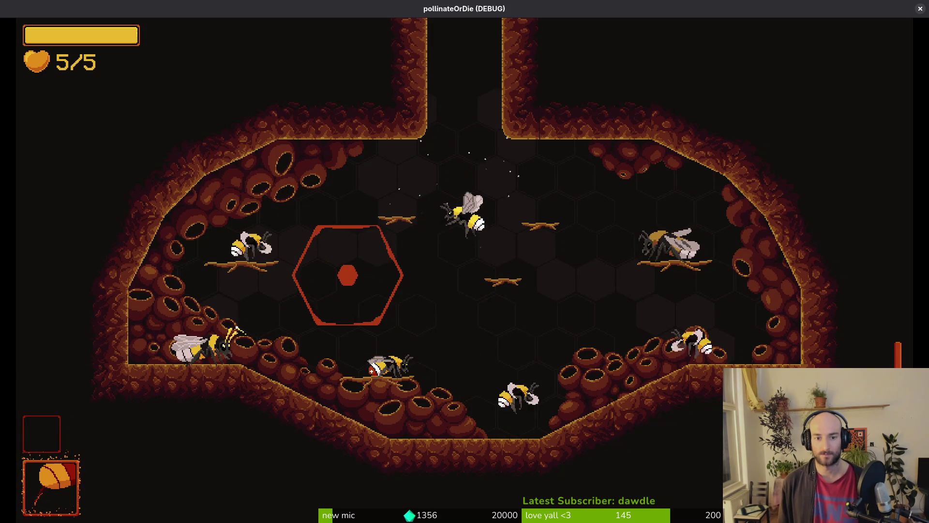
pyautogui.press('w')
pyautogui.press('w')
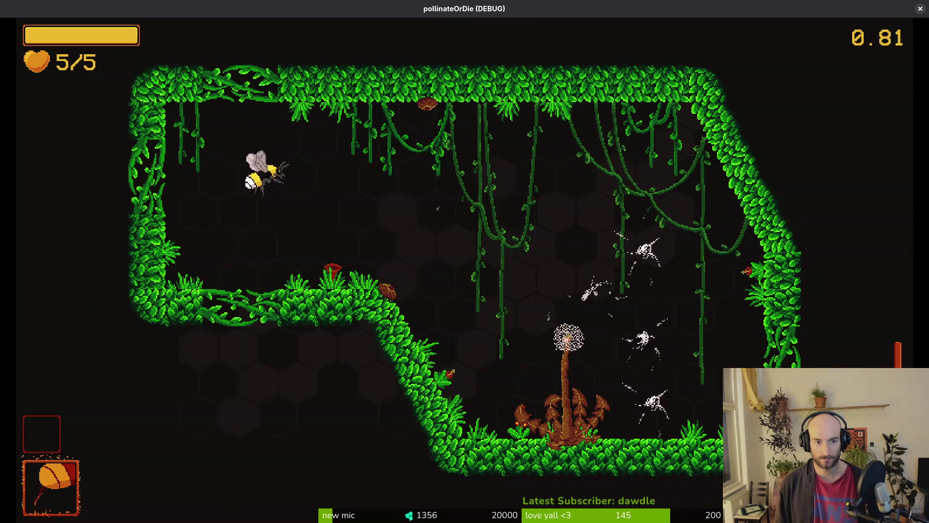
pyautogui.press('d')
pyautogui.press('s')
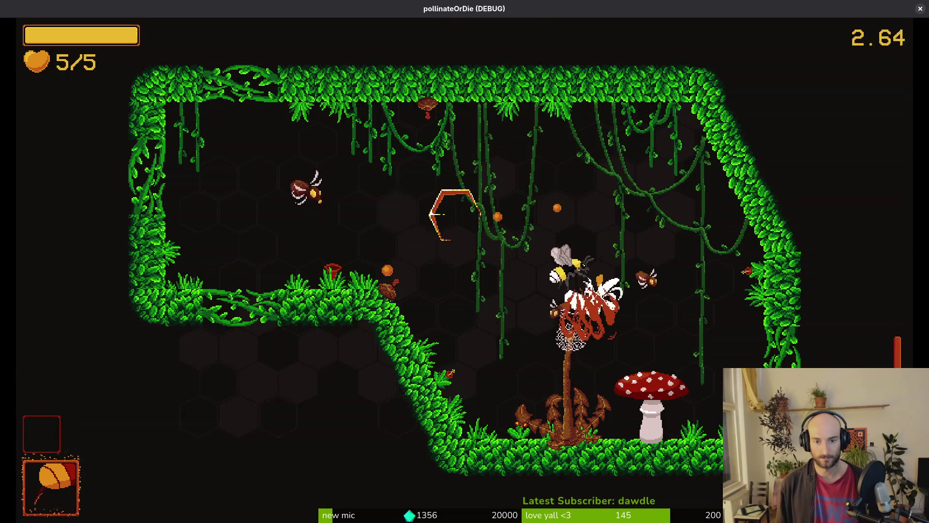
pyautogui.press('w')
pyautogui.press('s')
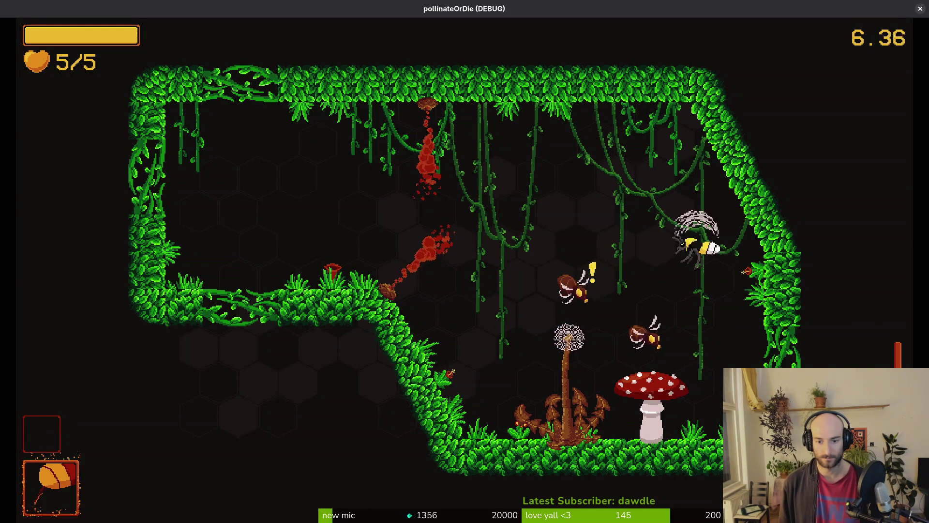
pyautogui.press('s')
pyautogui.press('w')
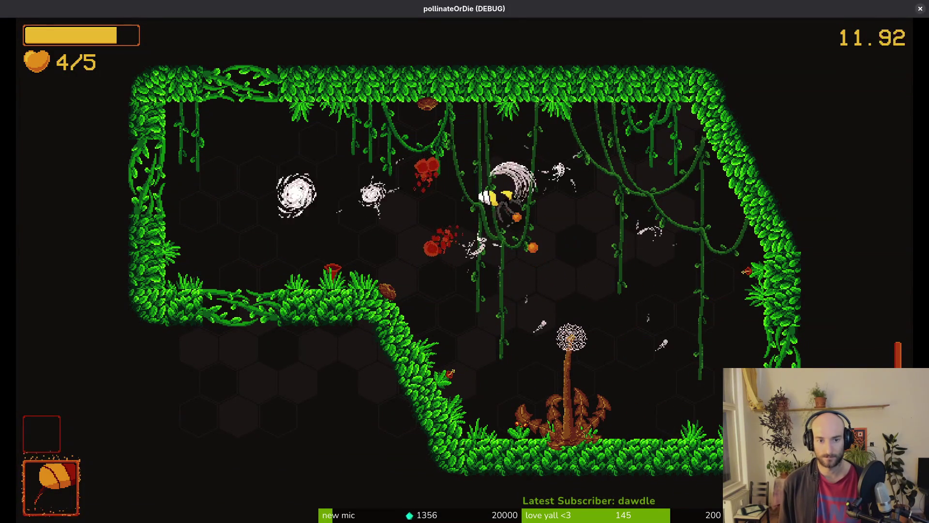
# Clear the wasp swarm and exit through the opened left wall into the next room.
pyautogui.press('a')
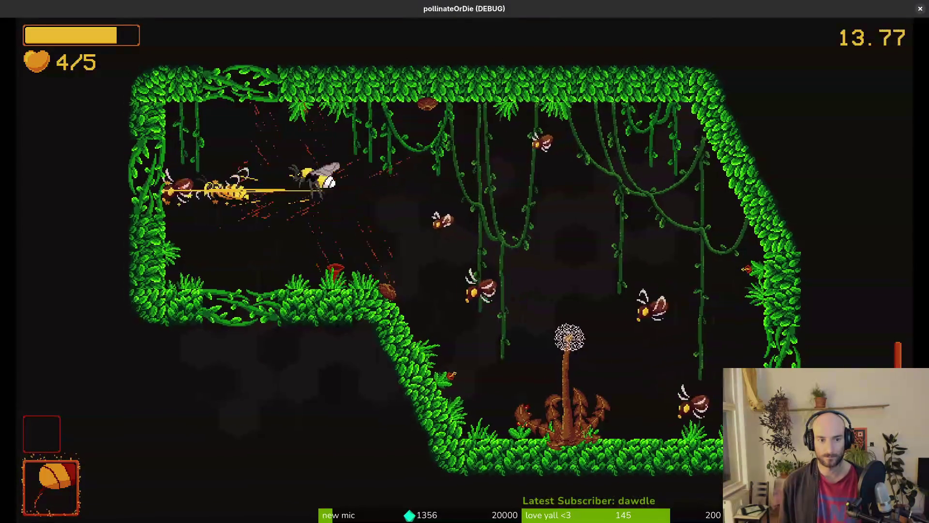
pyautogui.press('d')
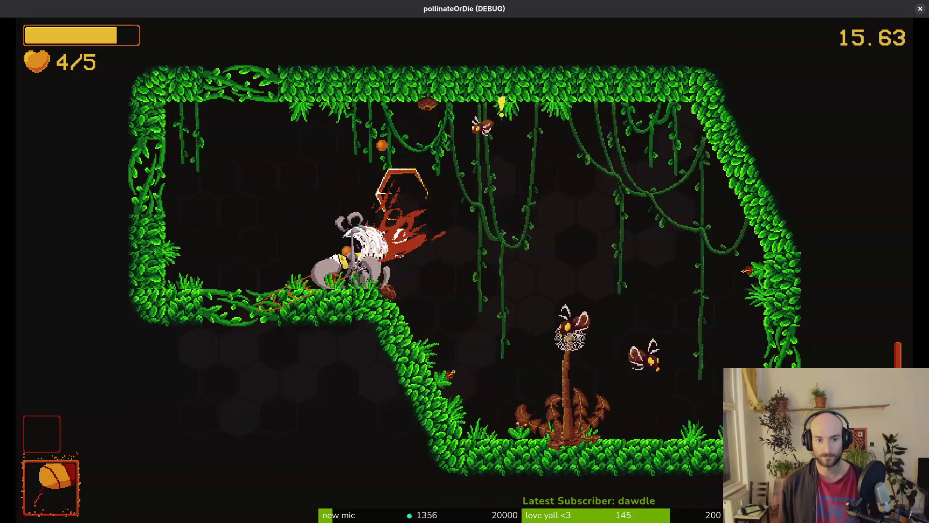
pyautogui.press('d')
pyautogui.press('d')
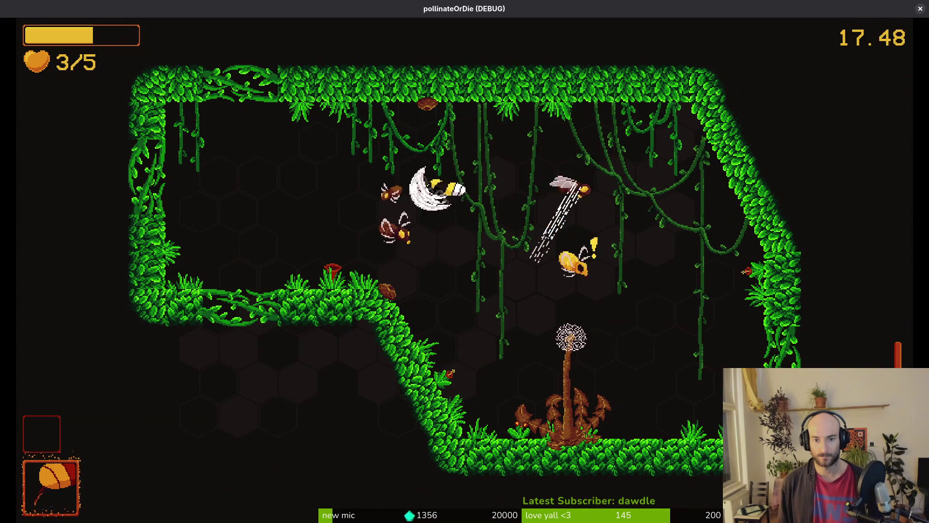
pyautogui.press('s')
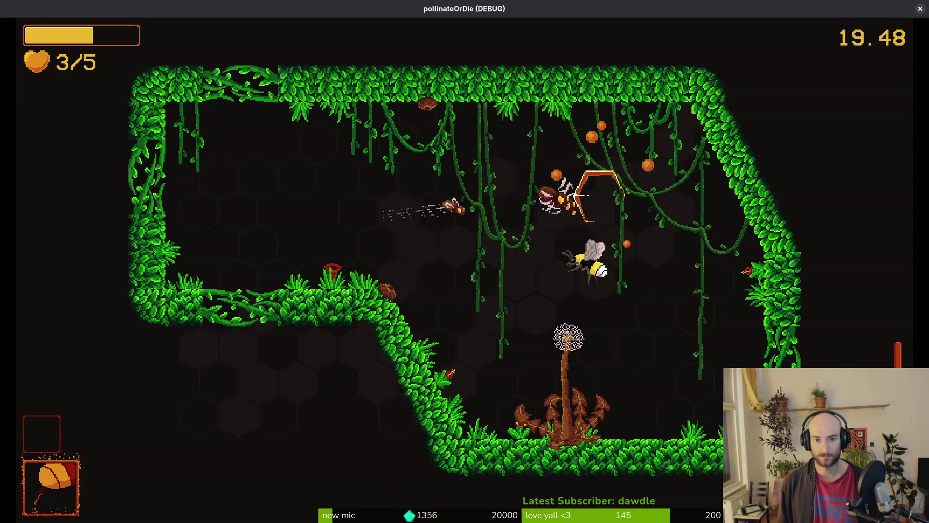
pyautogui.press('a')
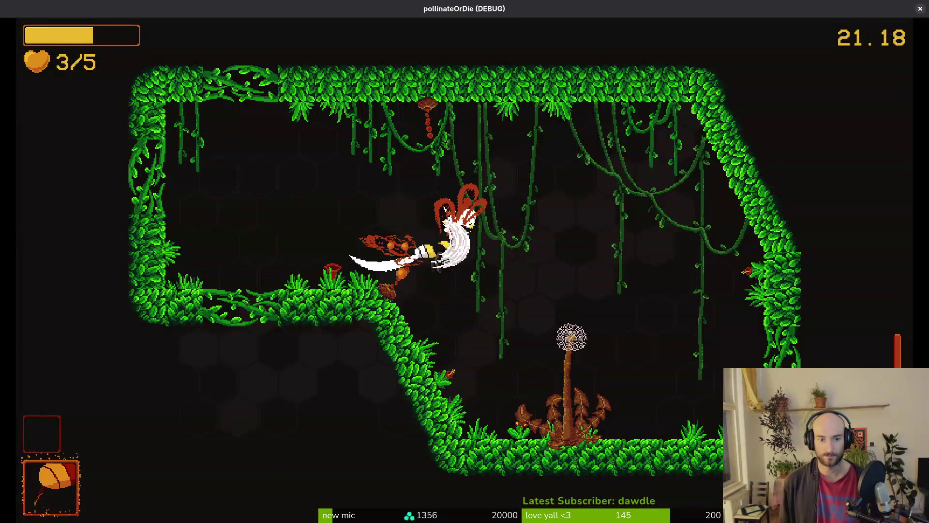
pyautogui.press('a')
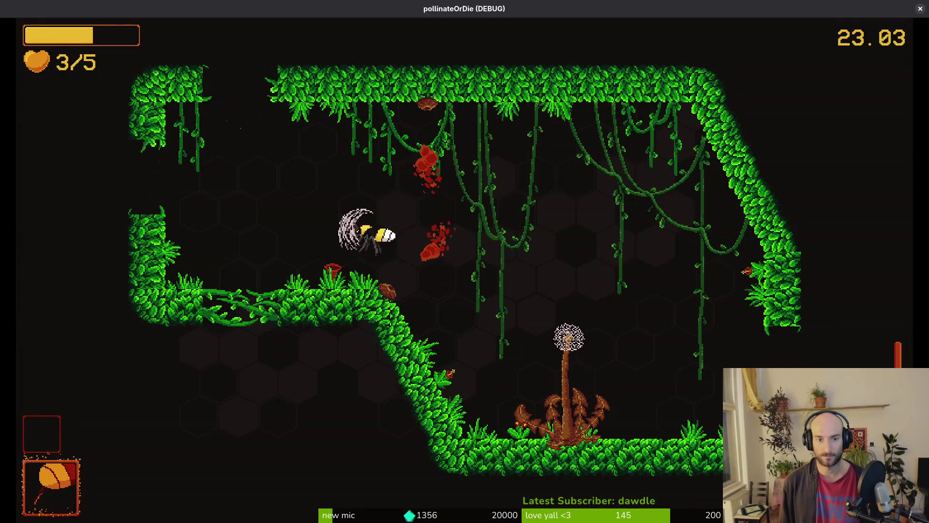
pyautogui.press('a')
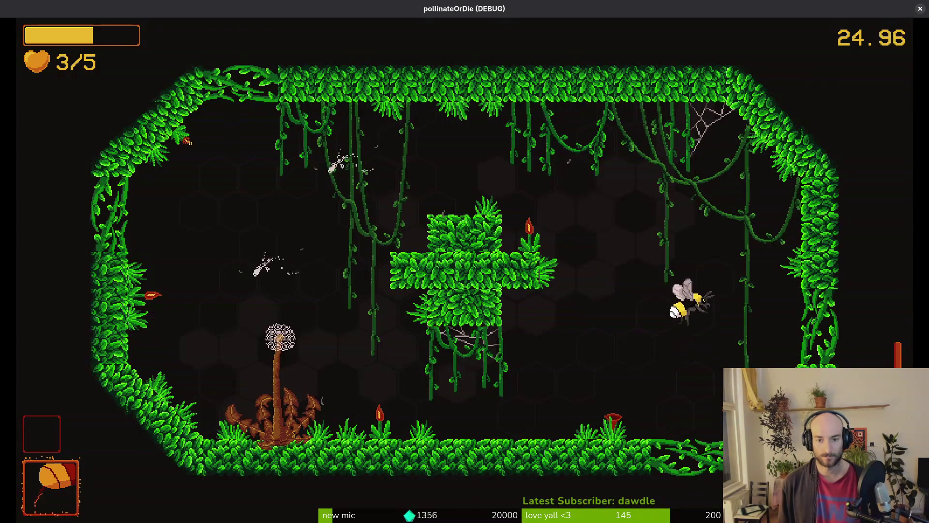
# Fight the new enemy wave and finish off the green rhino beetle.
pyautogui.press('w')
pyautogui.press('w')
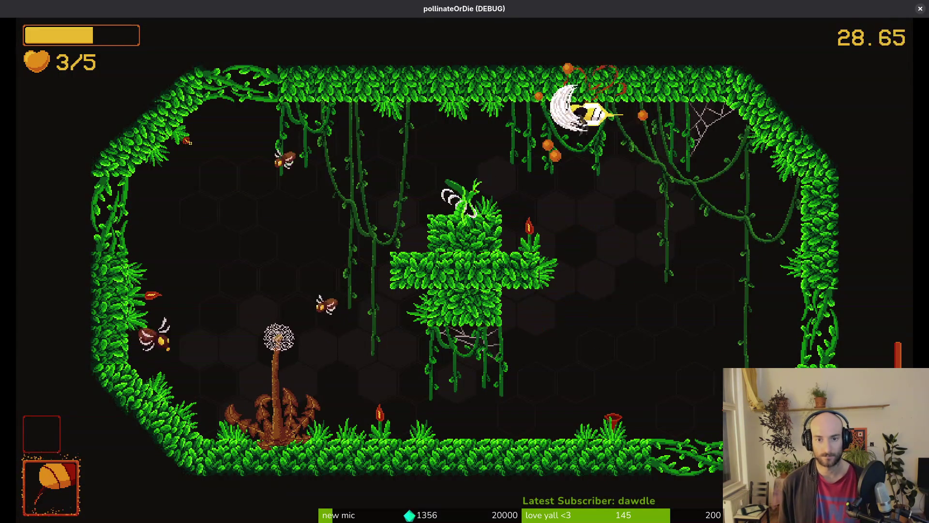
pyautogui.click(334, 180)
pyautogui.click(222, 301)
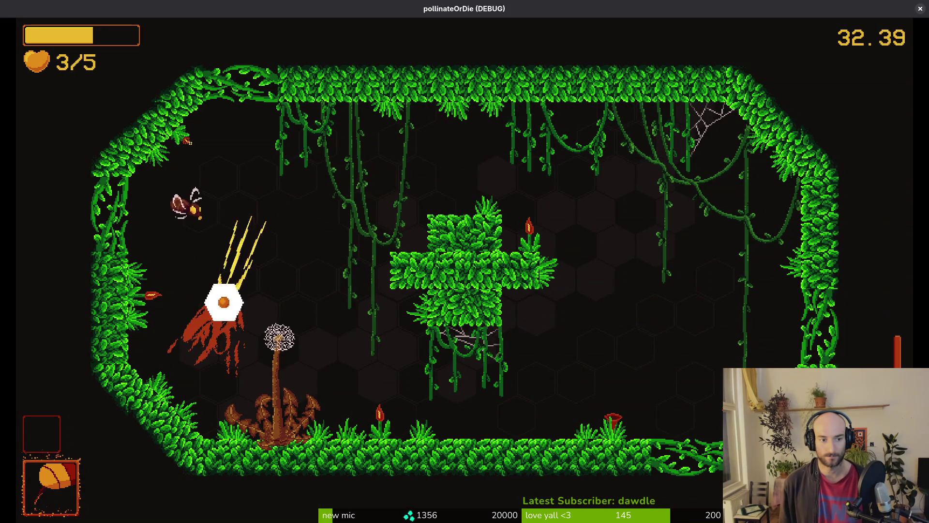
pyautogui.press('d')
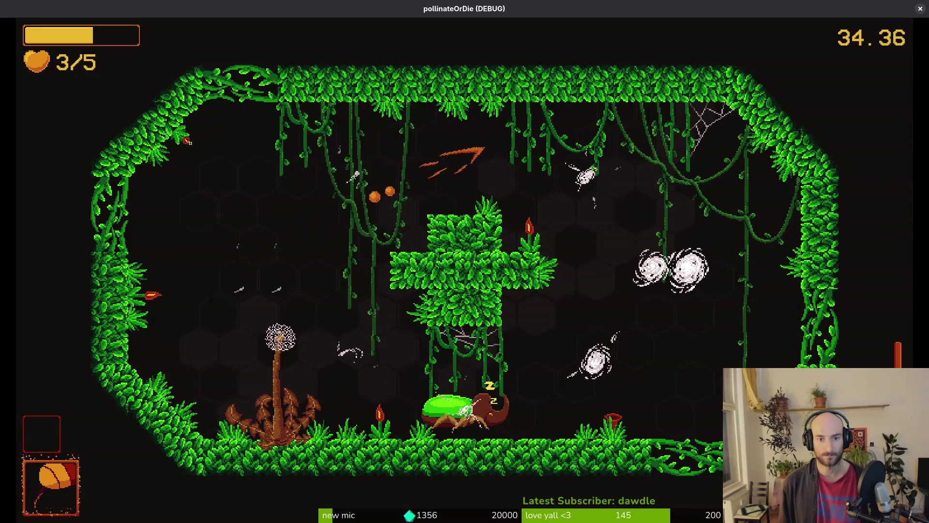
pyautogui.press('a')
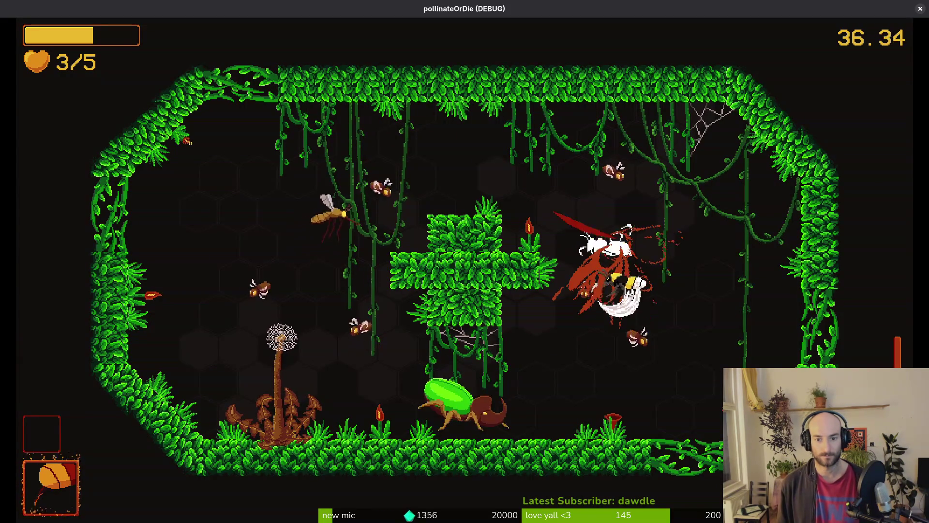
pyautogui.click(639, 365)
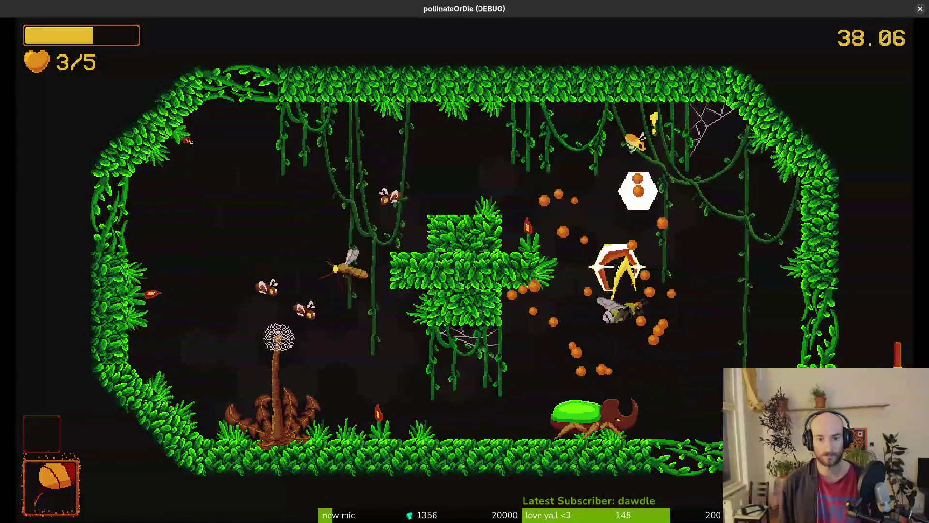
pyautogui.click(641, 169)
pyautogui.click(610, 421)
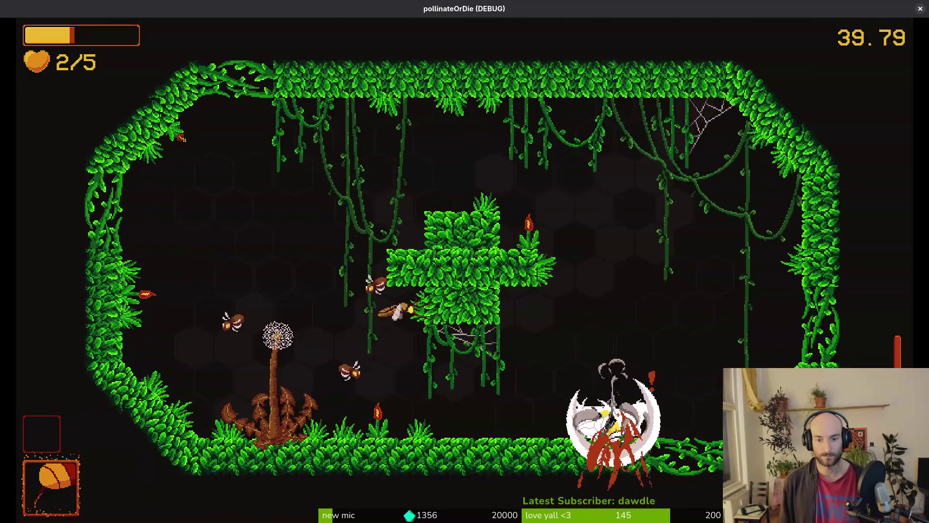
pyautogui.press('space')
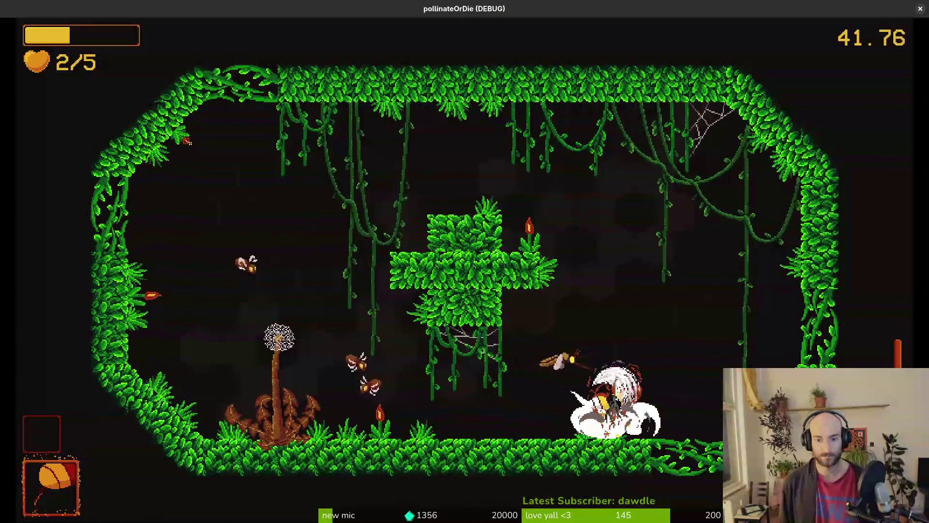
pyautogui.press('space')
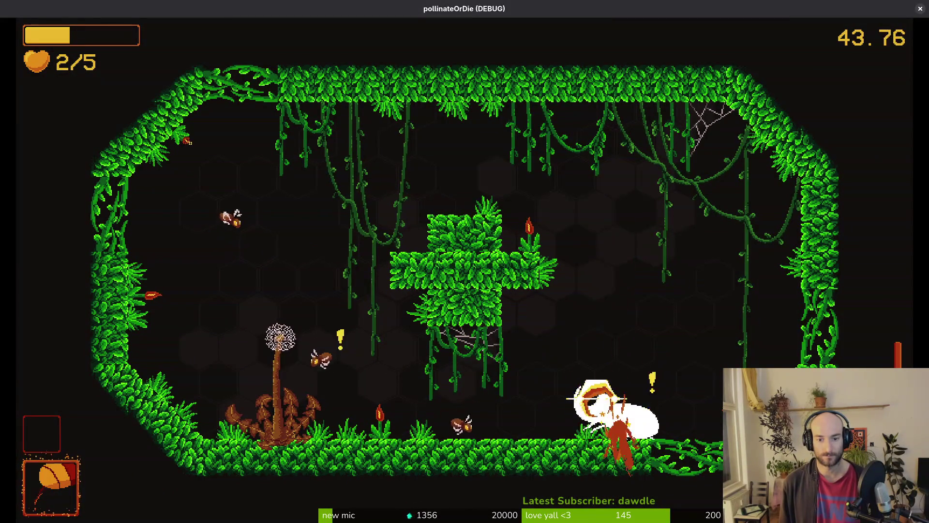
pyautogui.press('space')
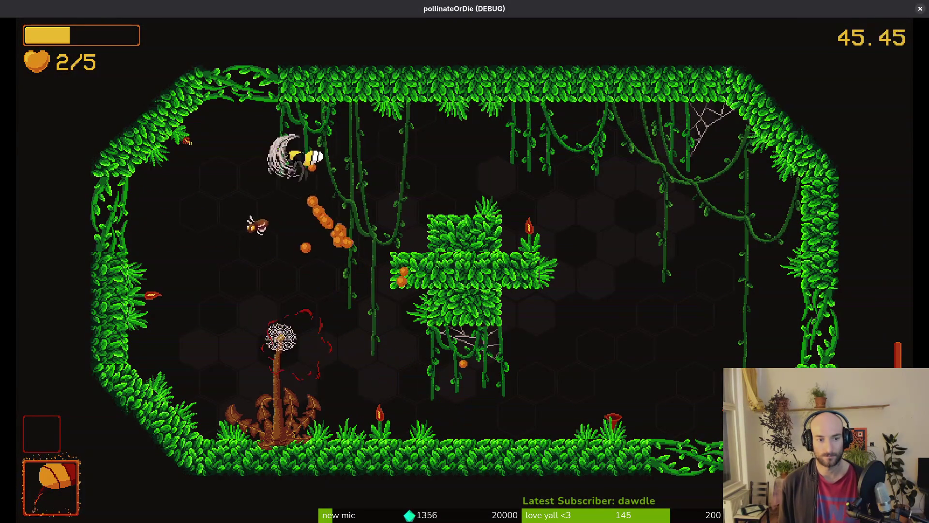
pyautogui.press('space')
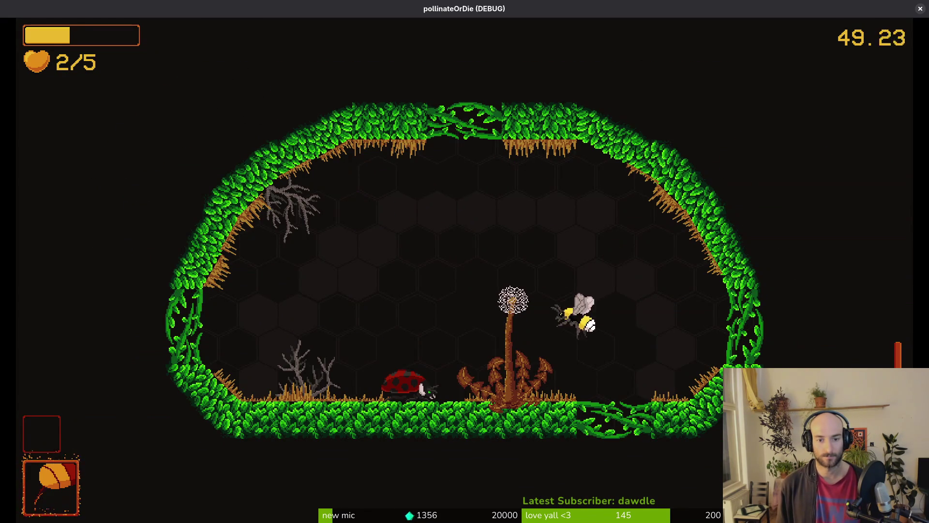
# Heal to 5/5 at the shop, quit the run to the main menu, and bring up the terminal.
pyautogui.press('e')
pyautogui.press('Escape')
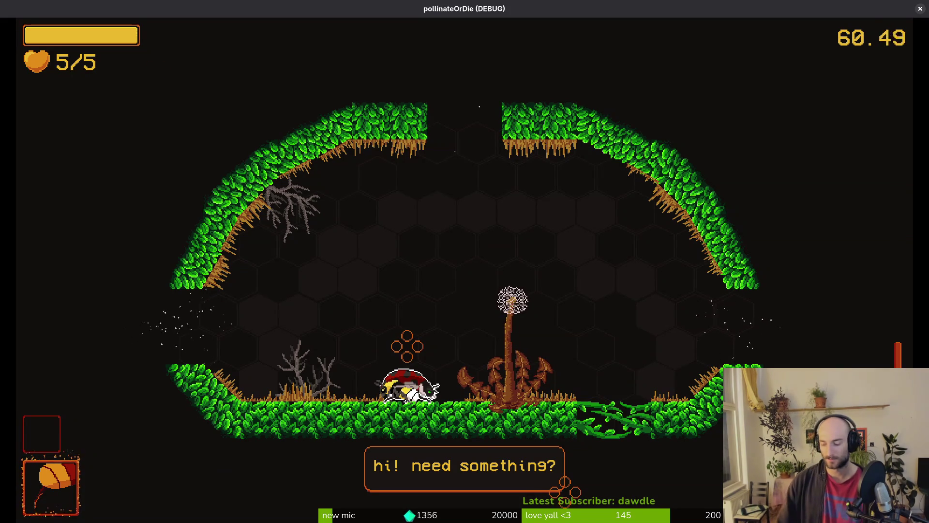
pyautogui.press('Escape')
pyautogui.press('Down')
pyautogui.press('Down')
pyautogui.press('Down')
pyautogui.press('Down')
pyautogui.press('Return')
pyautogui.press('Return')
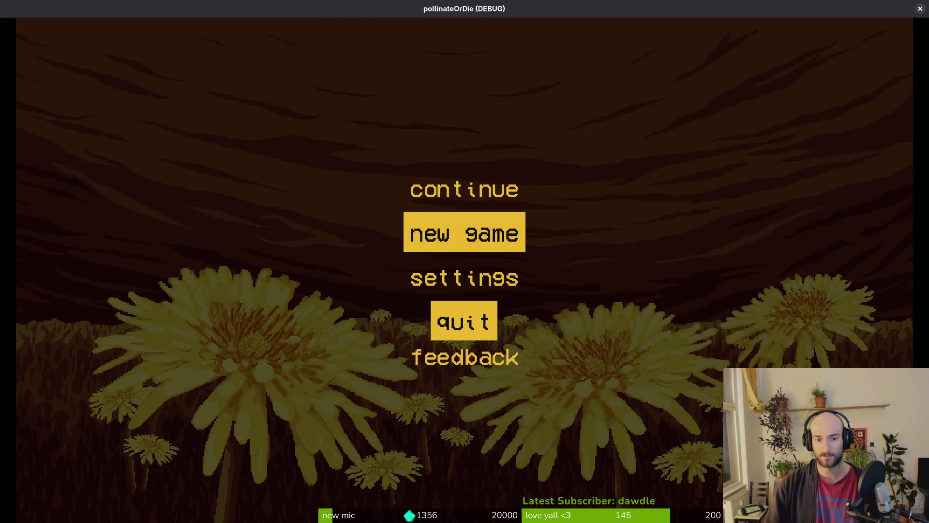
pyautogui.click(464, 321)
pyautogui.press('super')
pyautogui.press('Return')
# In Godot, list the 15 debugger errors and check rhino_beetle's missing 'bossHpBar' node error.
pyautogui.write('cd game')
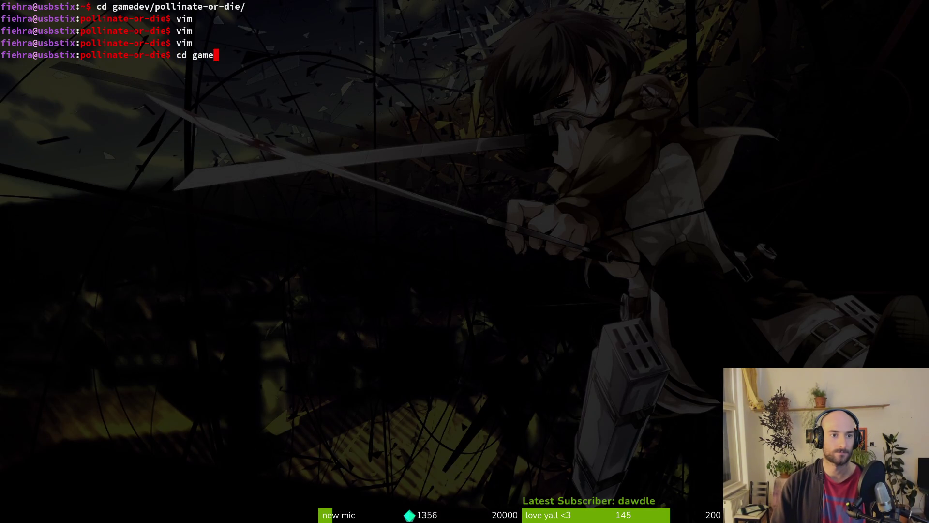
pyautogui.hotkey('ctrl', 'd')
pyautogui.hotkey('ctrl', 'shift', 'o')
pyautogui.press('Escape')
pyautogui.click(203, 511)
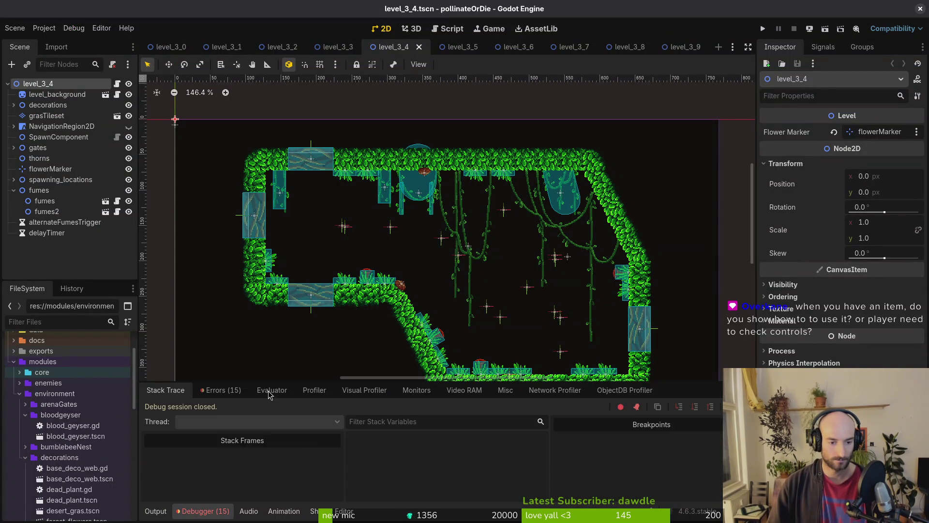
pyautogui.click(223, 392)
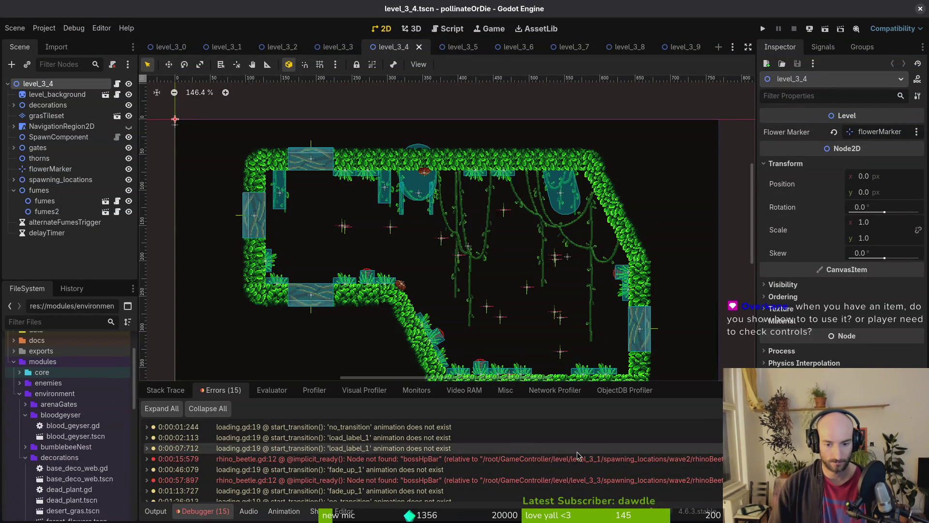
pyautogui.moveTo(409, 464)
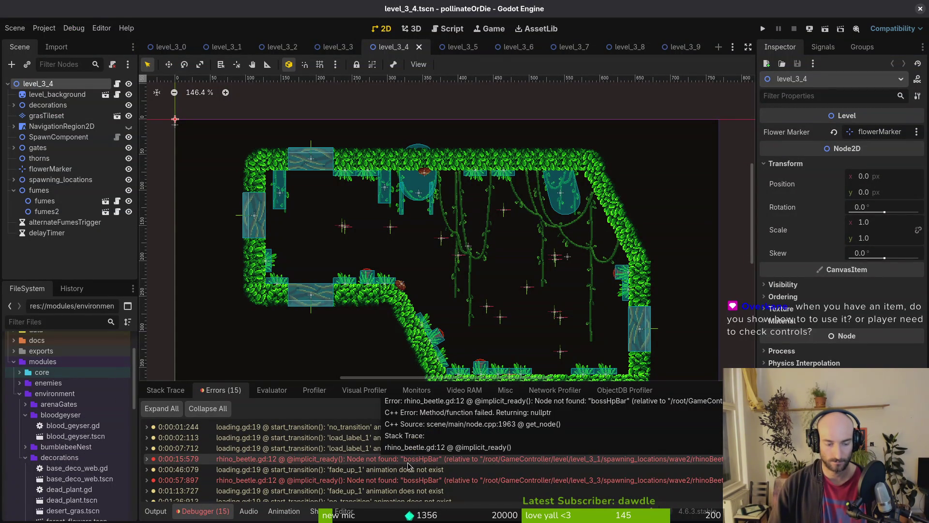
# Go back to the terminal workspace and launch vim in the project.
pyautogui.press('super+2')
pyautogui.write('vim')
pyautogui.press('Return')
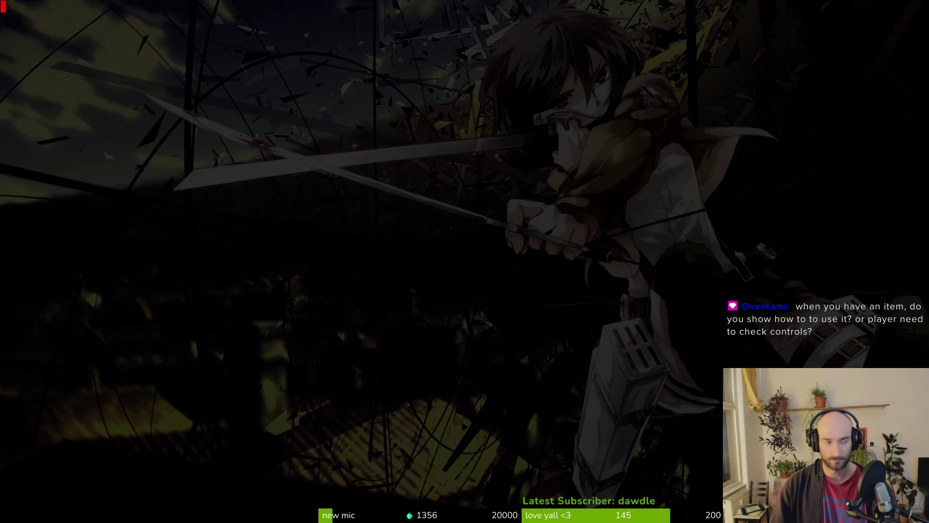
# Find and open rhino_beetle.gd through the file search.
pyautogui.write('rhinhni')
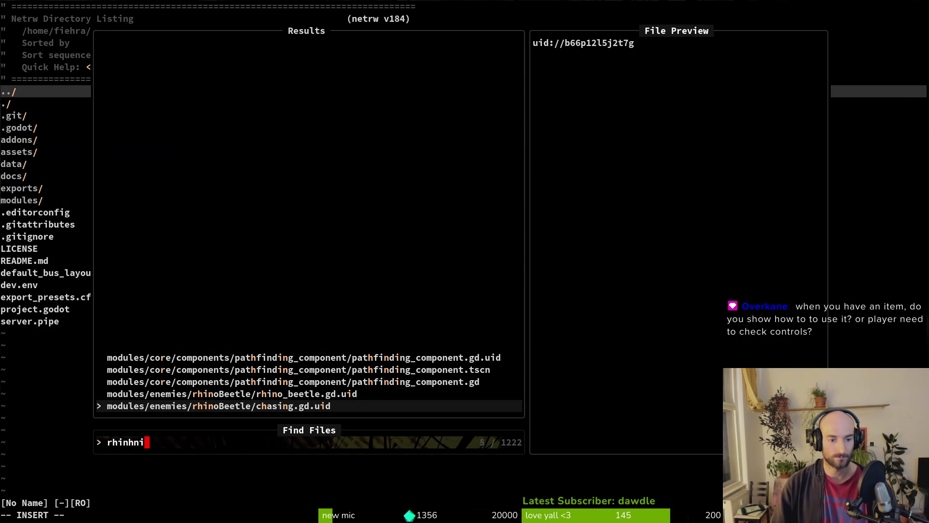
pyautogui.press('BackSpace')
pyautogui.press('BackSpace')
pyautogui.press('BackSpace')
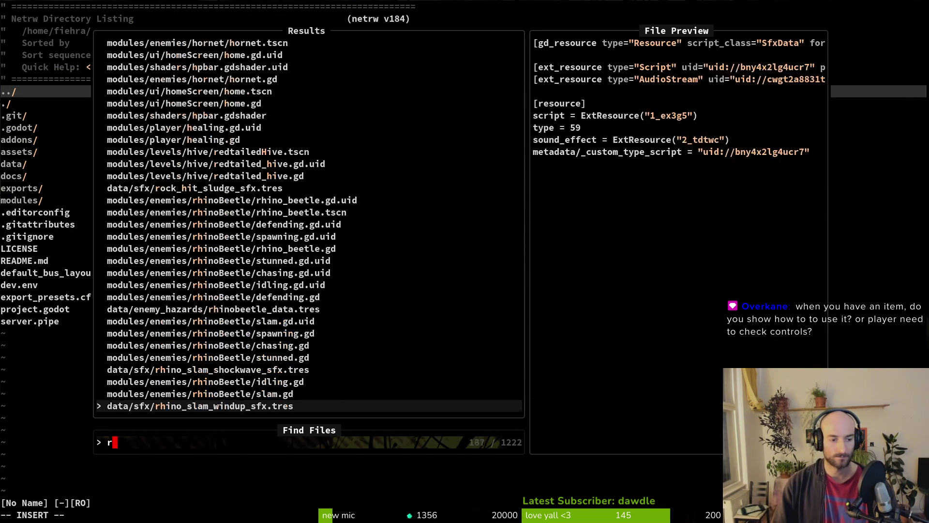
pyautogui.write('rhinb')
pyautogui.press('Return')
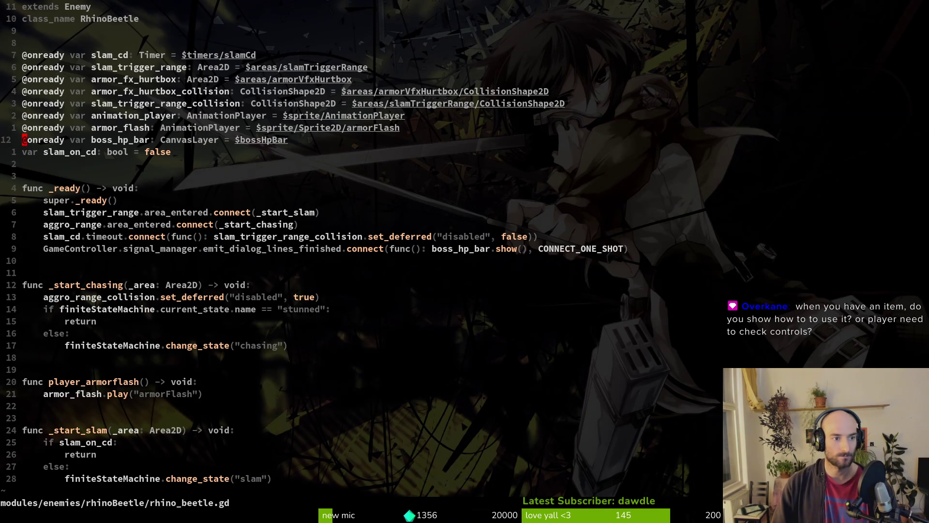
# Delete the boss_hp_bar variable line and its show line, then save rhino_beetle.gd.
pyautogui.press('d')
pyautogui.press('d')
pyautogui.hotkey('shift', 'g')
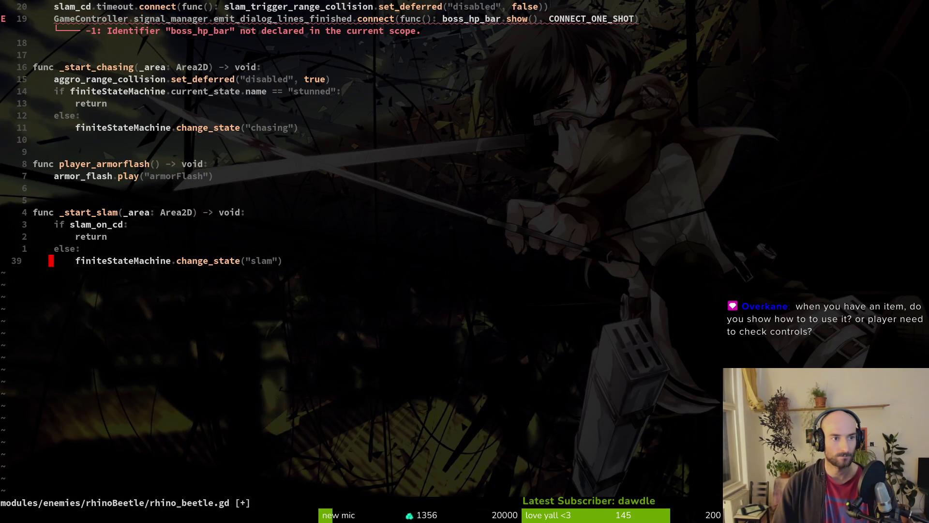
pyautogui.press('1')
pyautogui.press('9')
pyautogui.press('k')
pyautogui.press('d')
pyautogui.press('d')
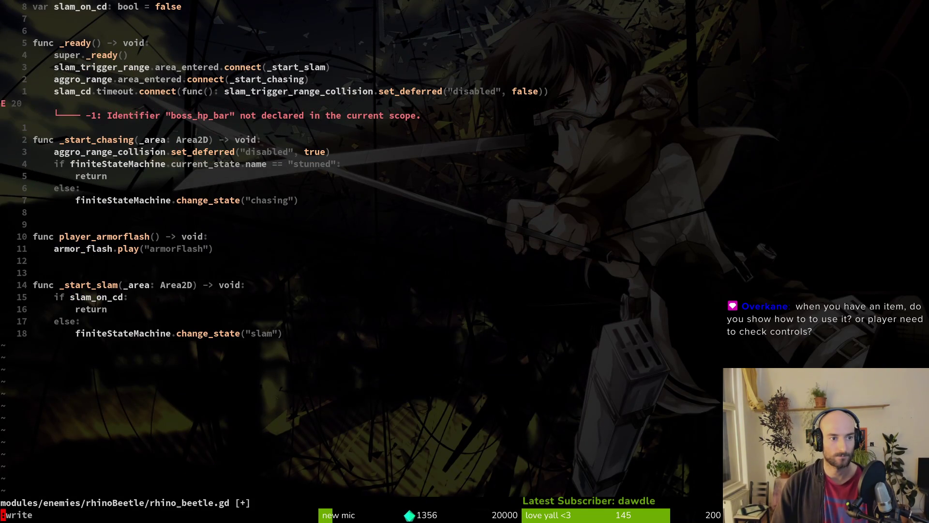
pyautogui.press('Return')
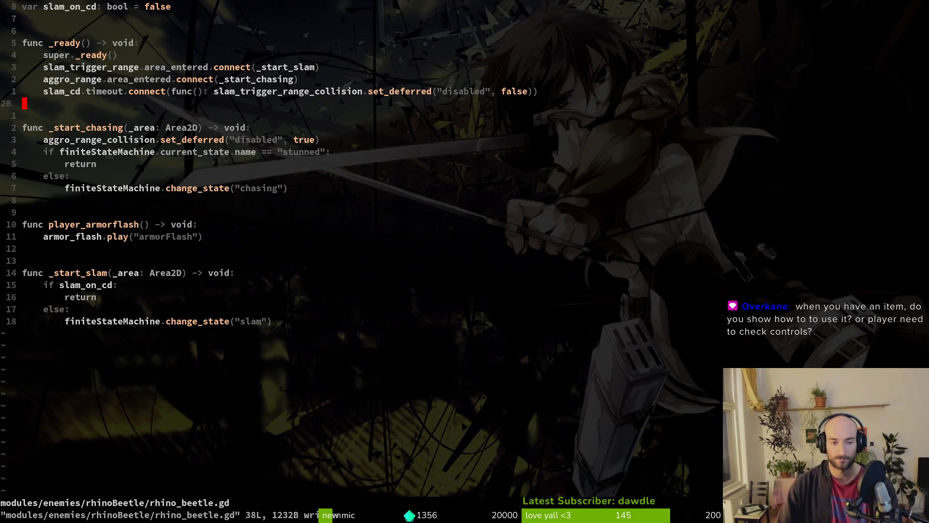
# Search for and open the rhino beetle's spawning.gd script.
pyautogui.press('space')
pyautogui.press('f')
pyautogui.press('f')
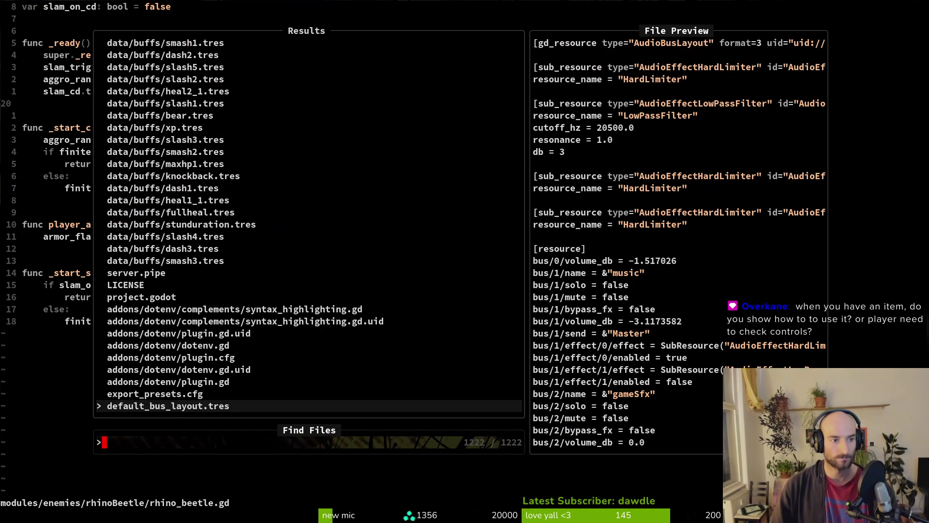
pyautogui.press('Escape')
pyautogui.press('k')
pyautogui.press('space')
pyautogui.press('f')
pyautogui.press('f')
pyautogui.write('rhi')
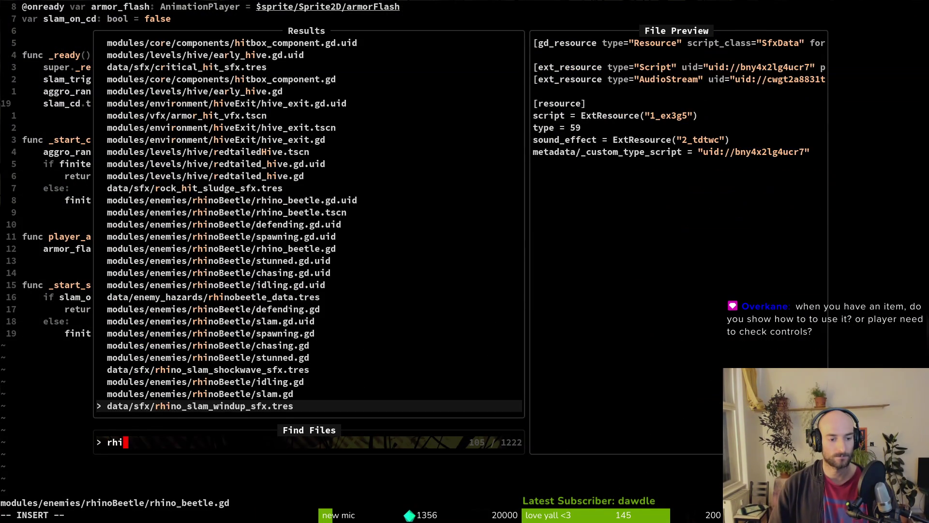
pyautogui.write('spaw')
pyautogui.press('Return')
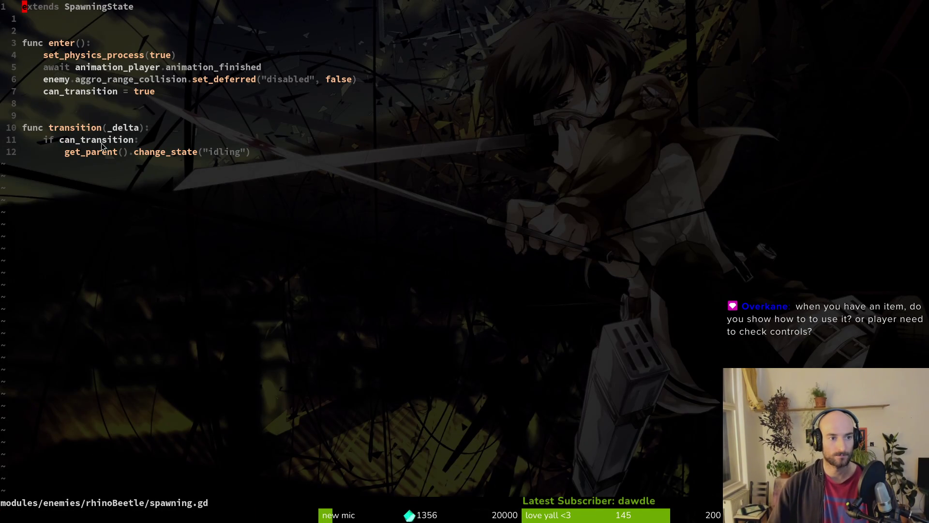
pyautogui.hotkey('alt', 'Tab')
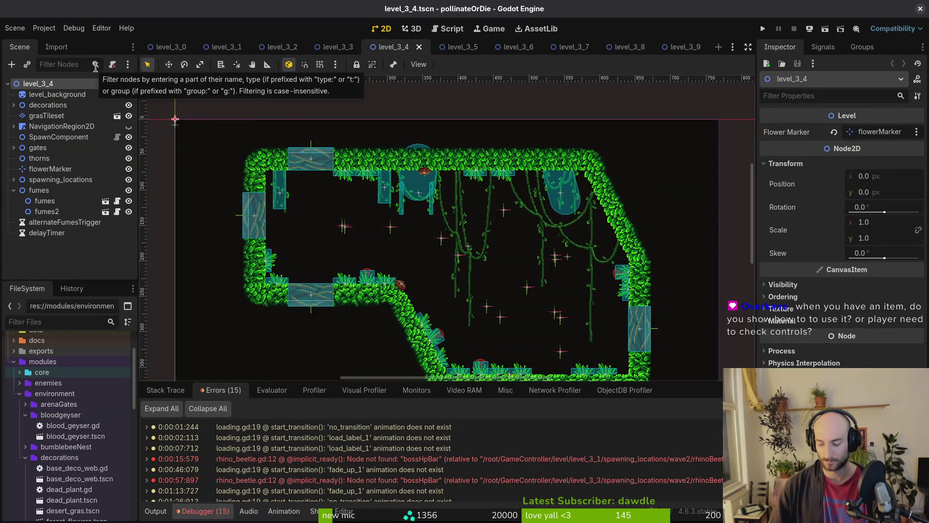
# Open rhino_beetle.tscn and load the AnimationPlayer's spawning animation into the timeline.
pyautogui.hotkey('shift', 'alt', 'o')
pyautogui.write('rhibes')
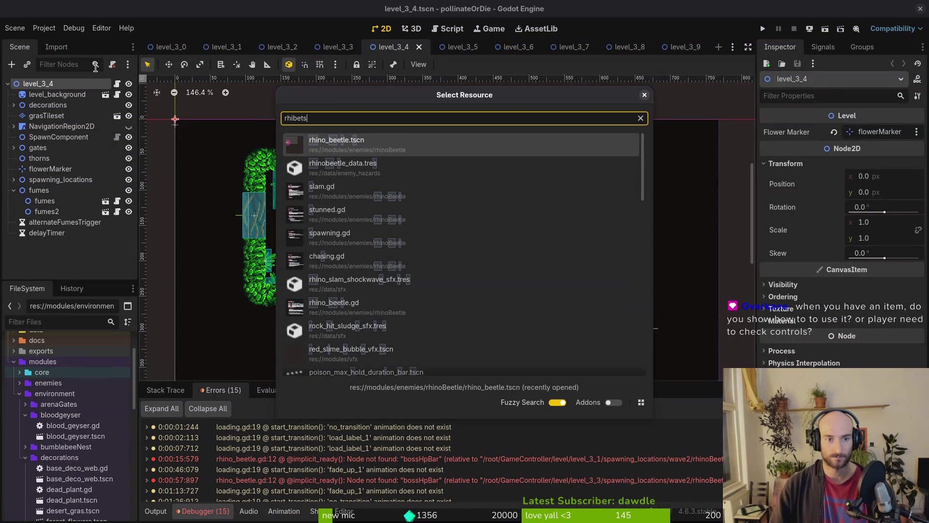
pyautogui.press('Return')
pyautogui.click(39, 147)
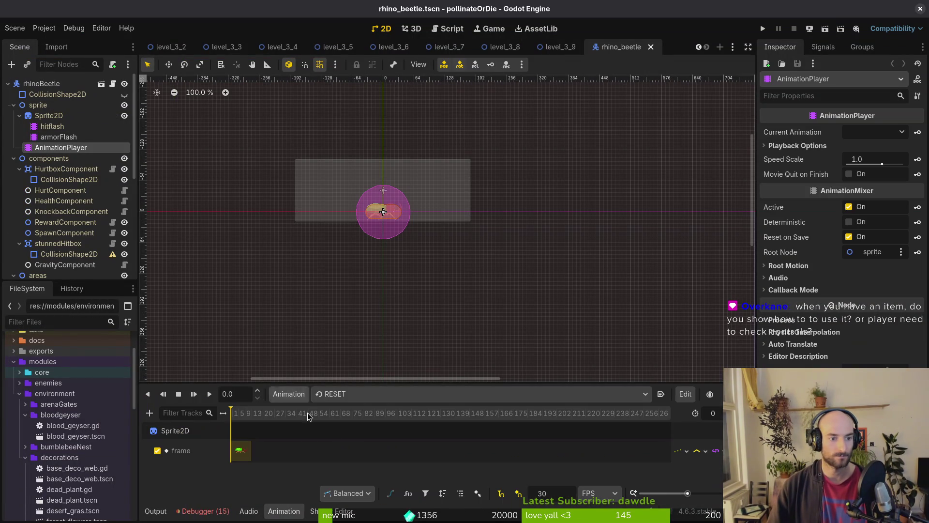
pyautogui.click(383, 395)
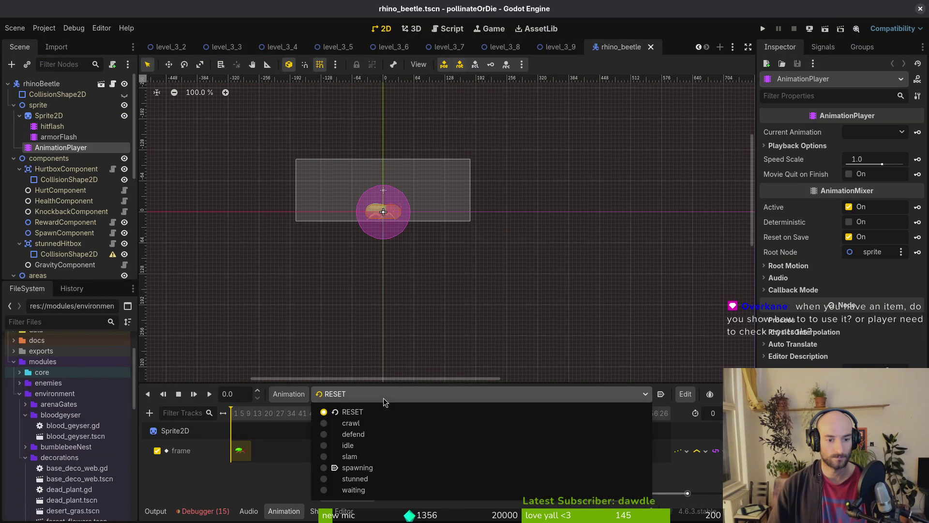
pyautogui.click(385, 469)
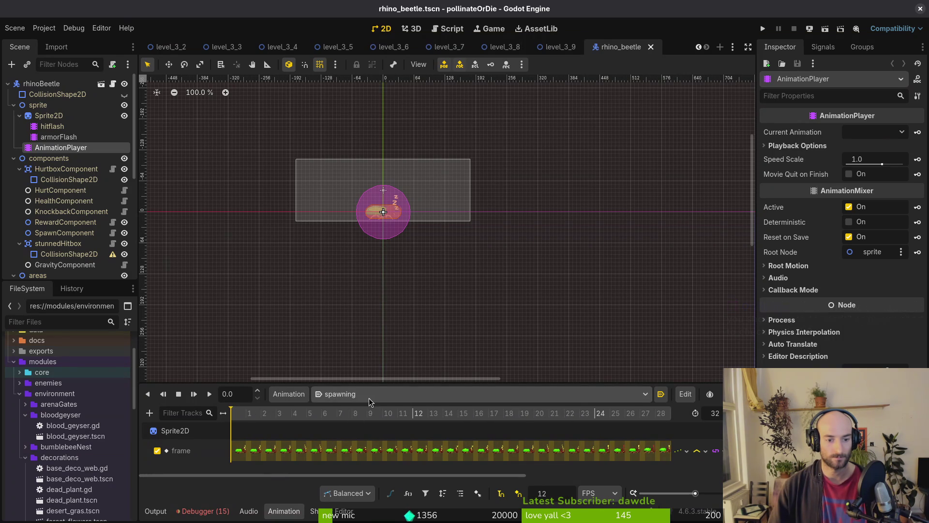
# Delete the spawning animation's early keyframes, save the scene, and run the project.
pyautogui.hscroll(5, 309, 449)
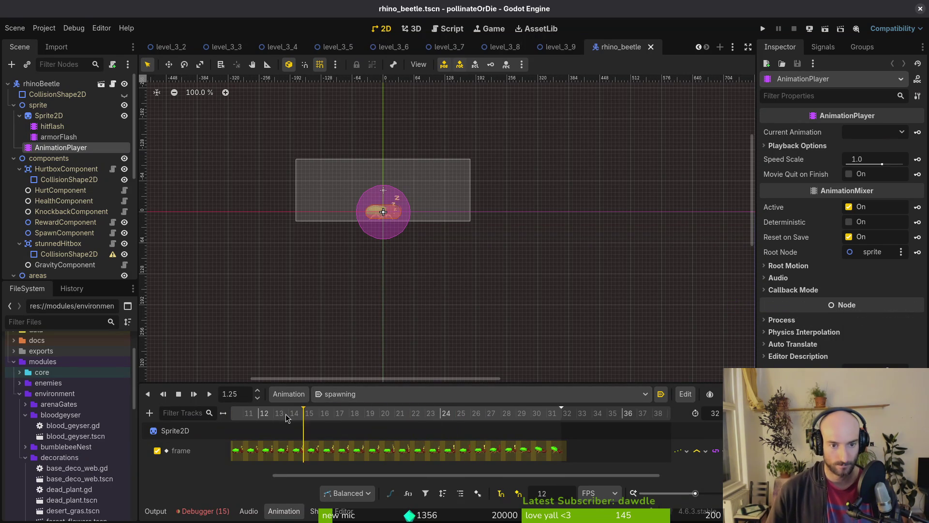
pyautogui.hscroll(-5, 315, 445)
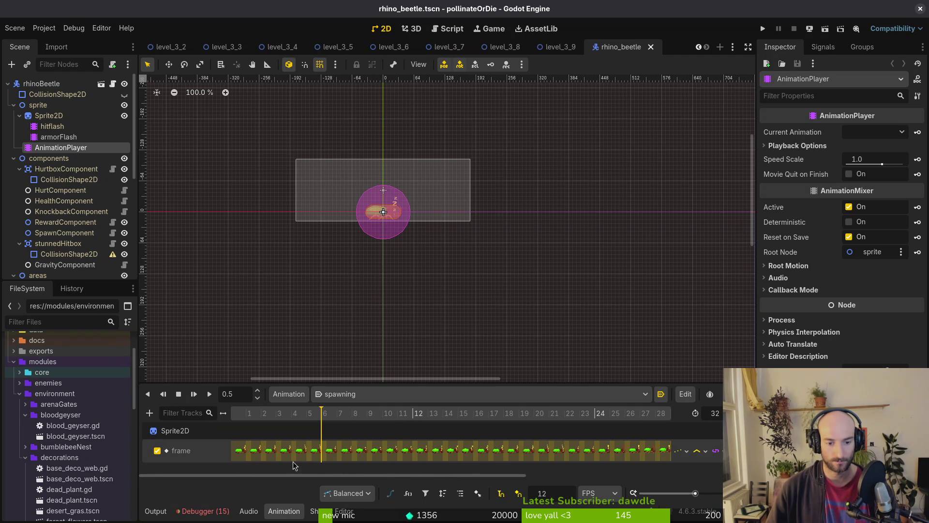
pyautogui.click(243, 453)
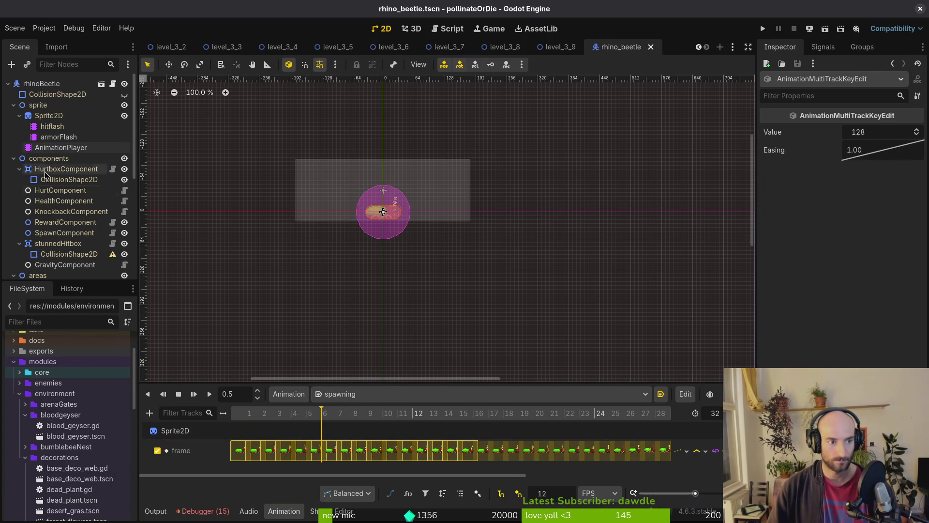
pyautogui.moveTo(392, 383); pyautogui.dragTo(415, 281)
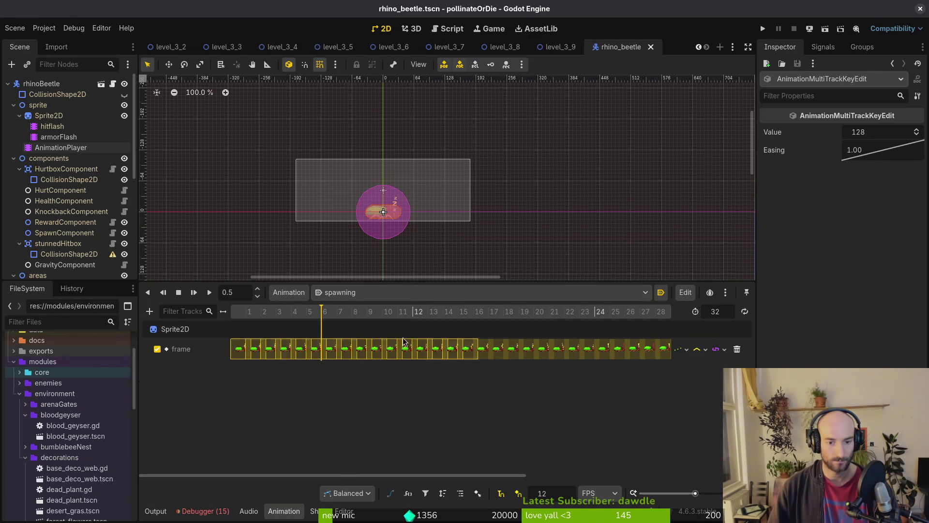
pyautogui.rightClick(292, 355)
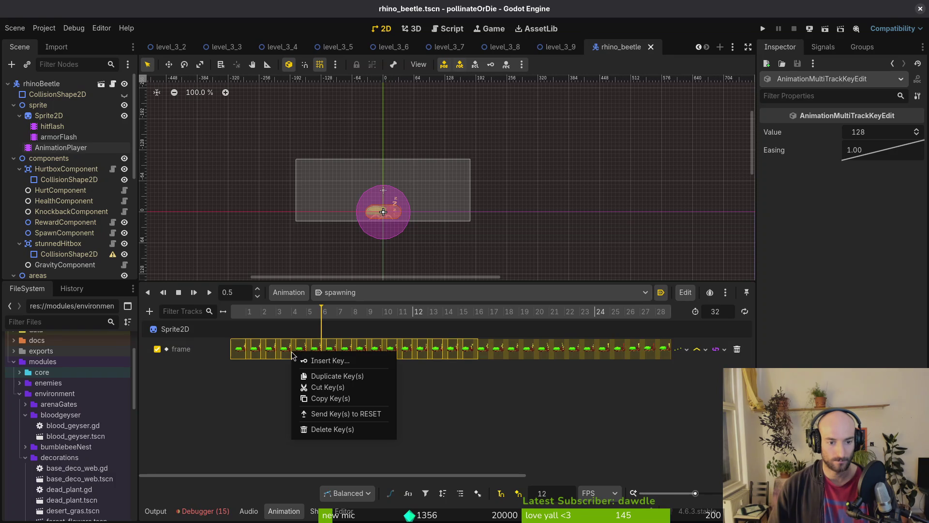
pyautogui.click(313, 429)
pyautogui.hotkey('ctrl', 's')
pyautogui.click(261, 311)
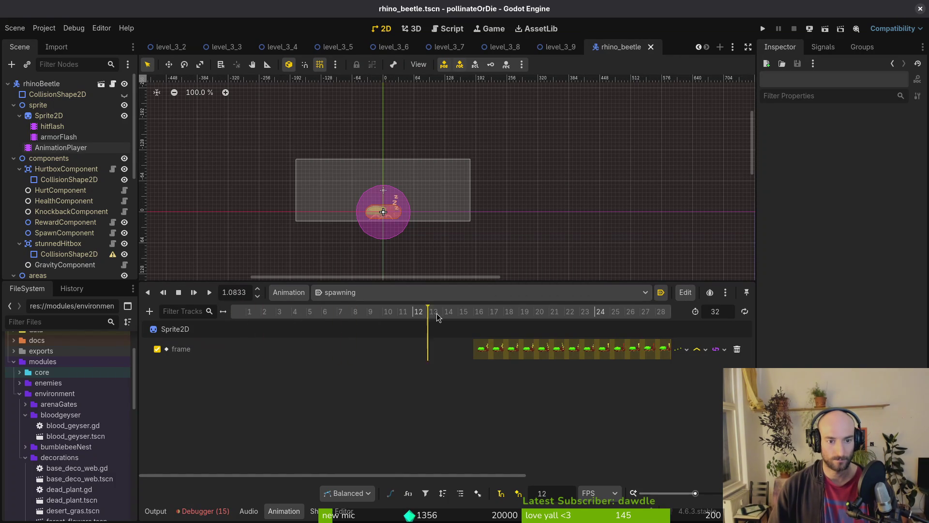
pyautogui.click(767, 29)
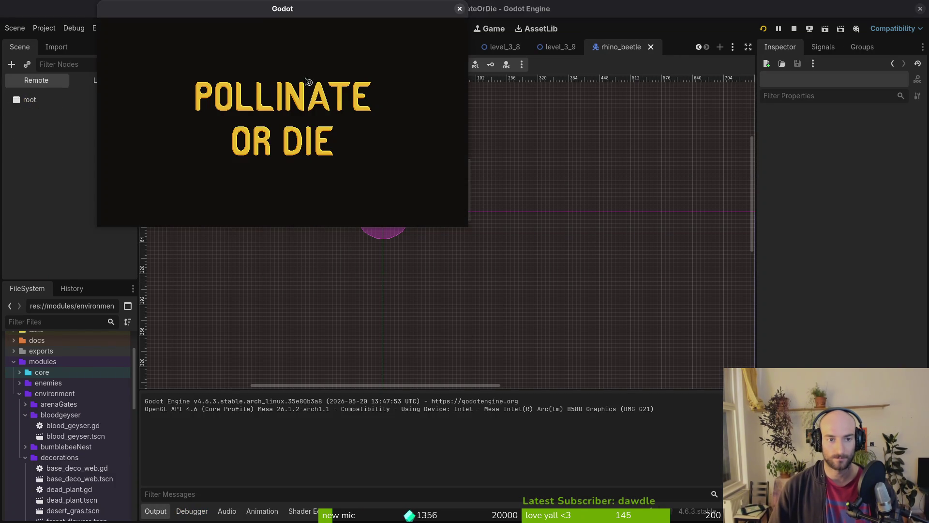
# Maximize the game window, continue the saved game, and browse the upgrade menu.
pyautogui.doubleClick(257, 14)
pyautogui.press('Return')
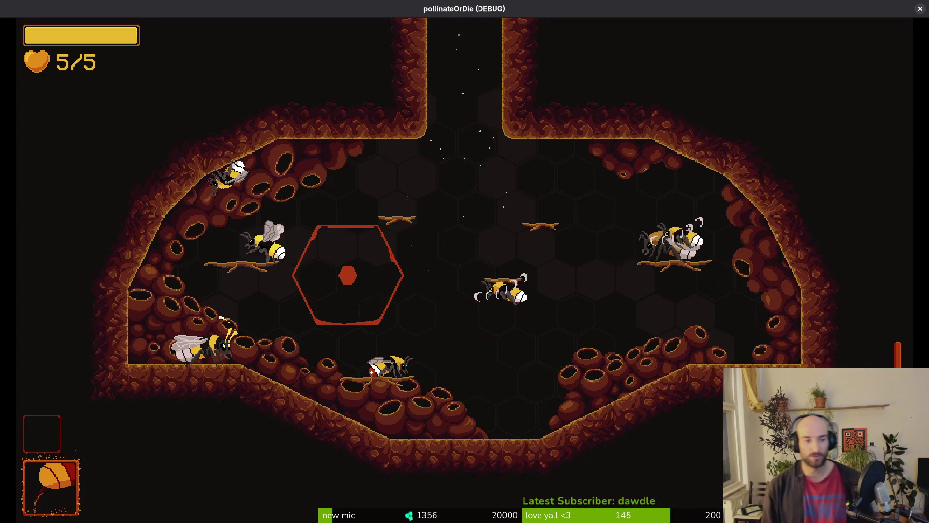
pyautogui.press('Tab')
pyautogui.press('Right')
pyautogui.press('Right')
pyautogui.press('Down')
pyautogui.press('Down')
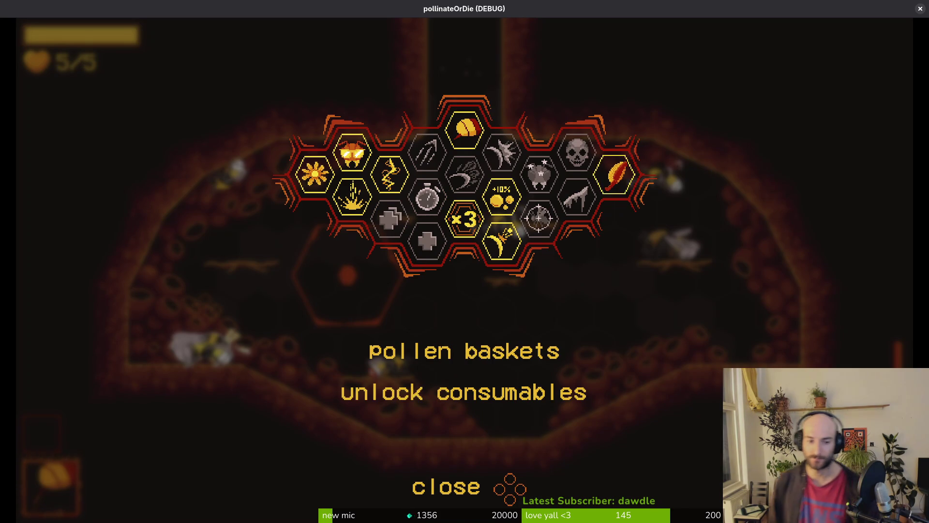
pyautogui.press('Right')
pyautogui.press('Right')
pyautogui.press('Right')
pyautogui.press('Down')
pyautogui.press('Tab')
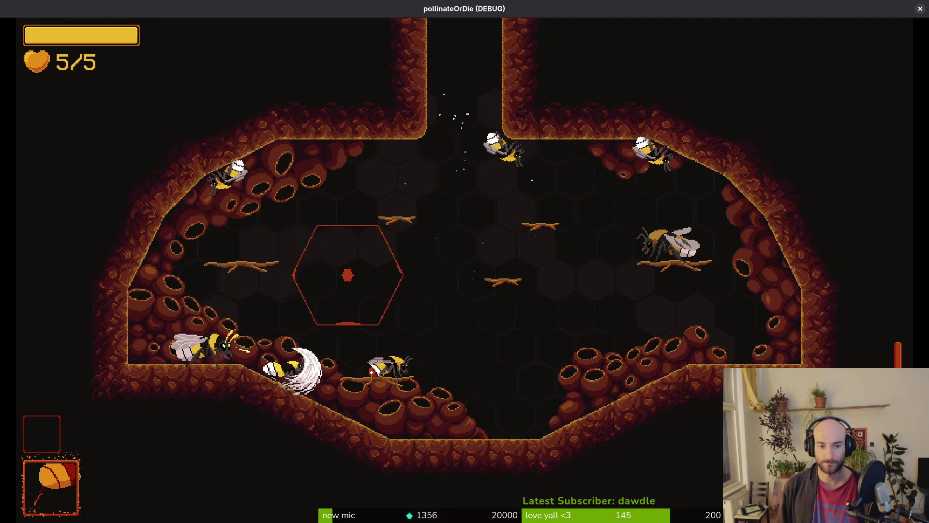
# Load level 3-1 from the F1 debug level select.
pyautogui.press('F1')
pyautogui.press('Left')
pyautogui.press('Up')
pyautogui.press('Up')
pyautogui.press('Up')
pyautogui.press('Return')
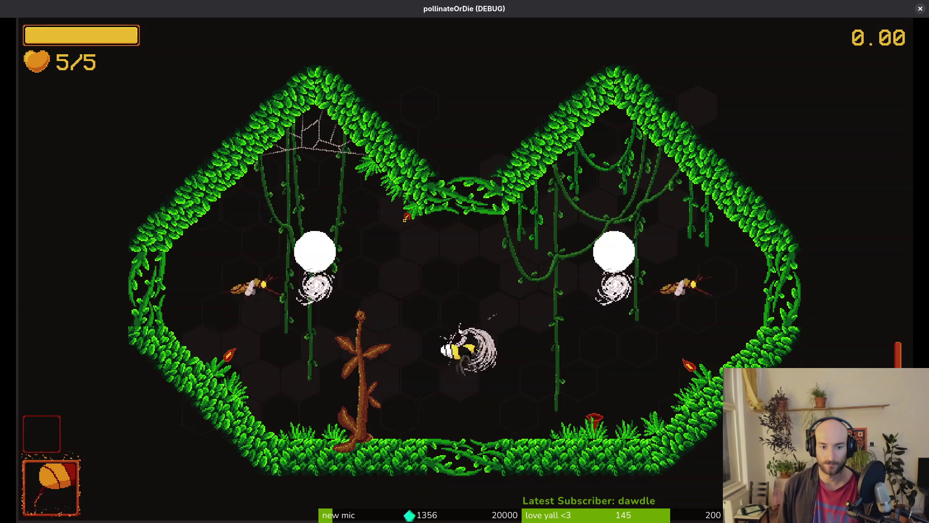
# Fight the wasps and the beetle in the level 3-1 arena.
pyautogui.press('s')
pyautogui.press('w')
pyautogui.press('a')
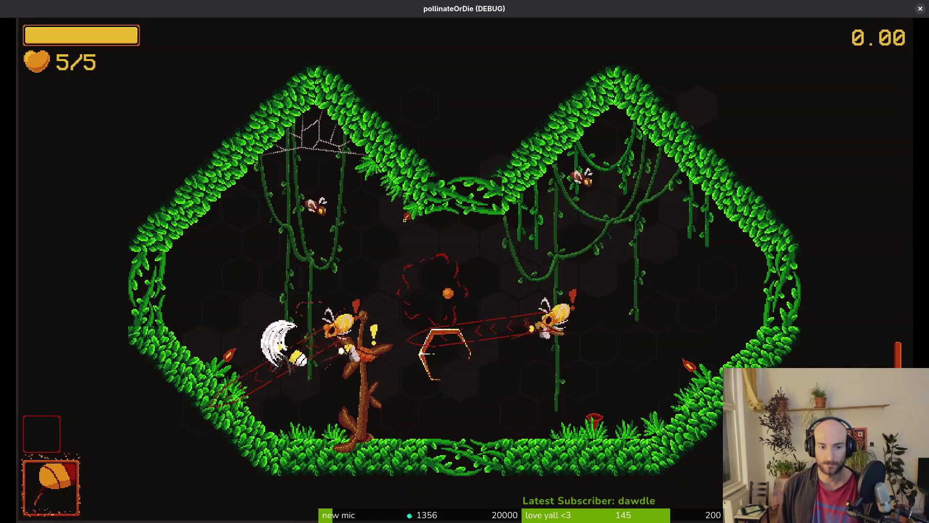
pyautogui.press('w')
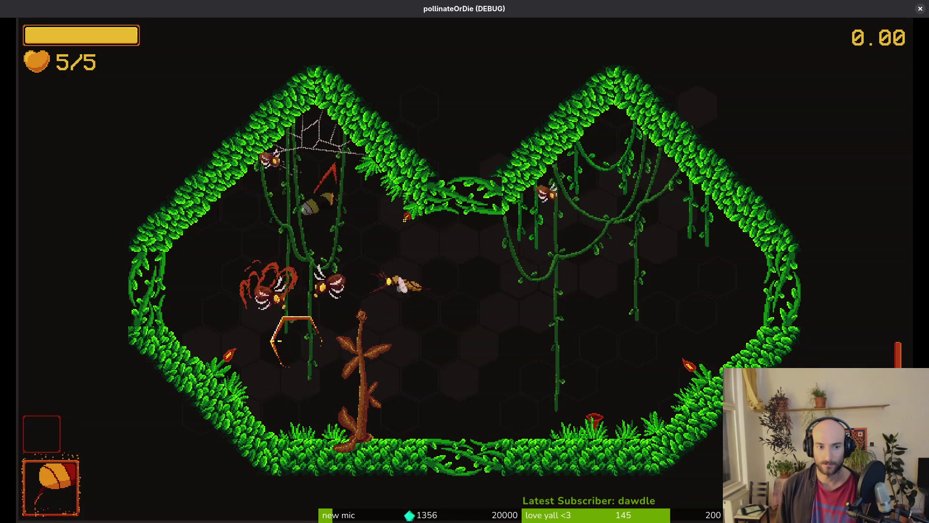
pyautogui.press('d')
pyautogui.press('s')
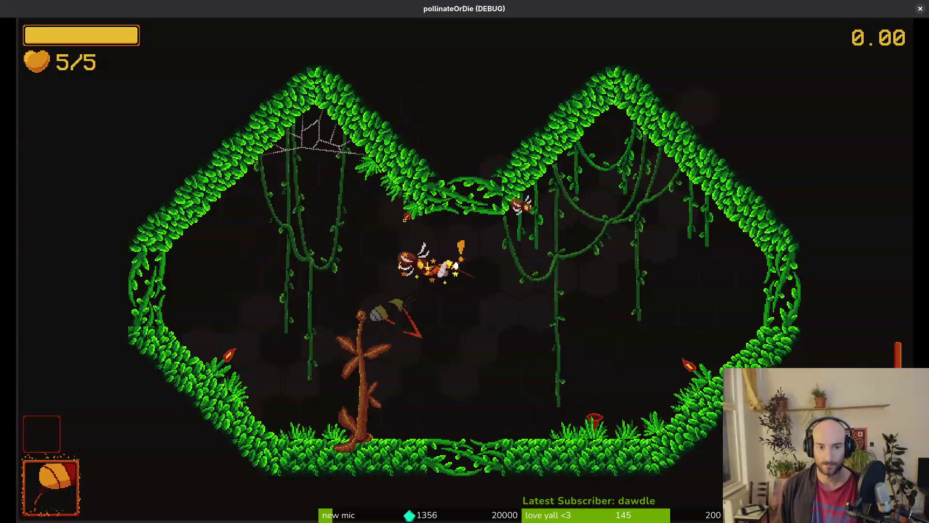
pyautogui.press('d')
pyautogui.press('s')
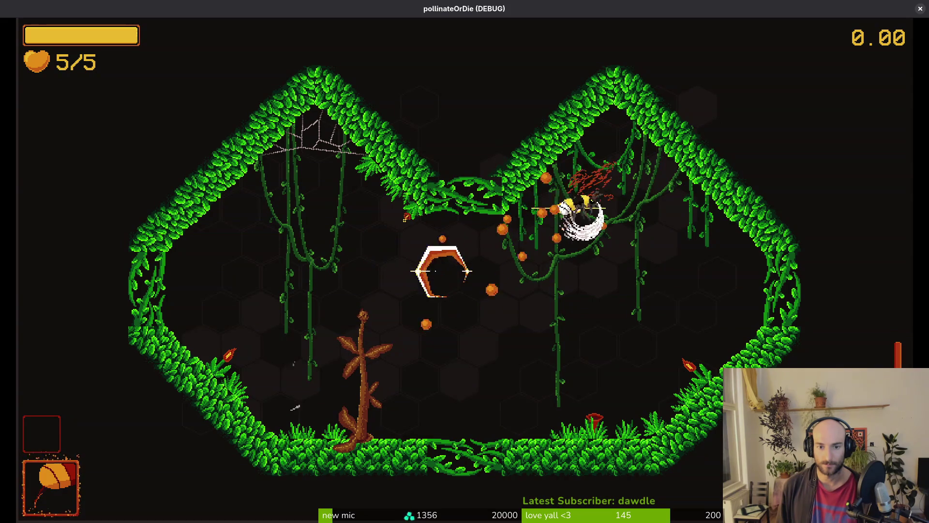
pyautogui.press('a')
pyautogui.press('w')
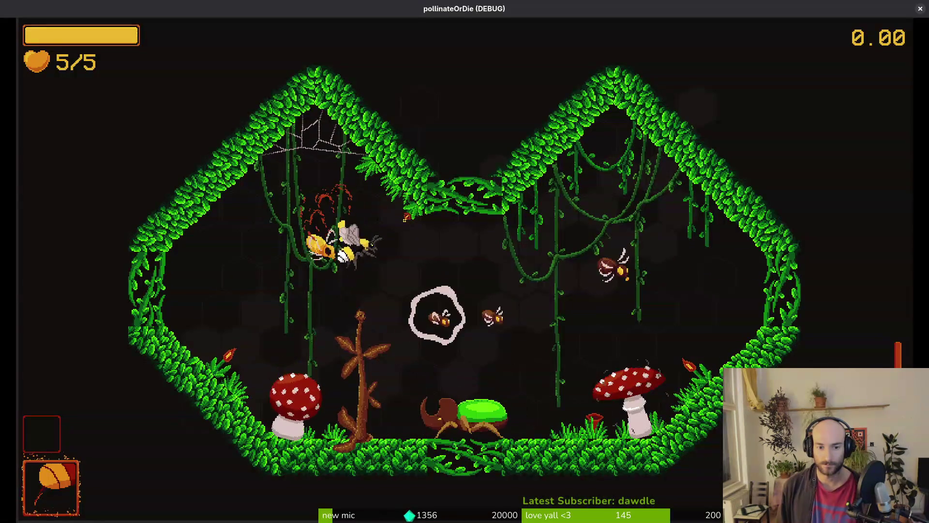
pyautogui.press('d')
pyautogui.press('s')
pyautogui.press('w')
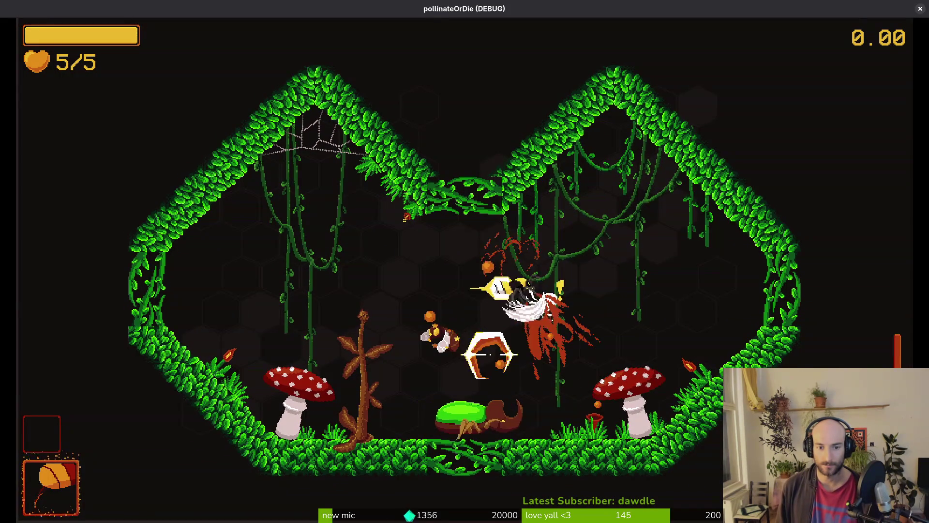
pyautogui.press('a')
pyautogui.press('s')
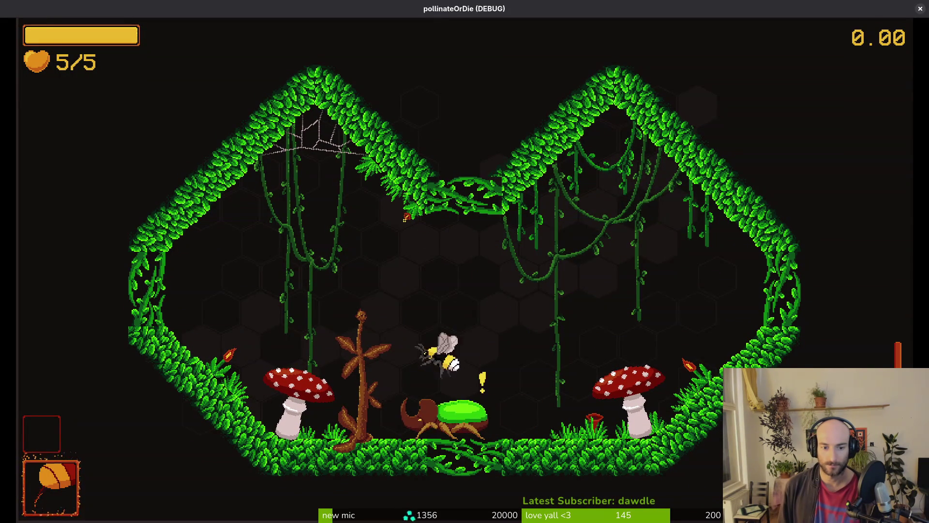
pyautogui.press('s')
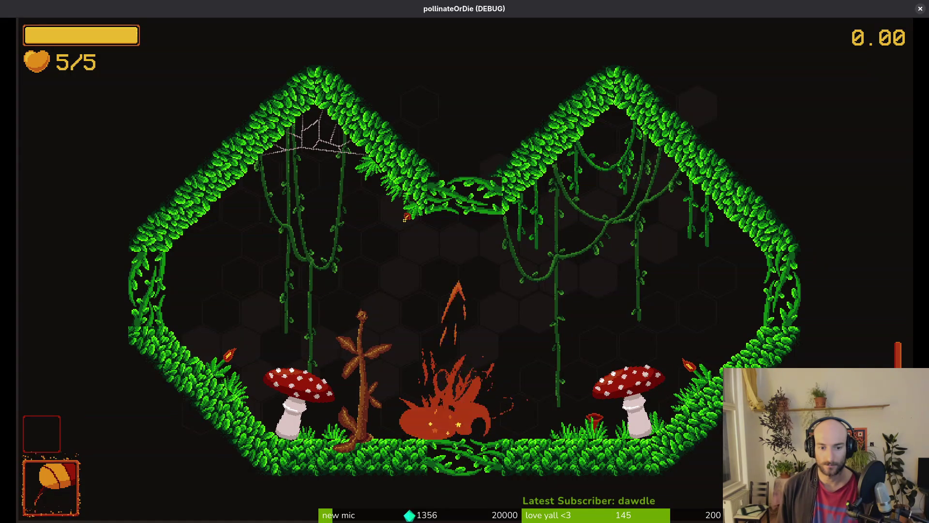
# Slash the mushroom enemies, then exit into the next cave room.
pyautogui.press('s')
pyautogui.press('a')
pyautogui.press('a')
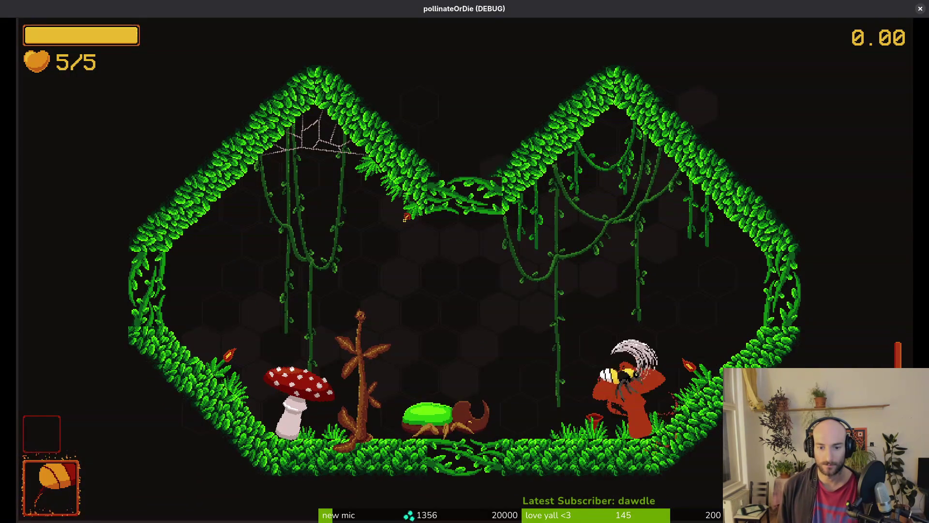
pyautogui.press('s')
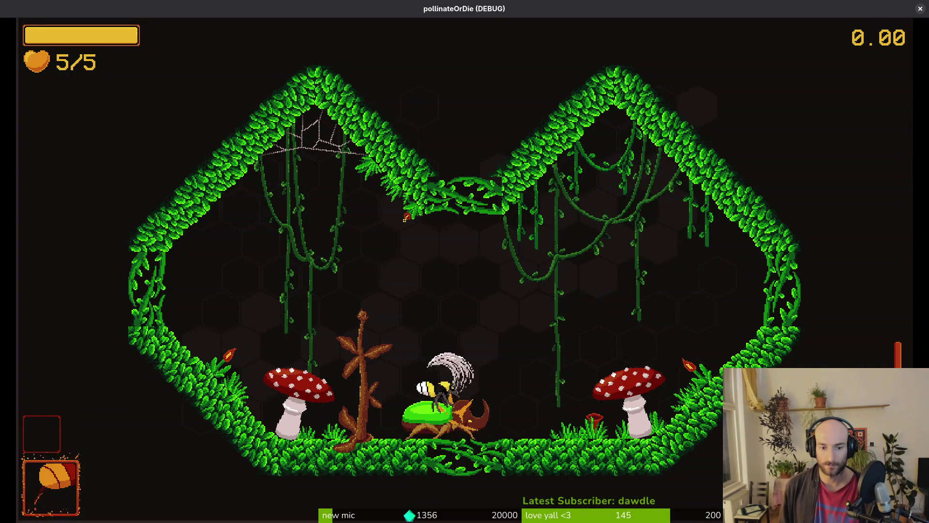
pyautogui.press('d')
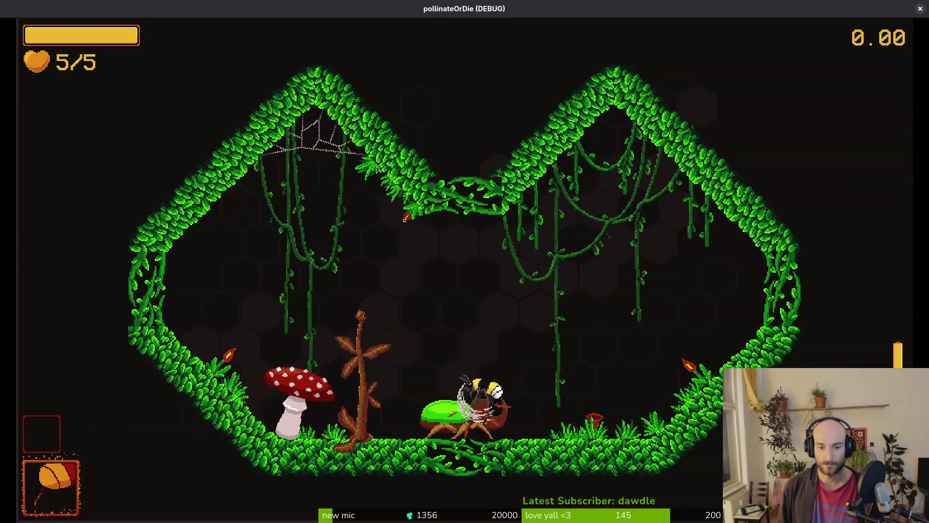
pyautogui.press('a')
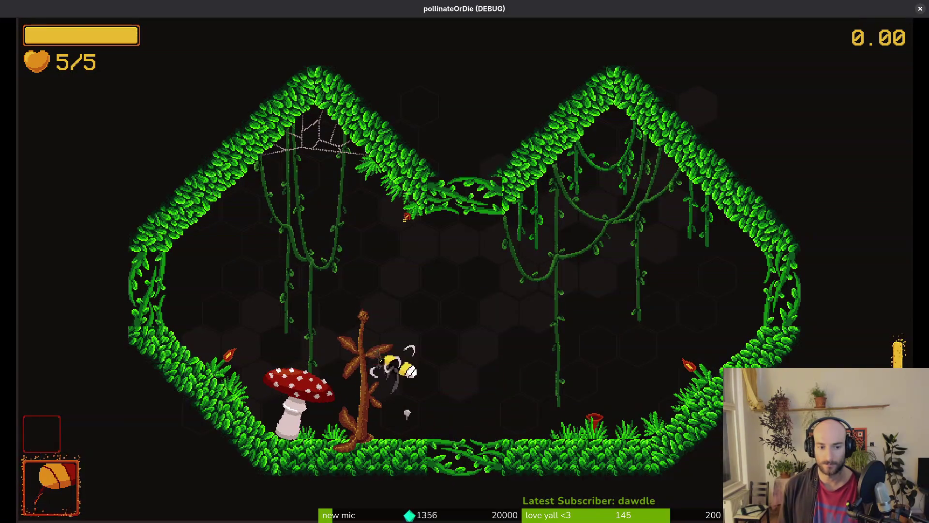
pyautogui.press('a')
pyautogui.press('space')
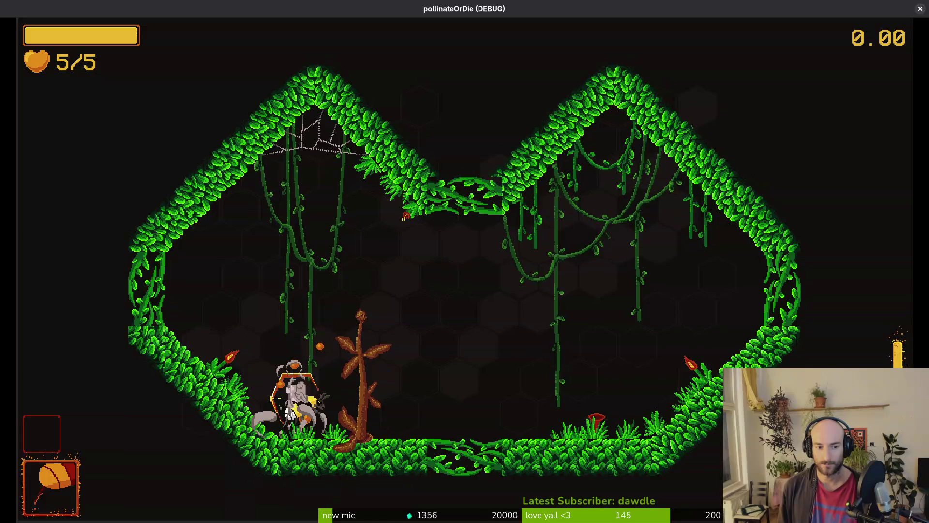
pyautogui.press('d')
pyautogui.press('w')
pyautogui.press('a')
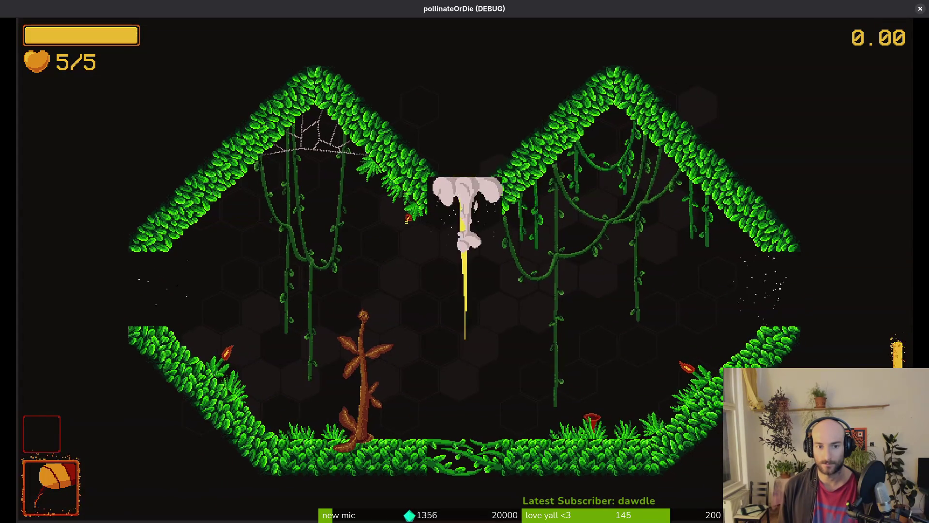
pyautogui.press('w')
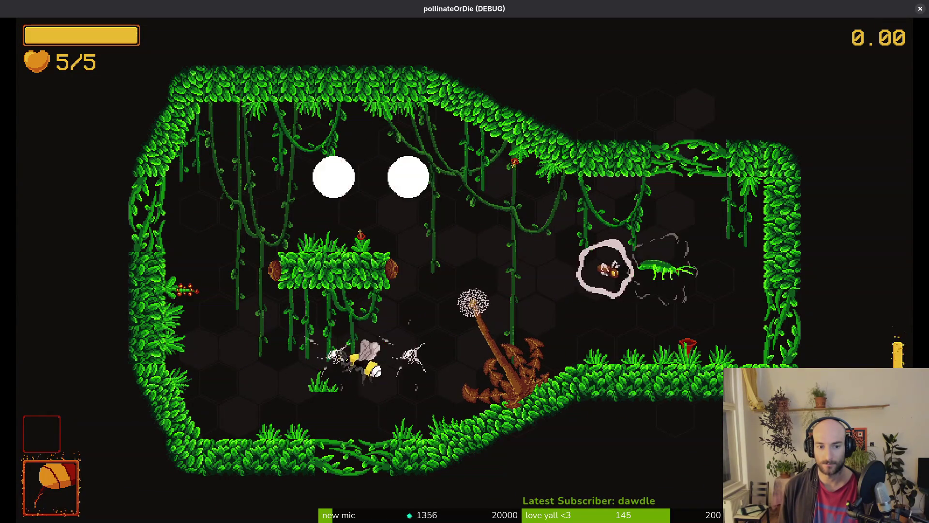
# Fight the enemies around the dandelion in the cave room.
pyautogui.press('w')
pyautogui.press('d')
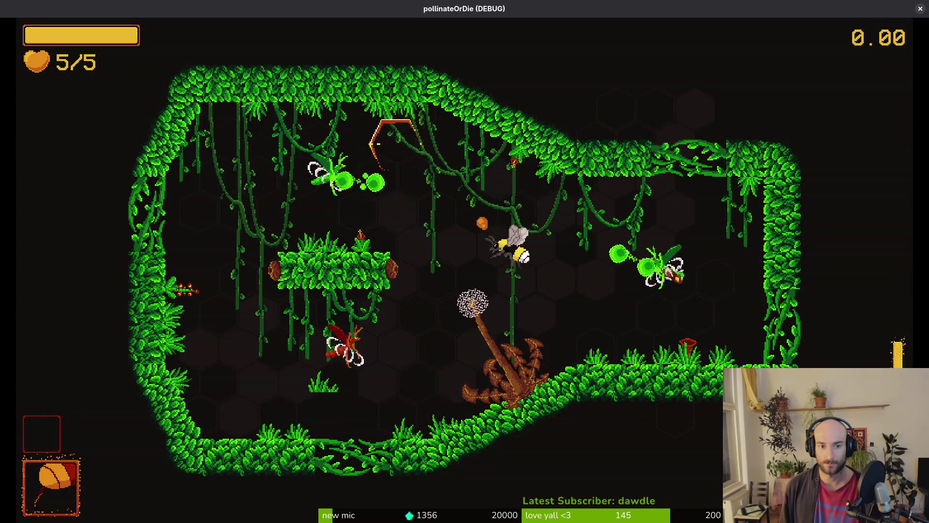
pyautogui.press('a')
pyautogui.press('d')
pyautogui.press('w')
pyautogui.press('space')
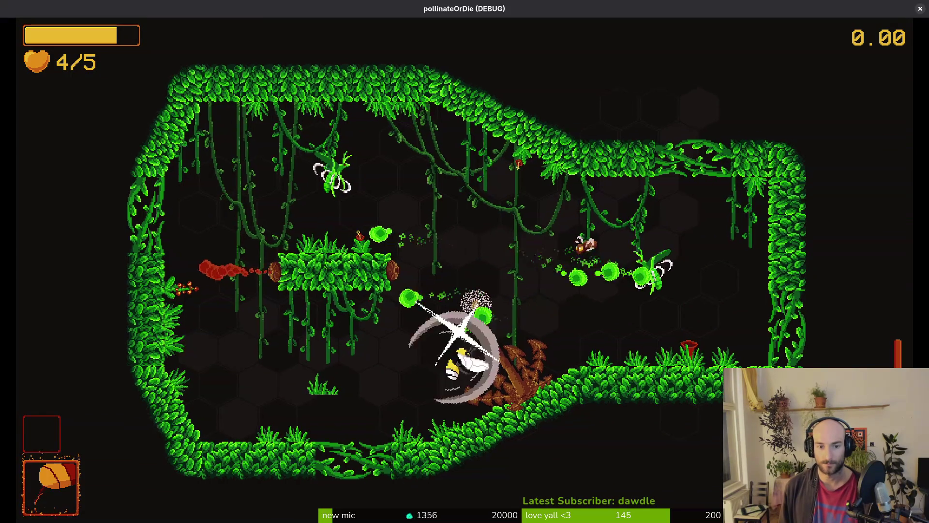
pyautogui.press('a')
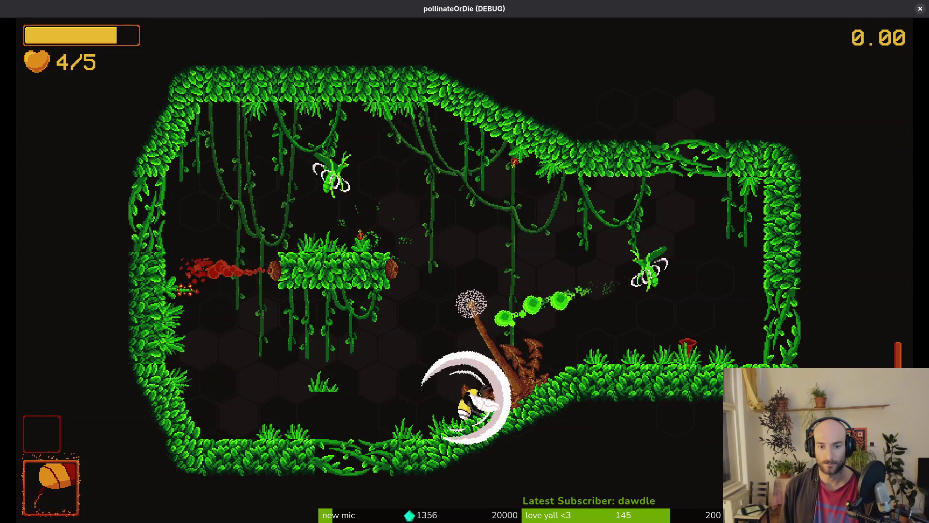
pyautogui.press('a')
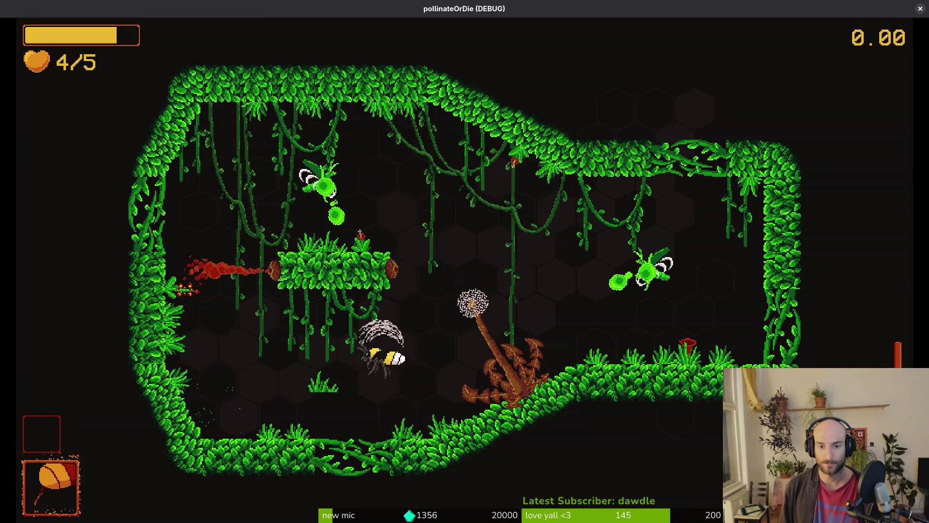
pyautogui.press('space')
pyautogui.press('a')
pyautogui.press('space')
pyautogui.press('space')
pyautogui.press('space')
pyautogui.press('d')
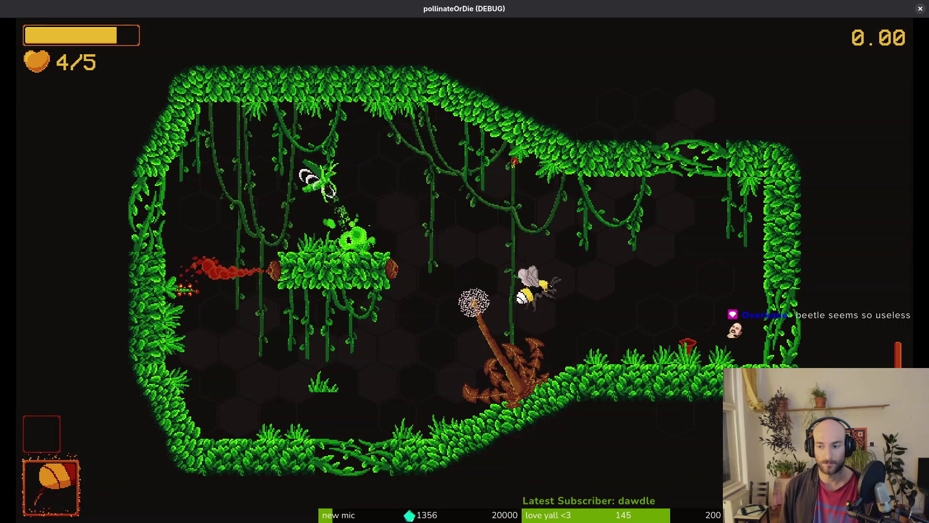
pyautogui.press('a')
pyautogui.press('space')
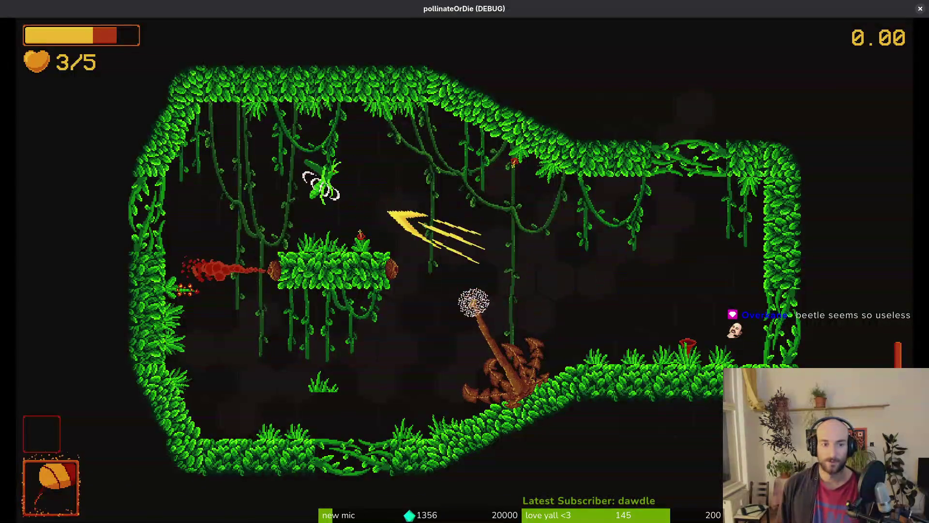
# Clear the remaining cave enemies and leave through the top-right opening.
pyautogui.press('d')
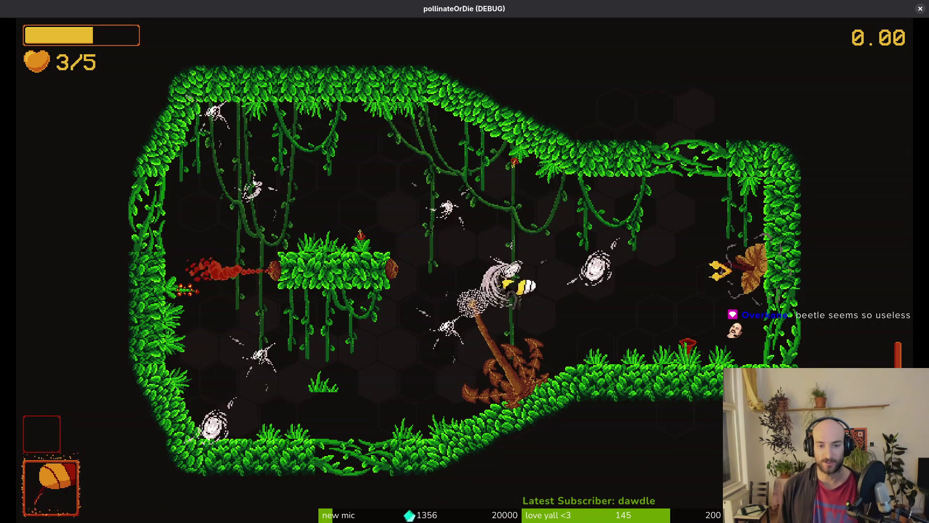
pyautogui.press('space')
pyautogui.press('space')
pyautogui.press('a')
pyautogui.press('space')
pyautogui.press('a')
pyautogui.press('space')
pyautogui.press('d')
pyautogui.press('a')
pyautogui.press('space')
pyautogui.press('d')
pyautogui.press('space')
pyautogui.press('d')
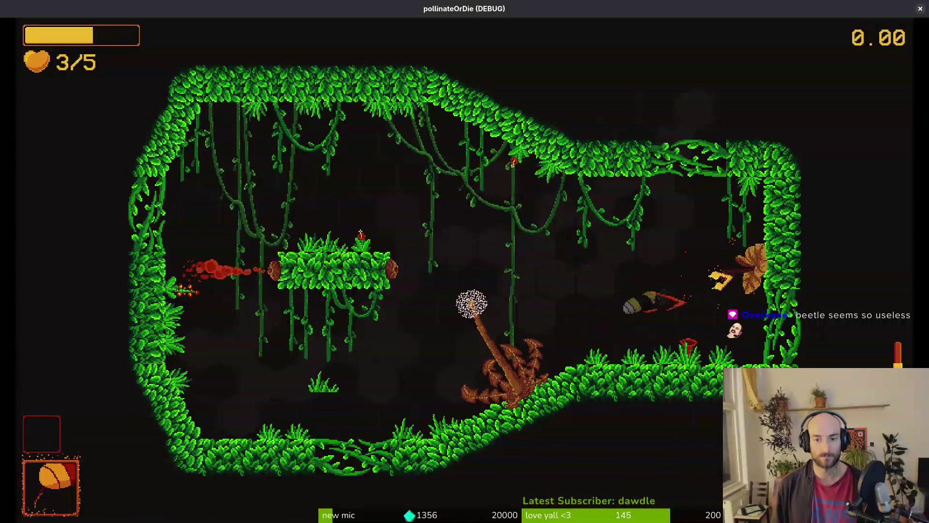
pyautogui.press('space')
pyautogui.press('a')
pyautogui.press('space')
pyautogui.press('space')
pyautogui.press('d')
pyautogui.press('w')
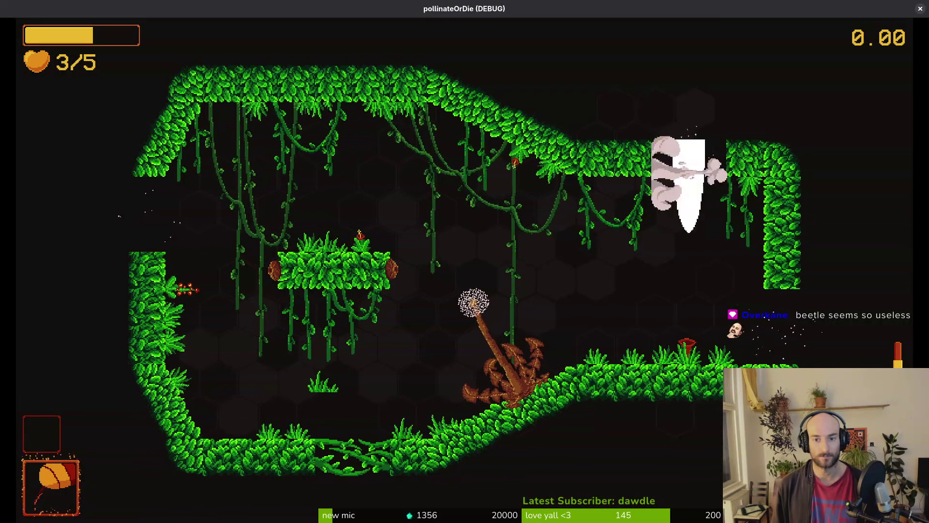
# Visit the ladybug merchant's shop, drink a healing potion, and fly on to the next level.
pyautogui.press('a')
pyautogui.press('s')
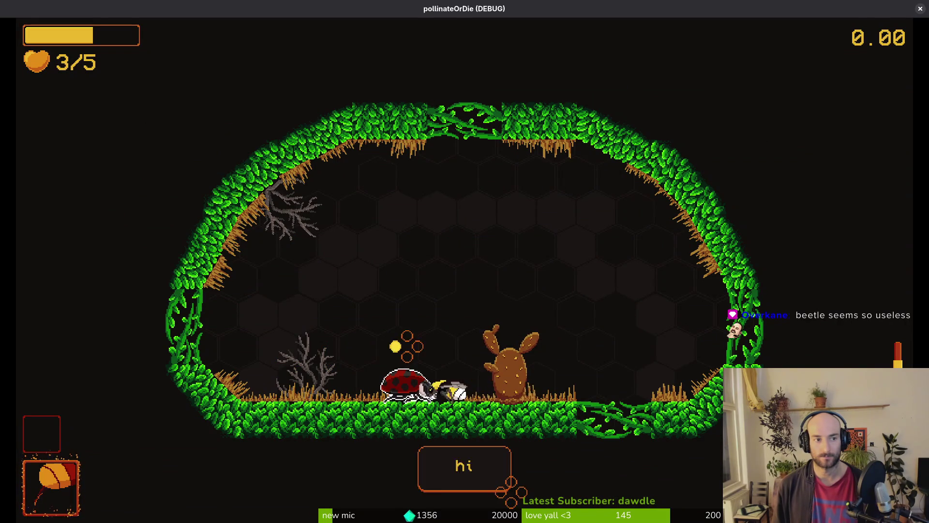
pyautogui.press('e')
pyautogui.press('Escape')
pyautogui.press('q')
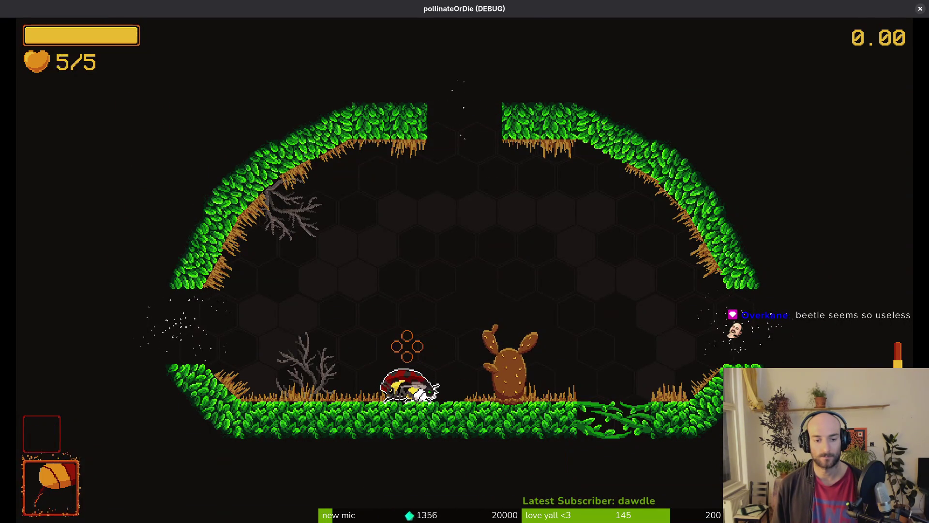
pyautogui.press('r')
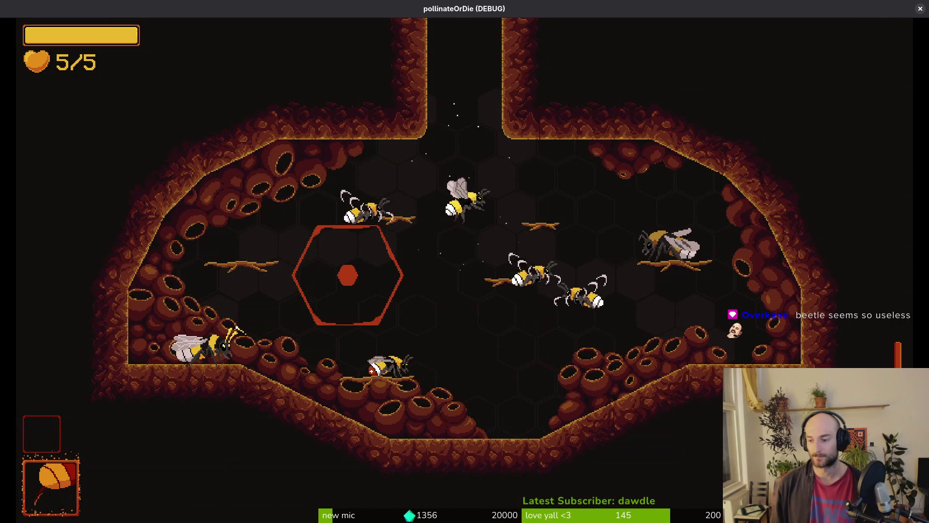
pyautogui.press('w')
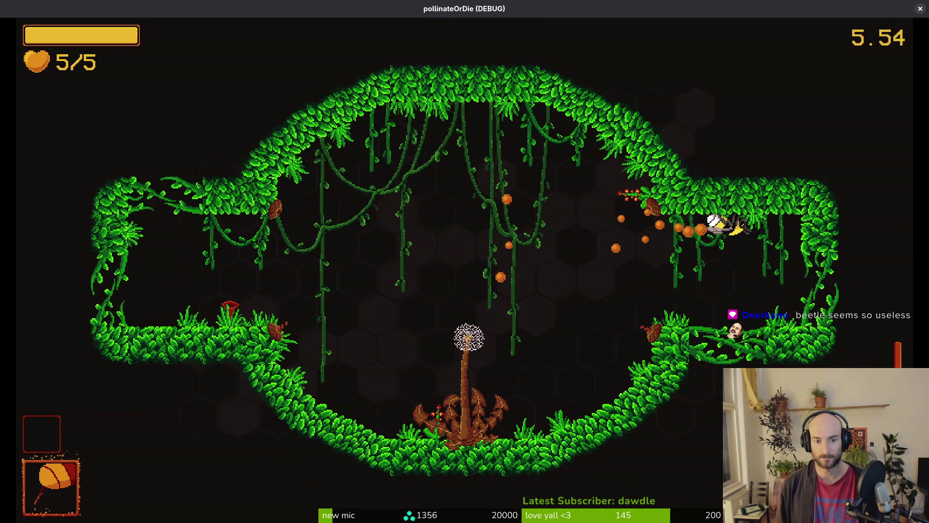
# Fly the bee across the new level's ledges and slope until the game halts.
pyautogui.press('d')
pyautogui.press('a')
pyautogui.press('a')
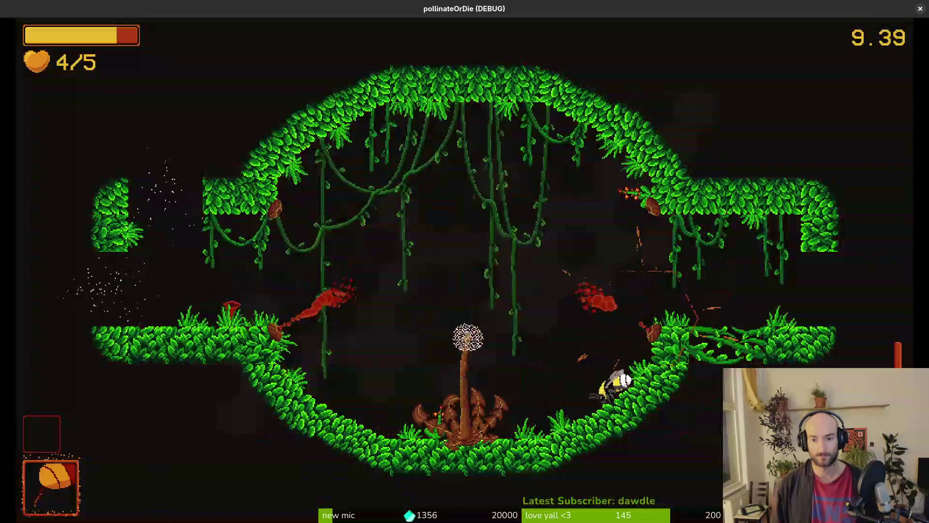
pyautogui.press('w')
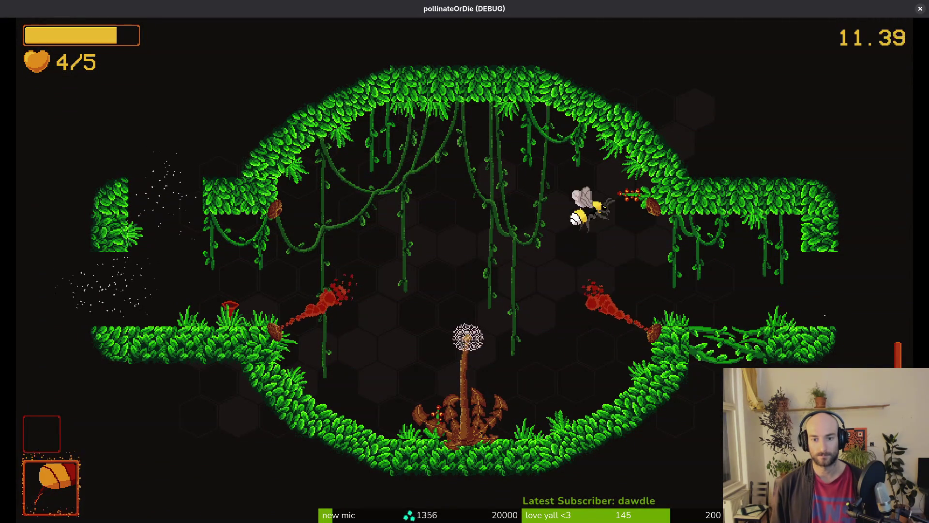
pyautogui.press('d')
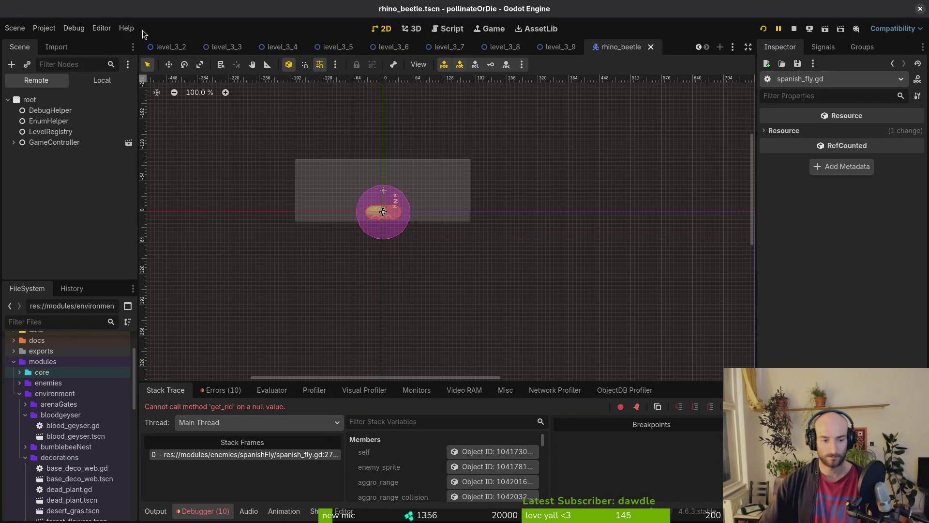
# Inspect the spanish_fly.gd:27 'get_rid' on null error in the debugger's Errors and Stack Trace.
pyautogui.click(222, 389)
pyautogui.scroll(-3, 310, 465)
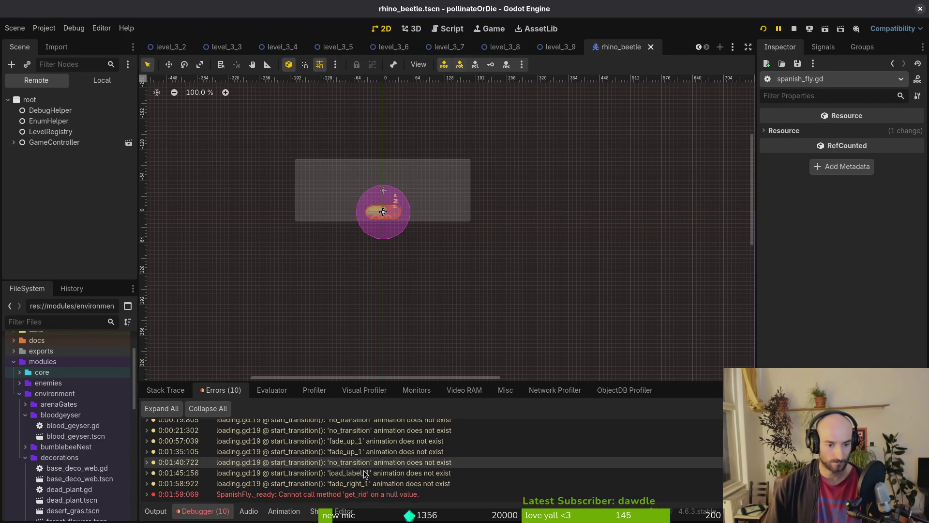
pyautogui.moveTo(365, 497)
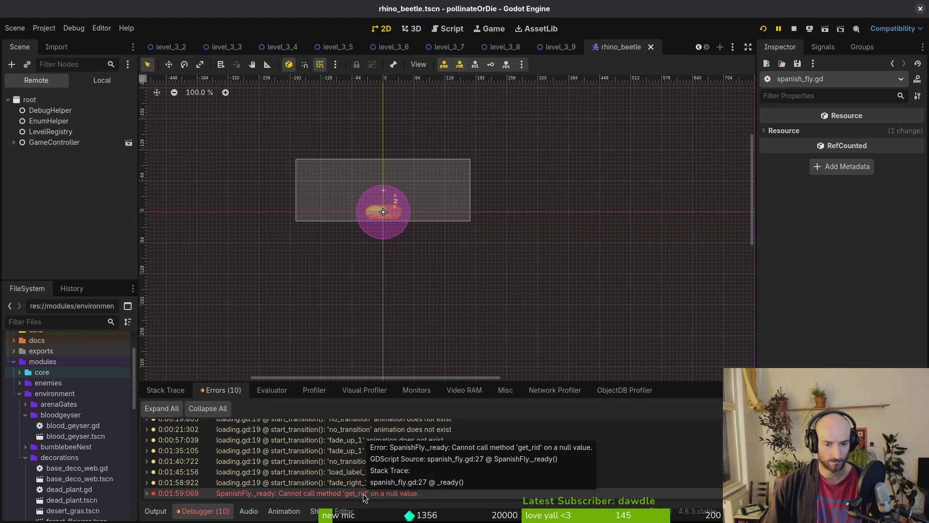
pyautogui.click(187, 391)
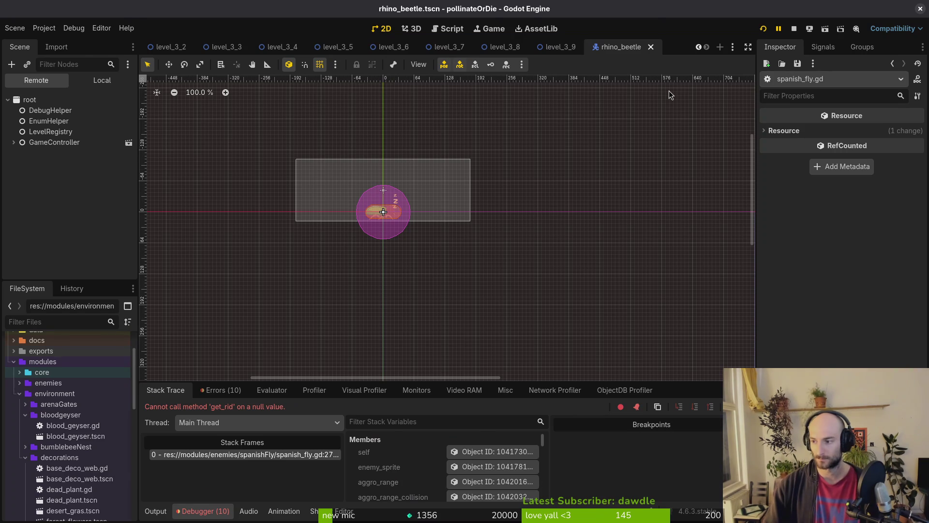
pyautogui.hotkey('alt', 'Tab')
# Open spanish_fly.gd through the project file search.
pyautogui.hotkey('ctrl', 'p')
pyautogui.write('spafly')
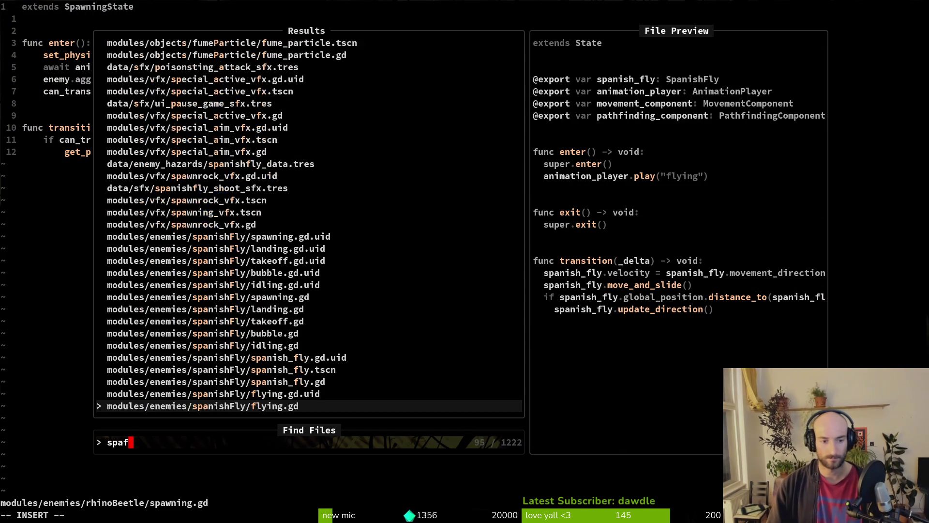
pyautogui.press('Return')
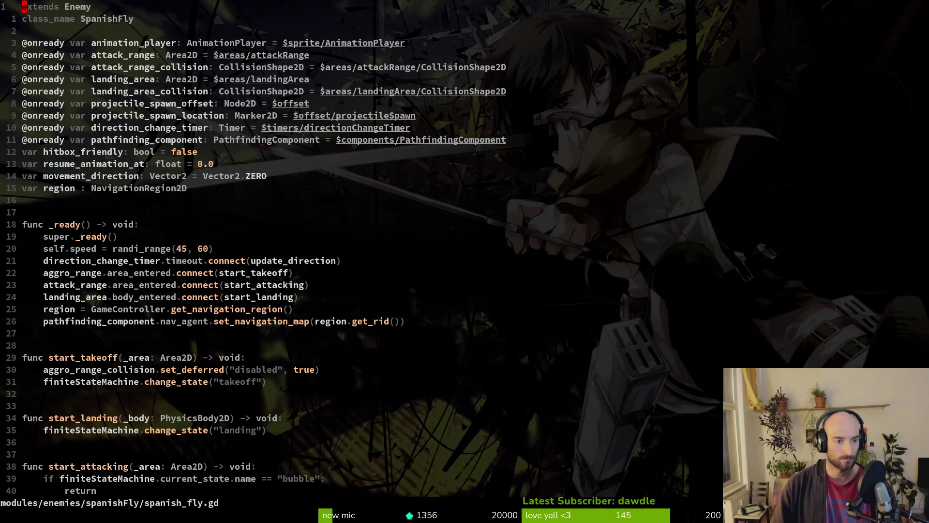
# Edit the get_rid navigation line 27, then save and quit with :wq.
pyautogui.write(':')
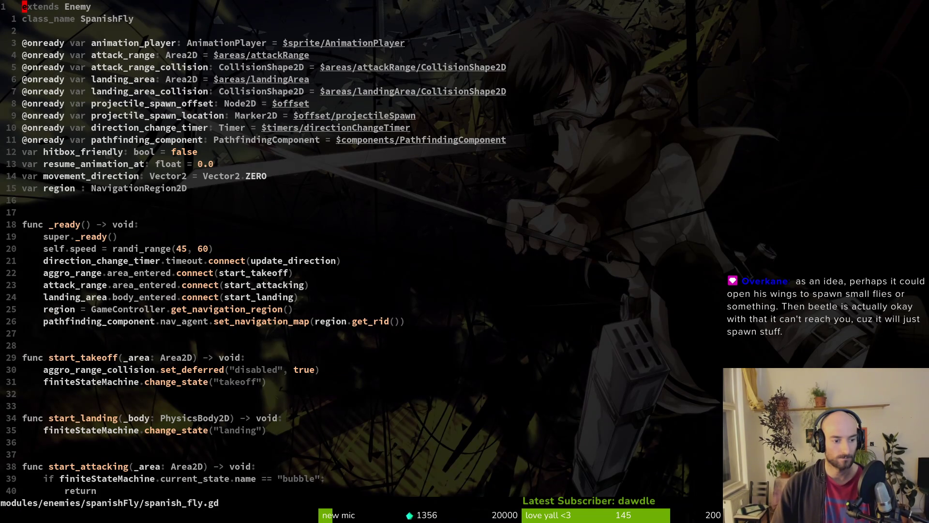
pyautogui.write('rid')
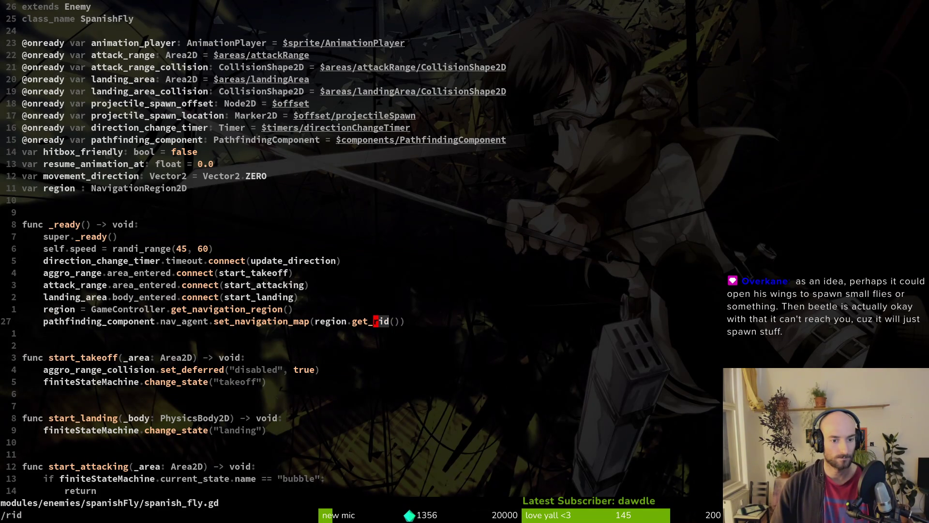
pyautogui.hotkey('shift', 'v')
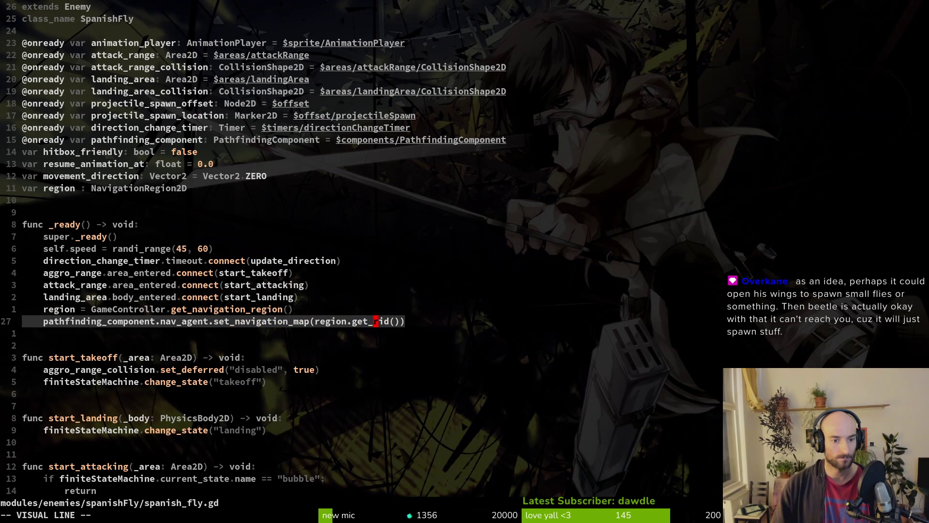
pyautogui.press('Escape')
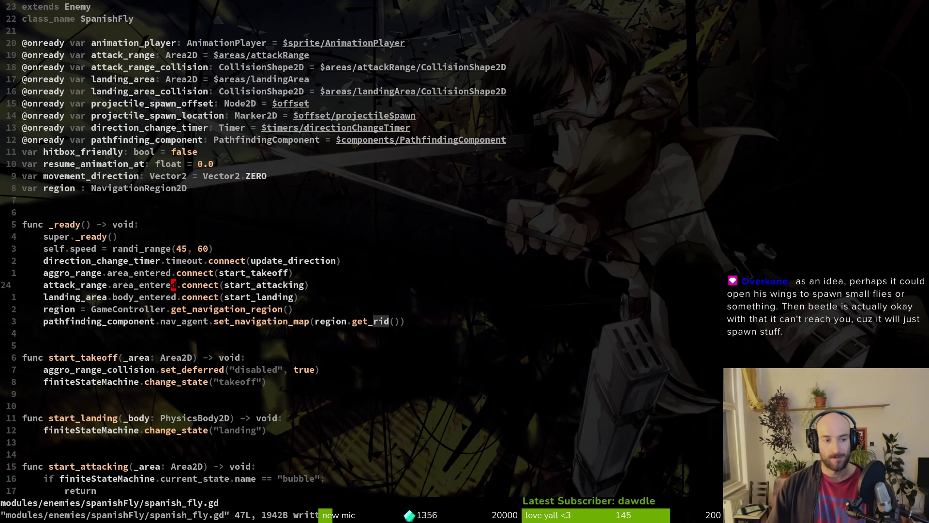
pyautogui.write('q')
pyautogui.press('Return')
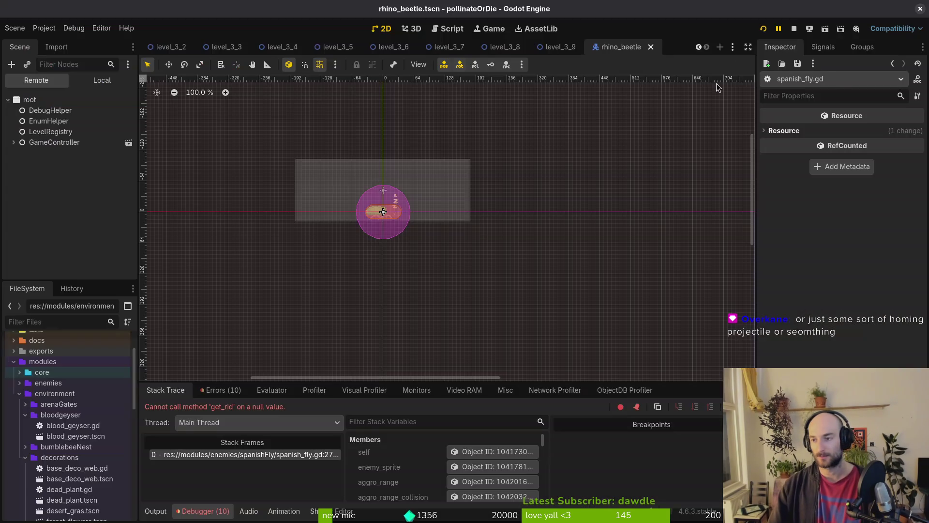
# Stop the paused debug session, relaunch the project and switch to the level_3_3 scene.
pyautogui.click(793, 29)
pyautogui.click(762, 29)
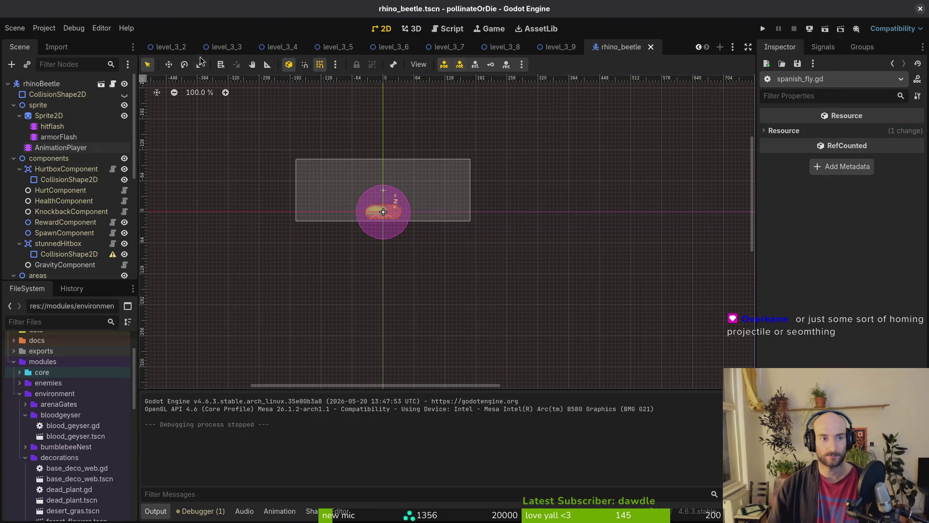
pyautogui.click(224, 46)
pyautogui.scroll(5, 444, 220)
# Delete the Spanish fly enemySpawnMarker7 from level_3_3, save the scene and run the game.
pyautogui.click(443, 220)
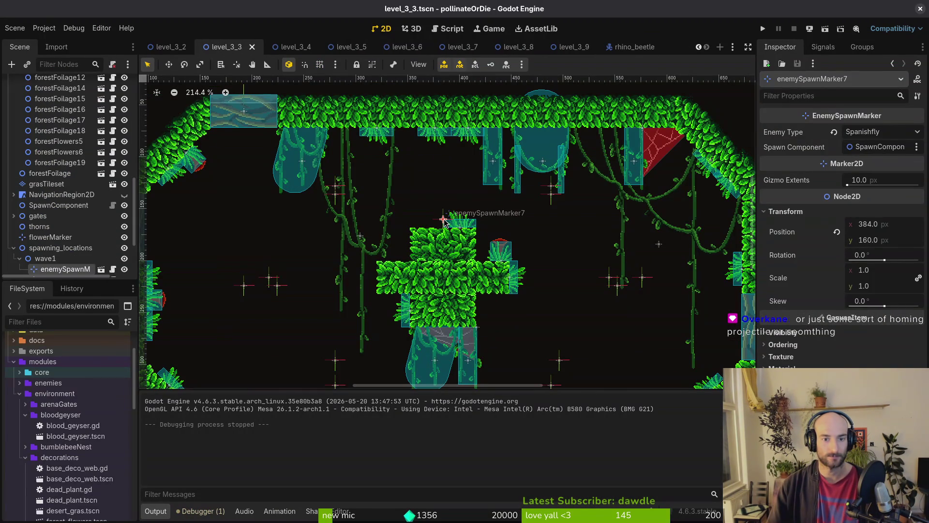
pyautogui.press('Delete')
pyautogui.press('Return')
pyautogui.hotkey('ctrl', 's')
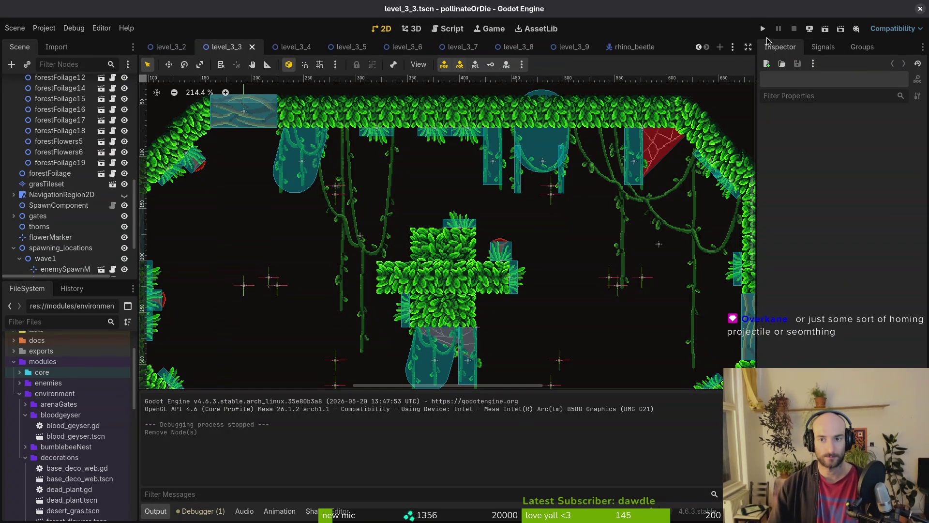
pyautogui.click(763, 29)
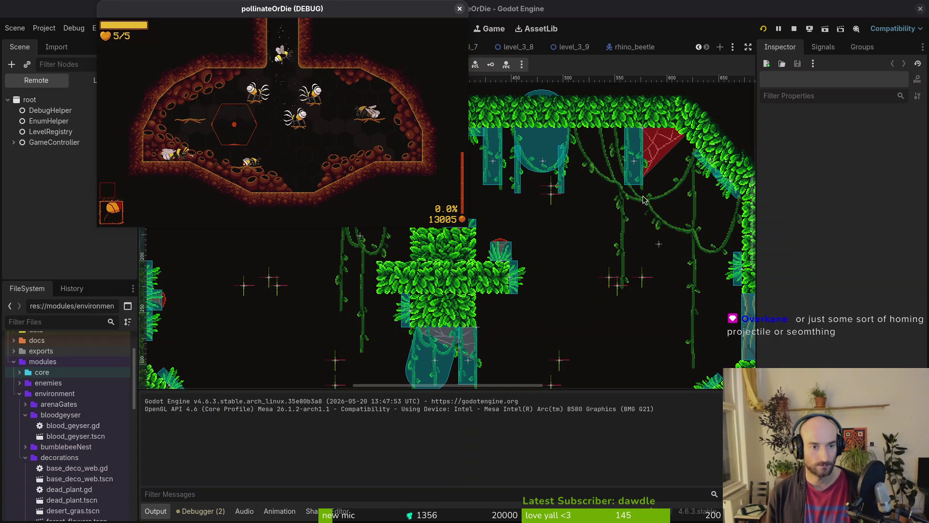
# Maximize and pause the running game, then bring up the level_3_7 scene in the editor.
pyautogui.doubleClick(408, 6)
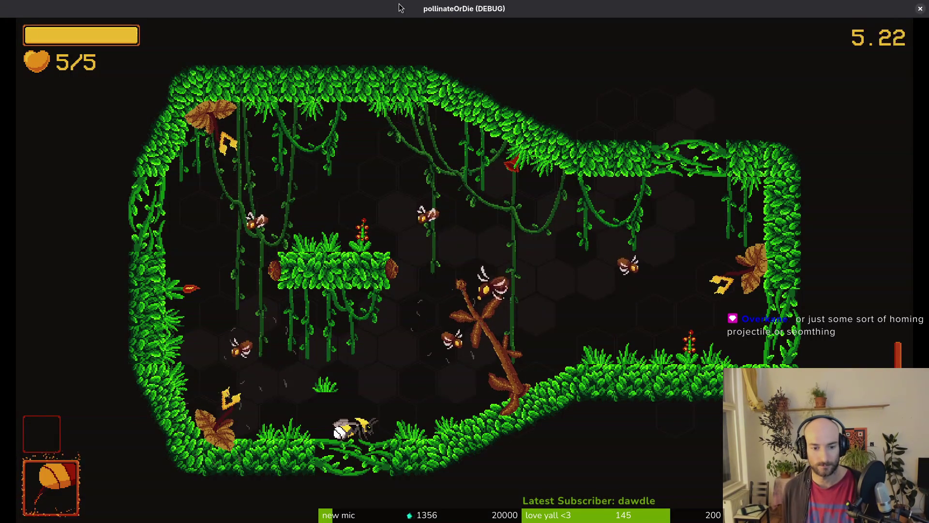
pyautogui.press('Escape')
pyautogui.hotkey('alt', 'Tab')
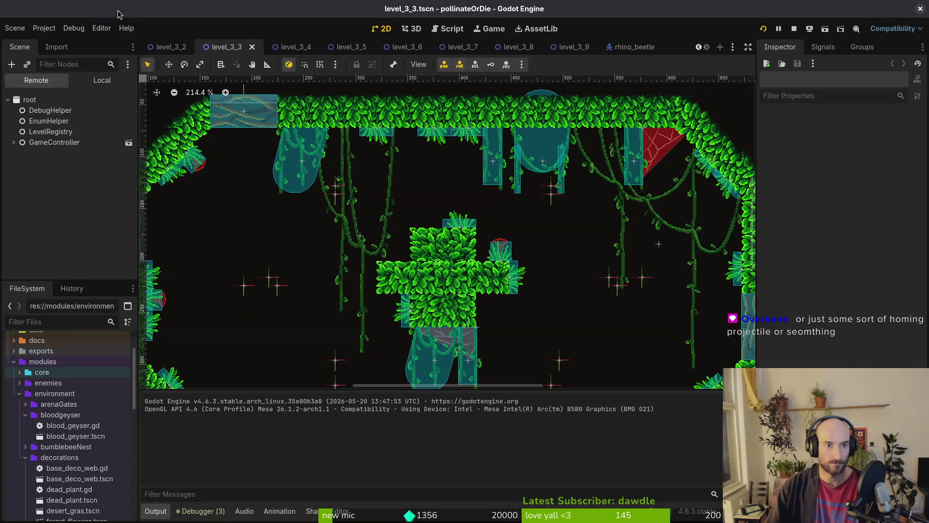
pyautogui.click(351, 48)
pyautogui.click(409, 52)
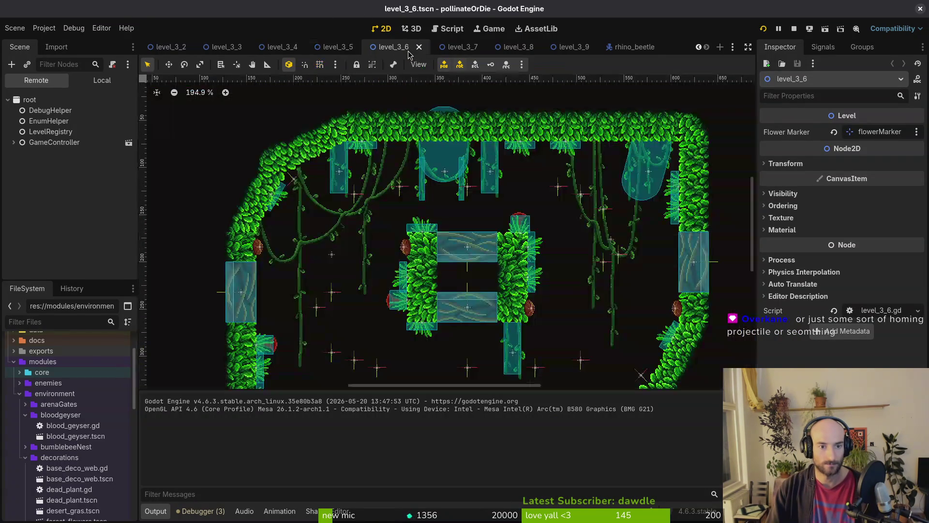
pyautogui.click(449, 47)
# Delete the marker from level_3_7, save and relaunch with F6, and choose Continue.
pyautogui.scroll(2, 387, 304)
pyautogui.click(387, 305)
pyautogui.press('Delete')
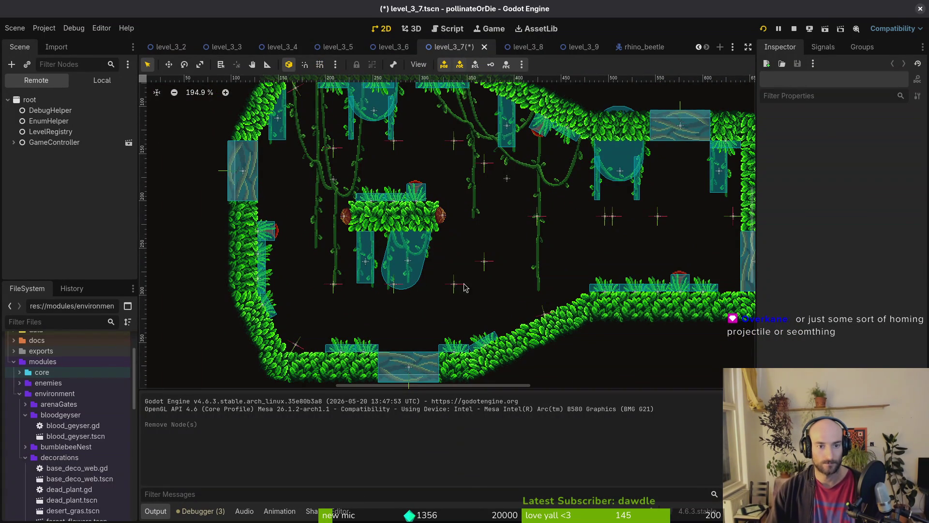
pyautogui.scroll(-5, 450, 261)
pyautogui.press('F6')
pyautogui.press('Up')
pyautogui.press('Up')
pyautogui.press('Return')
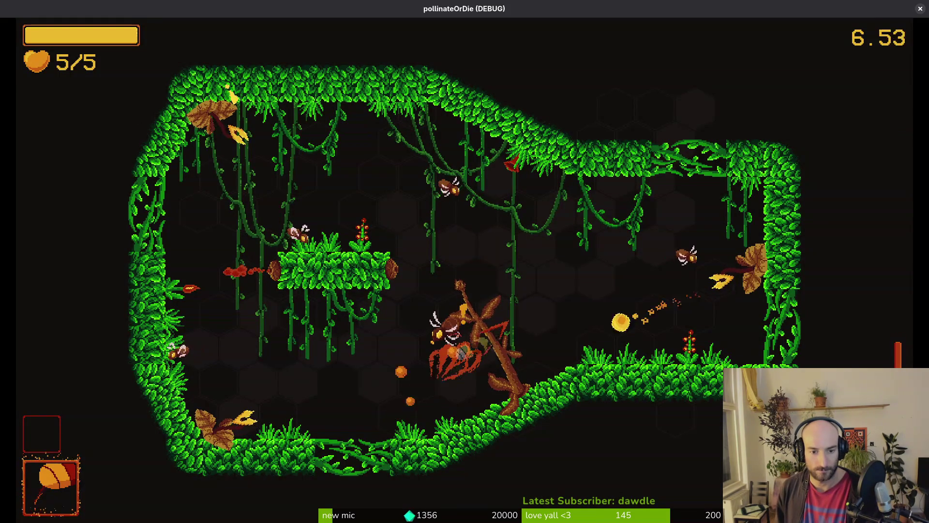